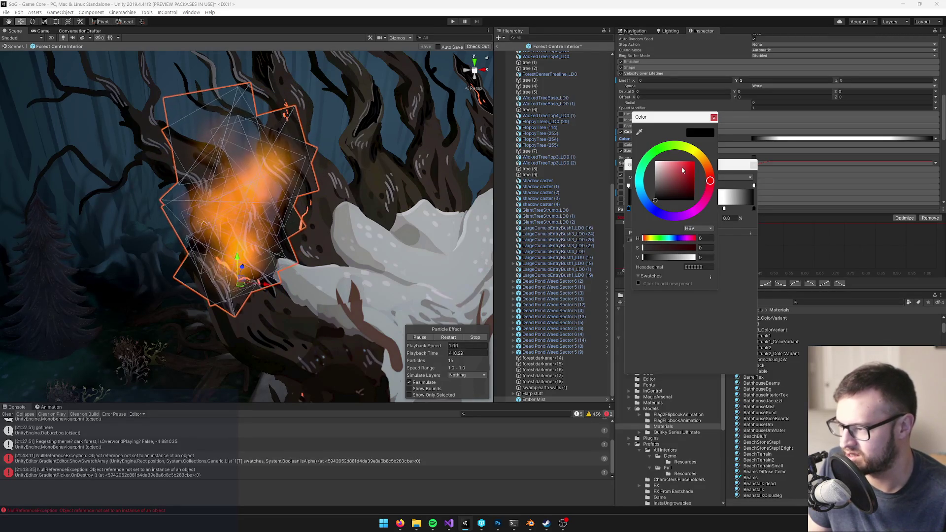
Close the open colour picker and the Color over Lifetime gradient editor
{"action": "left_click", "coordinate": [714, 117]}
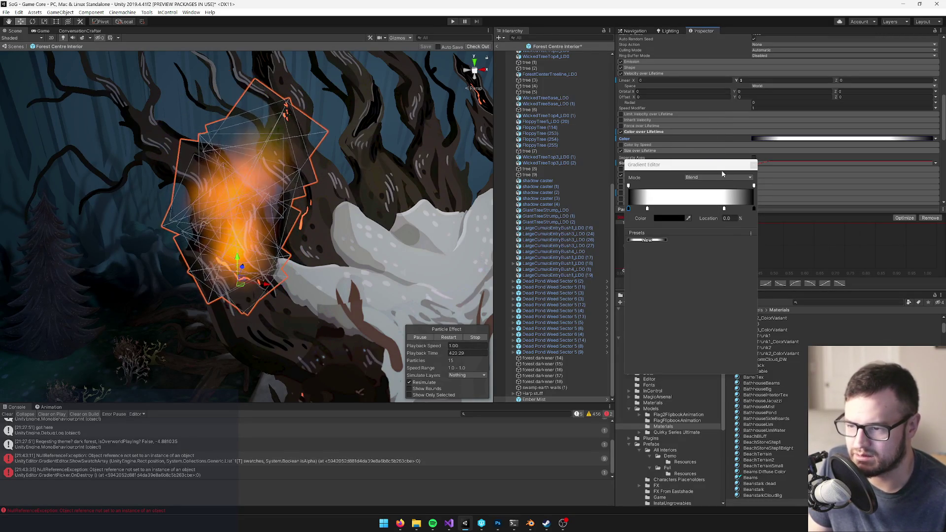
{"action": "left_click", "coordinate": [714, 177]}
{"action": "left_click", "coordinate": [704, 186]}
{"action": "left_click", "coordinate": [754, 165]}
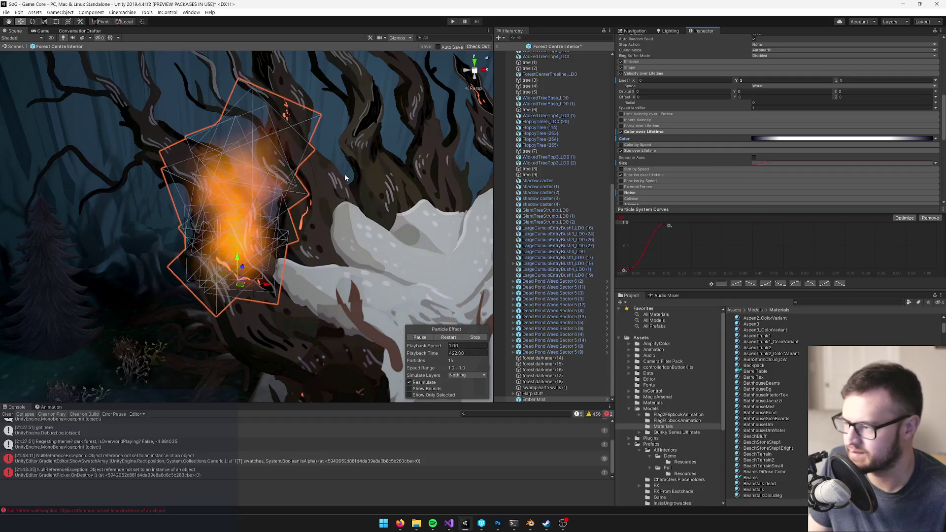
{"action": "scroll", "coordinate": [356, 175], "scroll_direction": "down", "scroll_amount": 10}
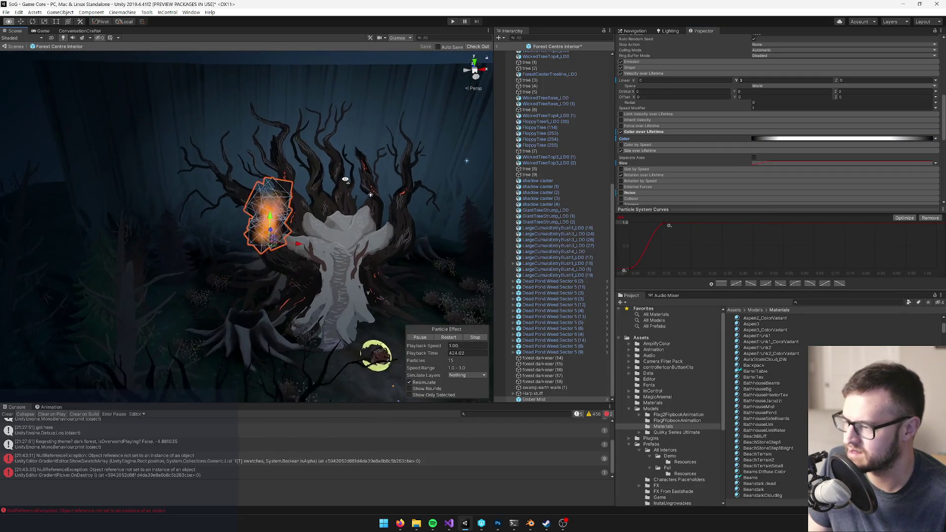
{"action": "scroll", "coordinate": [345, 179], "scroll_direction": "up", "scroll_amount": 8}
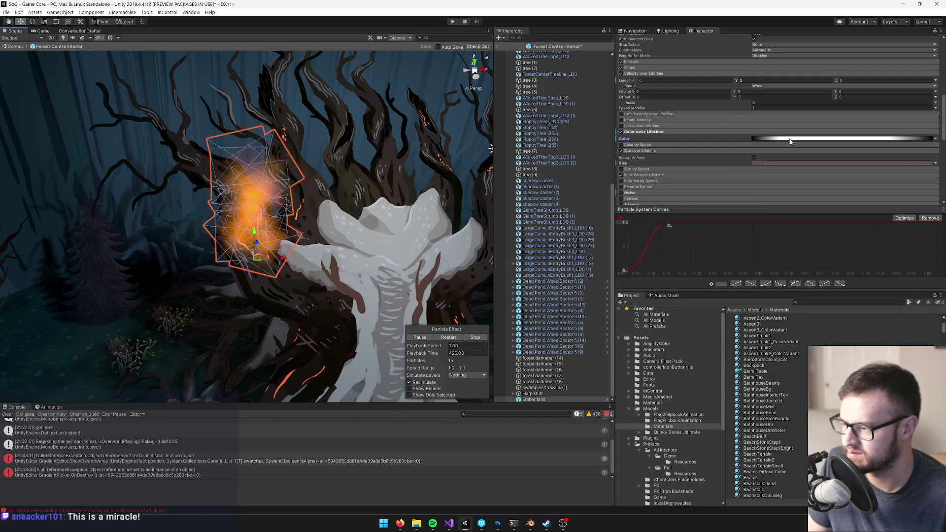
Delete the gradient colour key at 76.2% and close the Gradient Editor
{"action": "left_click", "coordinate": [790, 141]}
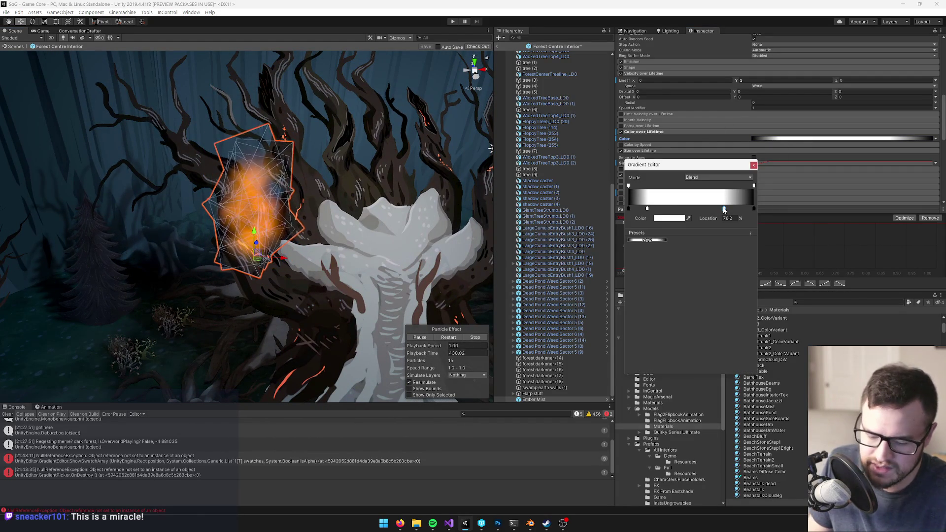
{"action": "key", "text": "Delete"}
{"action": "left_click", "coordinate": [753, 166]}
{"action": "left_click_drag", "start_coordinate": [379, 197], "coordinate": [367, 191]}
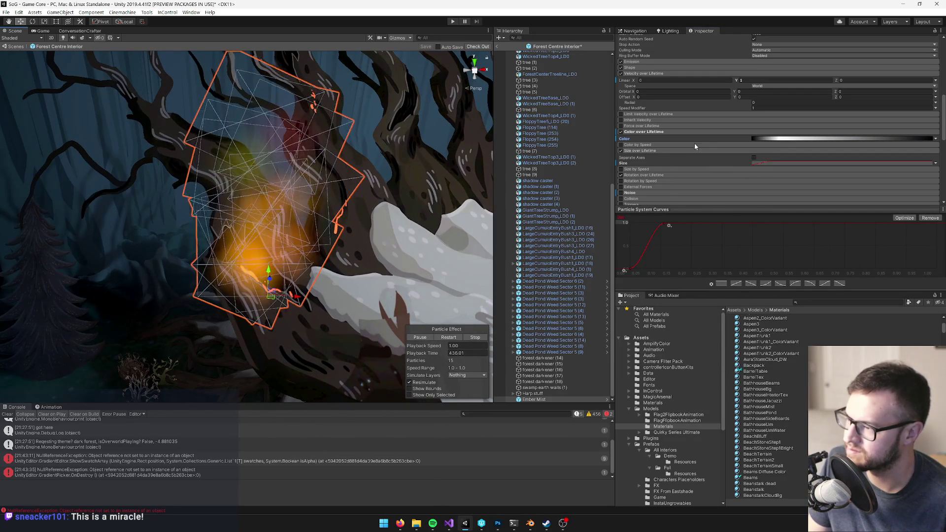
{"action": "scroll", "coordinate": [784, 143], "scroll_direction": "up", "scroll_amount": 5}
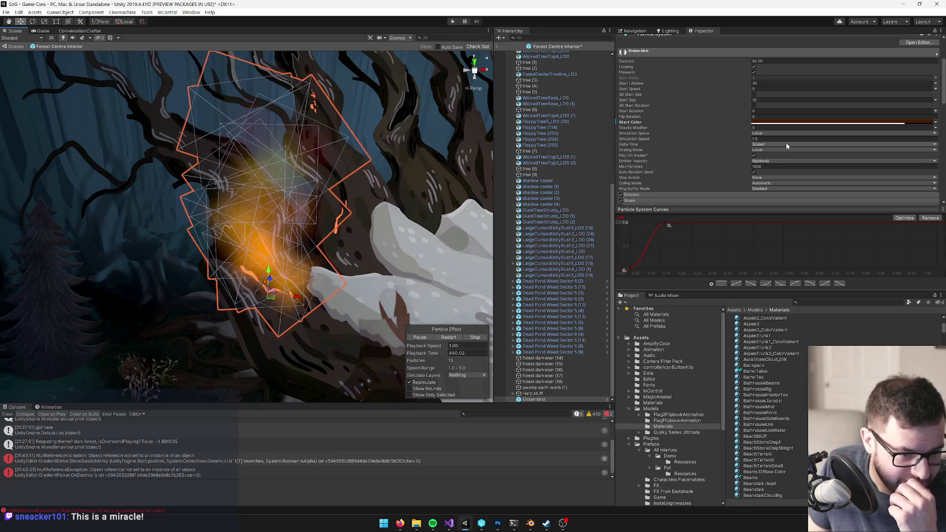
Darken the Ember Mist start colour to a deep brown (hex 200E00)
{"action": "left_click", "coordinate": [768, 123]}
{"action": "left_click_drag", "start_coordinate": [696, 190], "coordinate": [699, 198]}
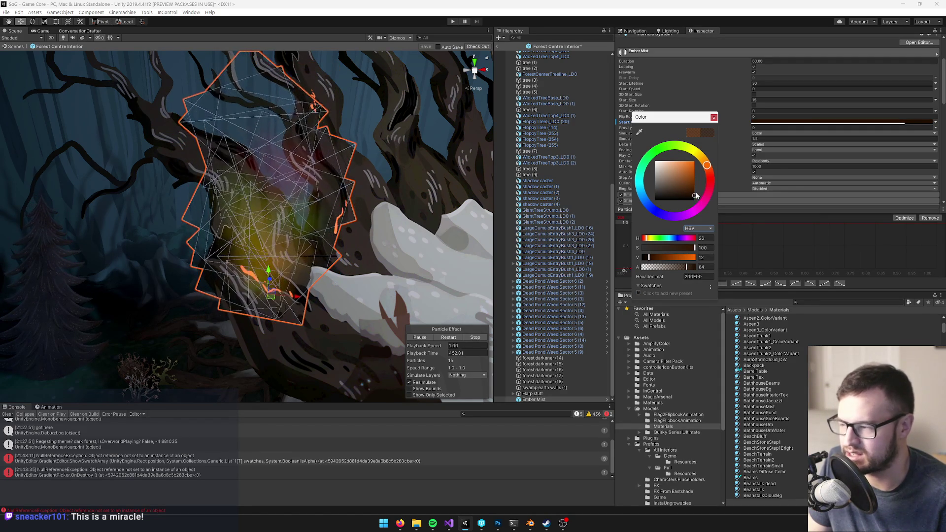
{"action": "left_click", "coordinate": [714, 117]}
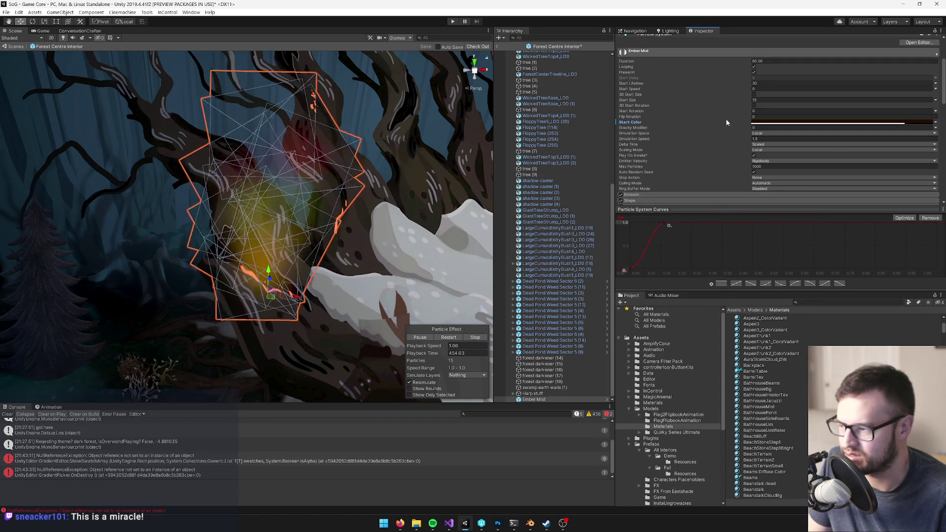
{"action": "scroll", "coordinate": [785, 128], "scroll_direction": "down", "scroll_amount": 3}
{"action": "scroll", "coordinate": [787, 128], "scroll_direction": "up", "scroll_amount": 3}
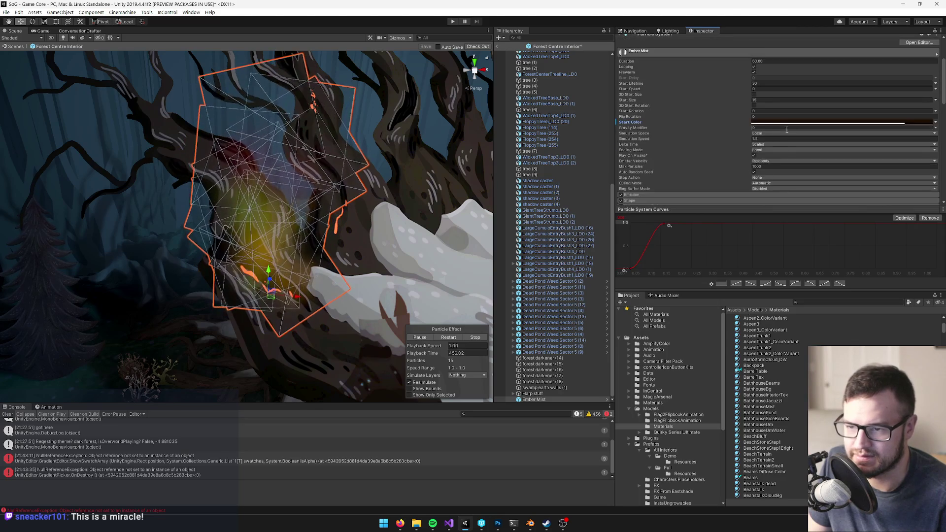
{"action": "scroll", "coordinate": [790, 108], "scroll_direction": "down", "scroll_amount": 3}
{"action": "scroll", "coordinate": [790, 114], "scroll_direction": "down", "scroll_amount": 10}
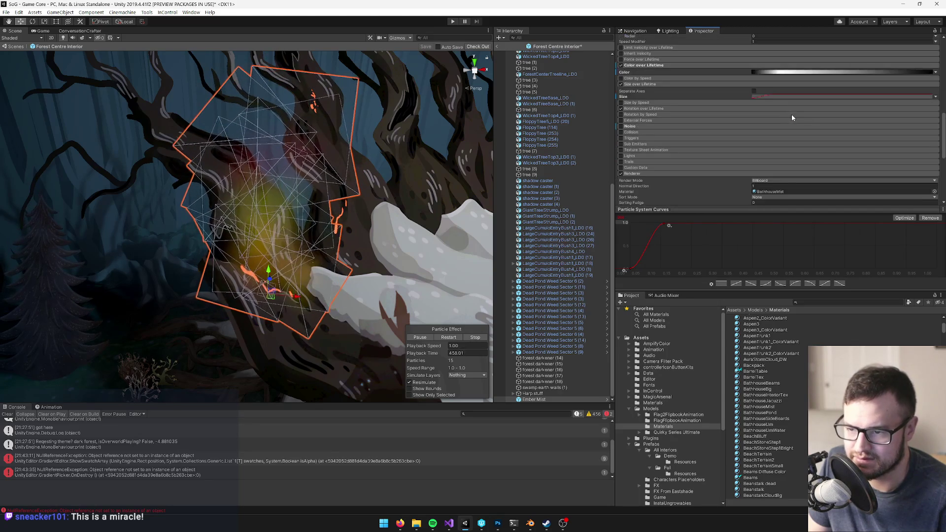
Locate the BathhouseMist material, duplicate it and name the copy EmberMist
{"action": "left_click", "coordinate": [896, 59]}
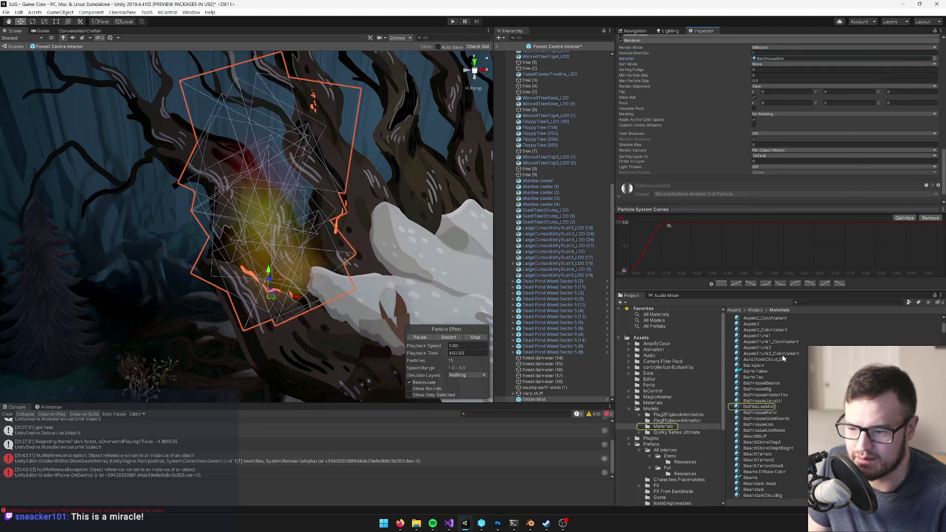
{"action": "left_click", "coordinate": [773, 406]}
{"action": "type", "text": "EmberMist"}
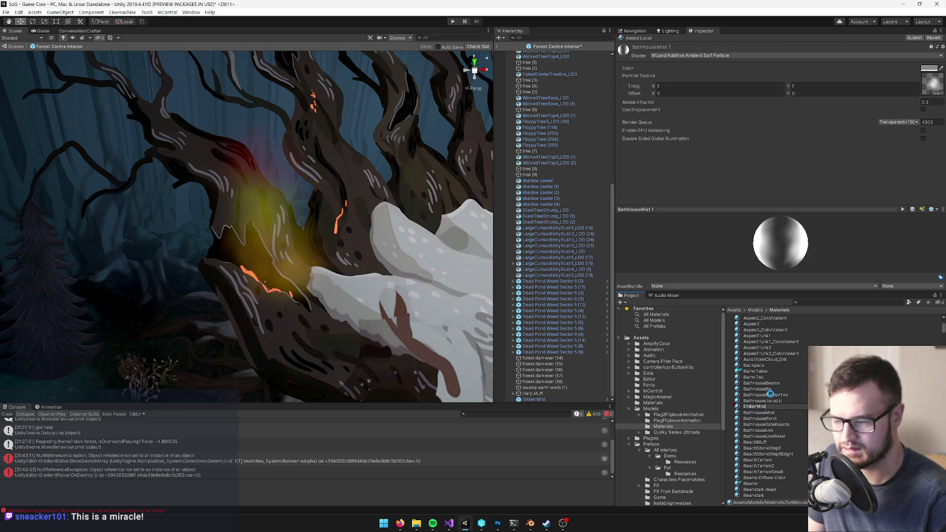
{"action": "key", "text": "Return"}
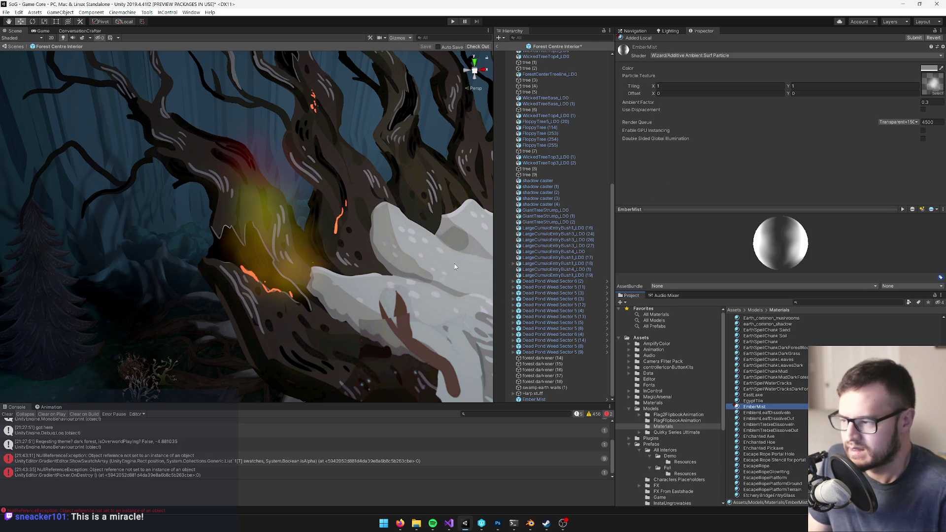
Set Ember Mist's Renderer material to EmberMist and select that material in the Project window
{"action": "left_click", "coordinate": [252, 205]}
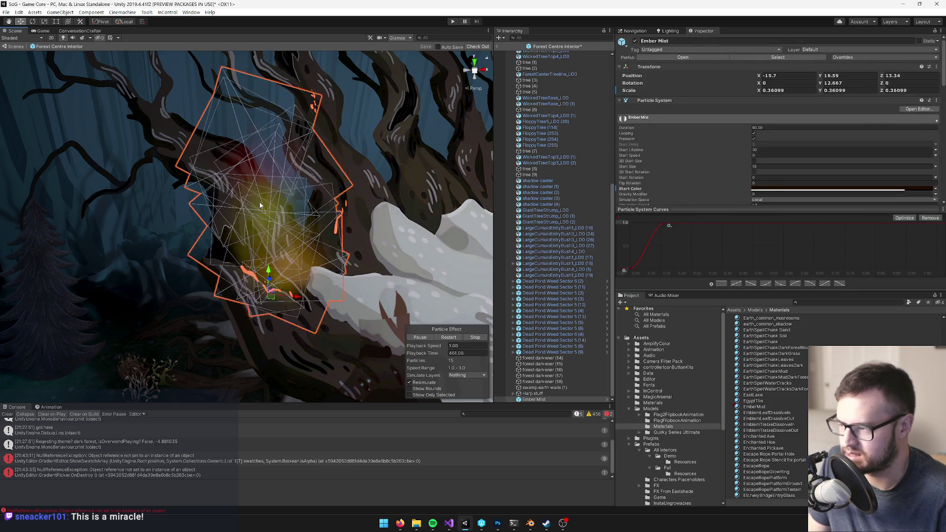
{"action": "scroll", "coordinate": [814, 110], "scroll_direction": "down", "scroll_amount": 10}
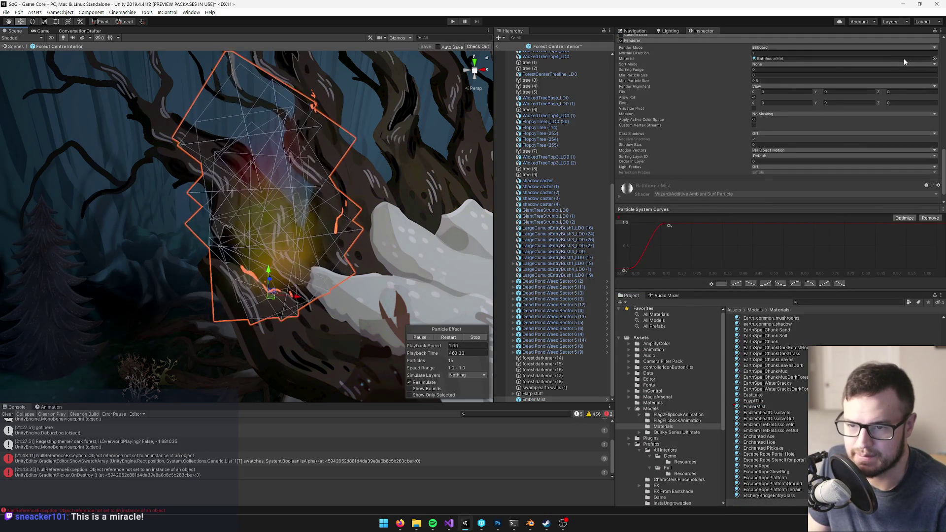
{"action": "left_click", "coordinate": [934, 58]}
{"action": "type", "text": "mbermi"}
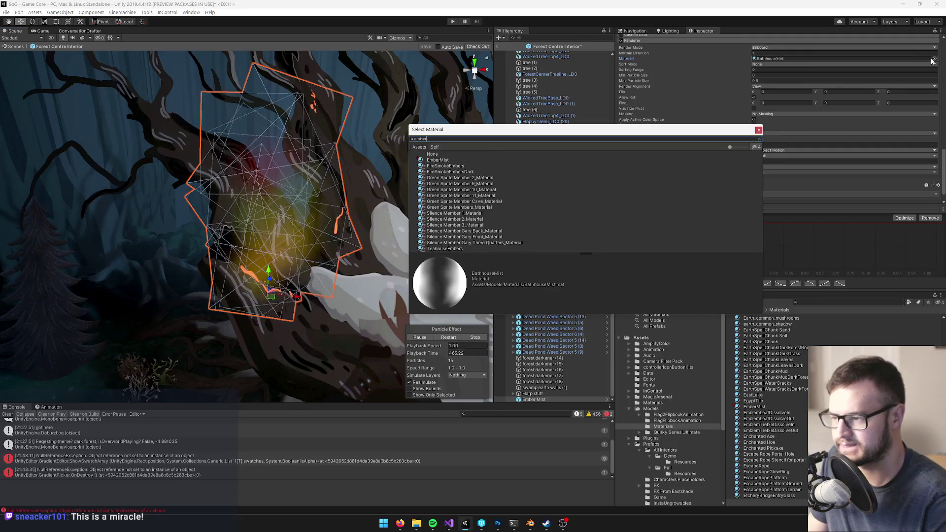
{"action": "double_click", "coordinate": [437, 160]}
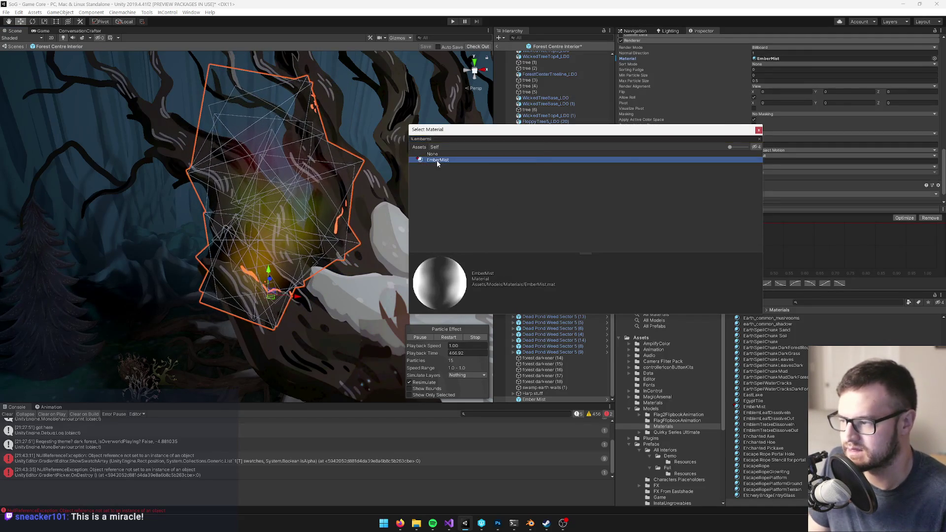
{"action": "left_click", "coordinate": [753, 406]}
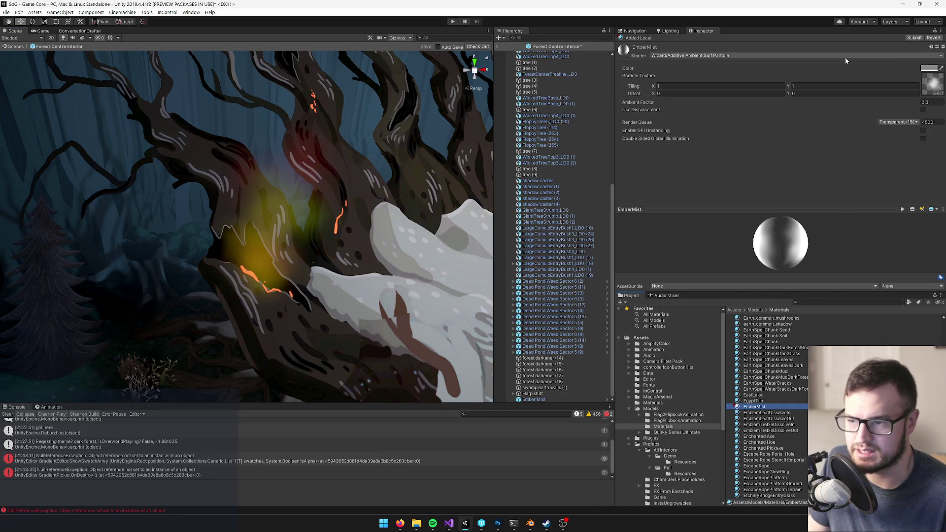
Try the Wizard/Additive Ambient Surf and then the Wizard/Blend Surface shaders on EmberMist
{"action": "left_click", "coordinate": [758, 56]}
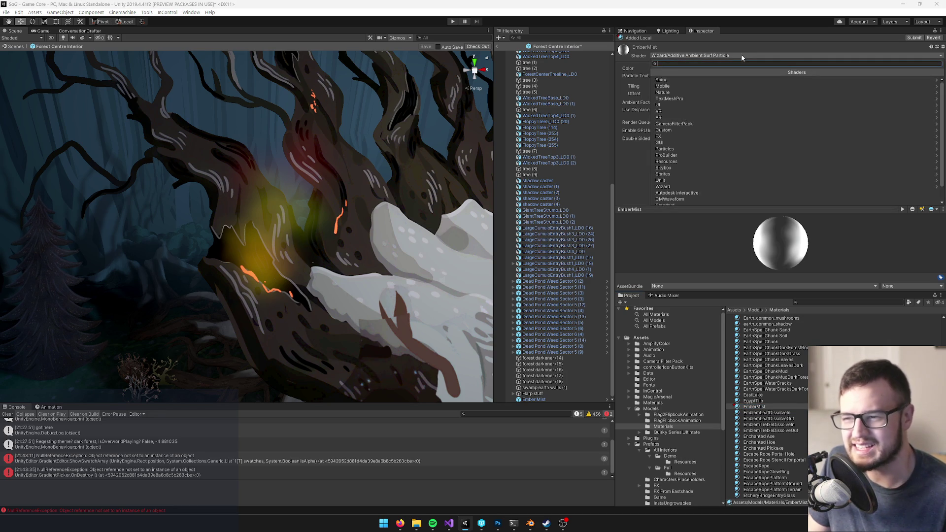
{"action": "type", "text": "additi"}
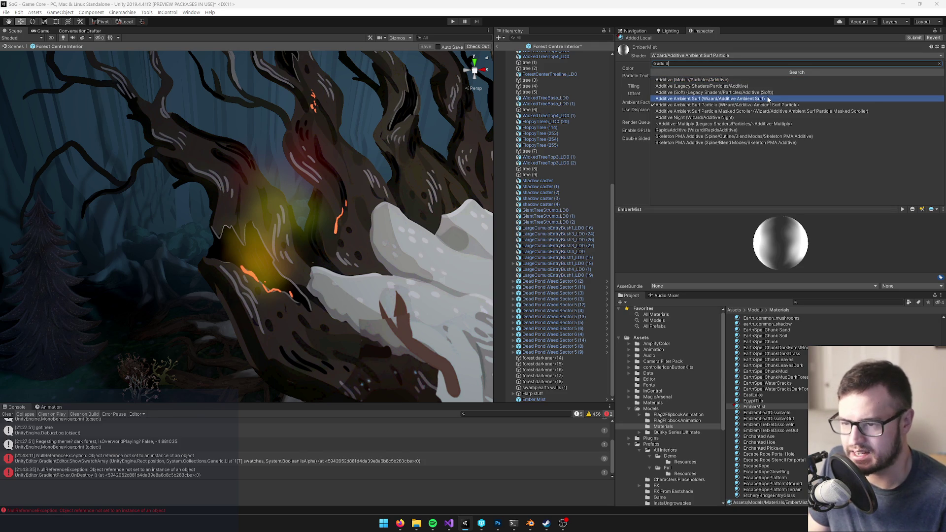
{"action": "left_click", "coordinate": [767, 99]}
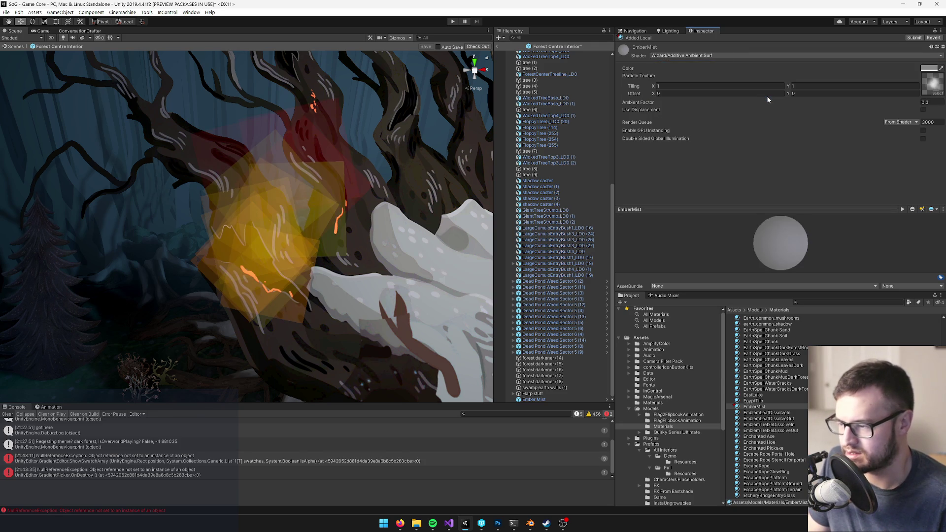
{"action": "left_click", "coordinate": [750, 57]}
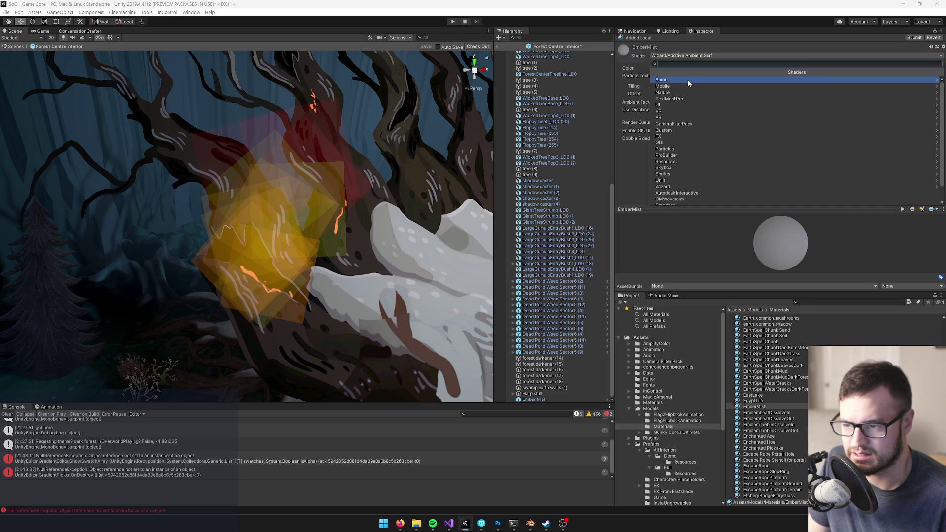
{"action": "type", "text": "blend"}
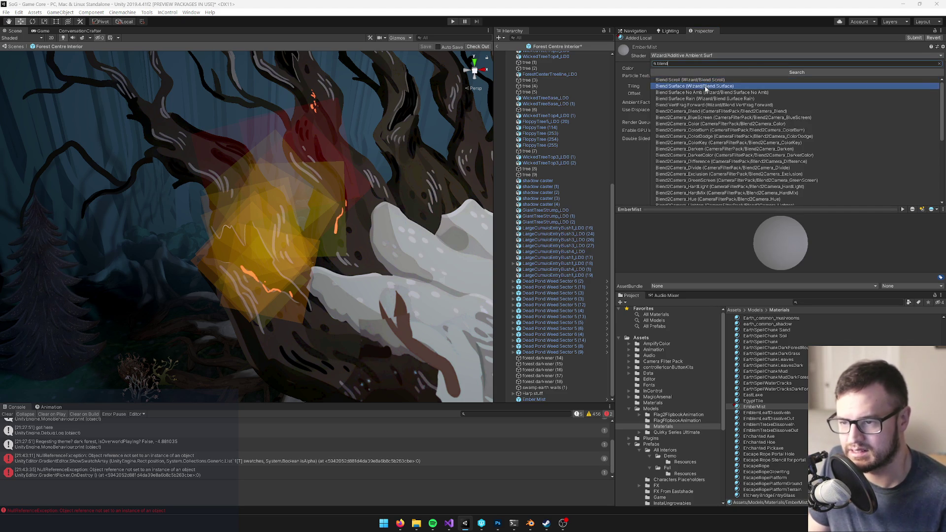
{"action": "left_click", "coordinate": [705, 88]}
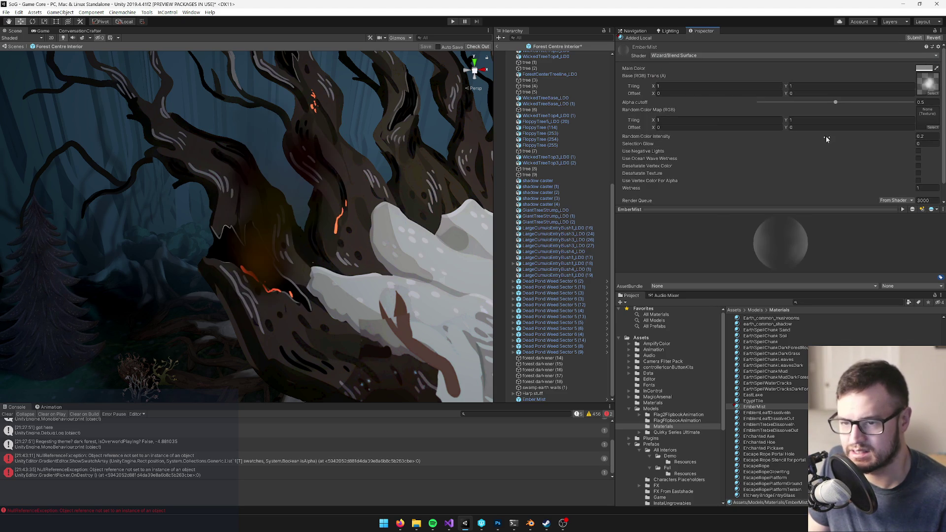
{"action": "left_click_drag", "start_coordinate": [296, 211], "coordinate": [296, 211]}
Check EmberMist's main colour, then switch it to the Legacy Particles Additive (Soft) shader
{"action": "left_click", "coordinate": [923, 68]}
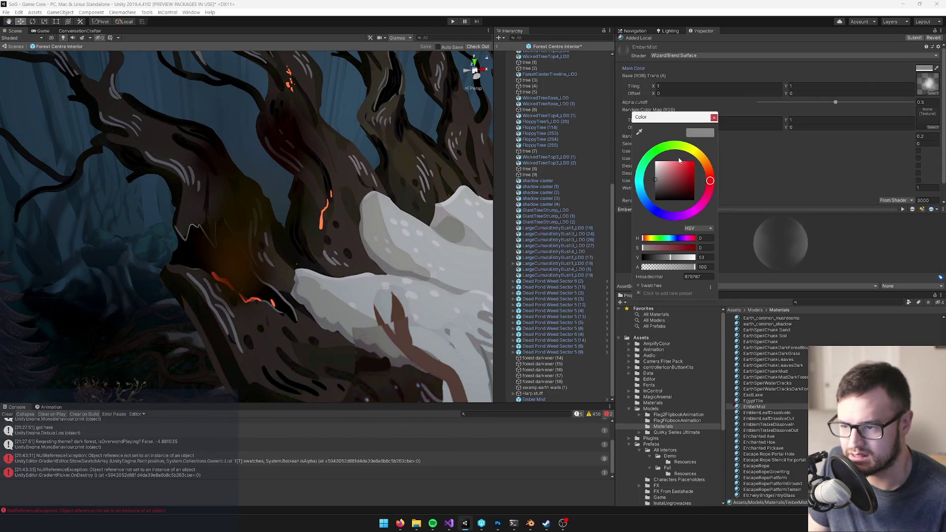
{"action": "left_click", "coordinate": [712, 118]}
{"action": "left_click", "coordinate": [864, 56]}
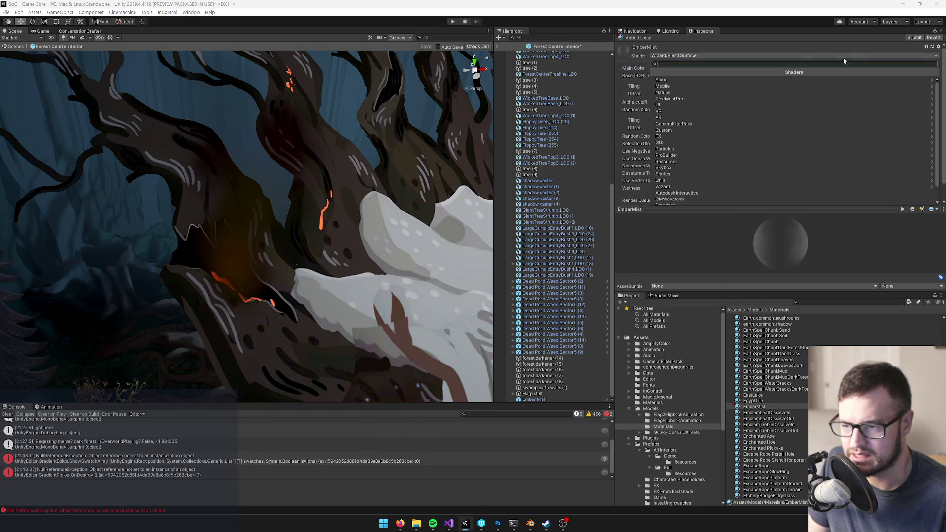
{"action": "type", "text": "additi"}
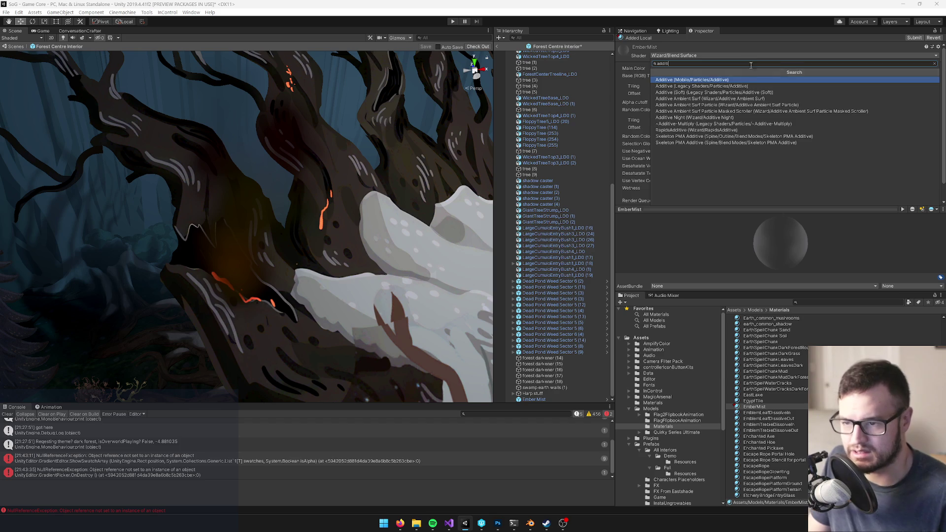
{"action": "left_click", "coordinate": [746, 93]}
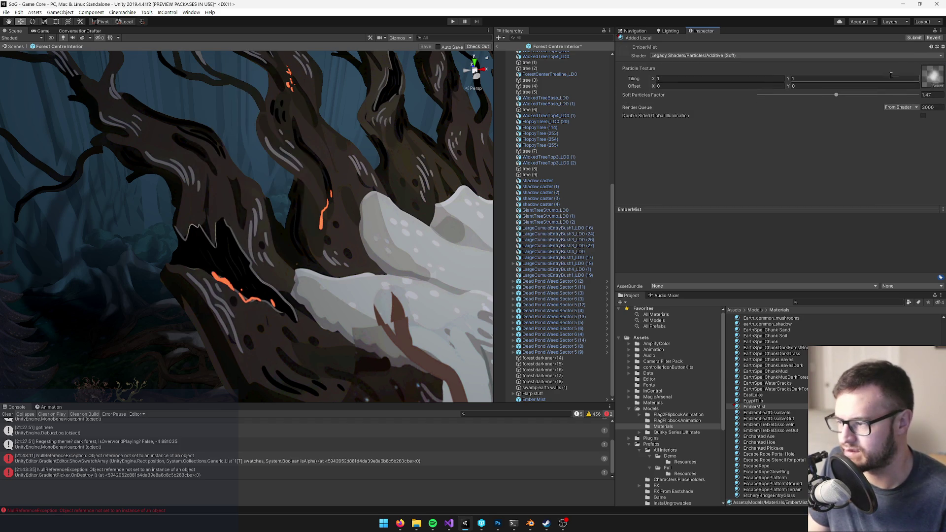
Apply the Wizard/Additive Ambient Surf Particle shader with Ambient Factor 0, then select Ember Mist
{"action": "left_click", "coordinate": [888, 55]}
{"action": "type", "text": "addit"}
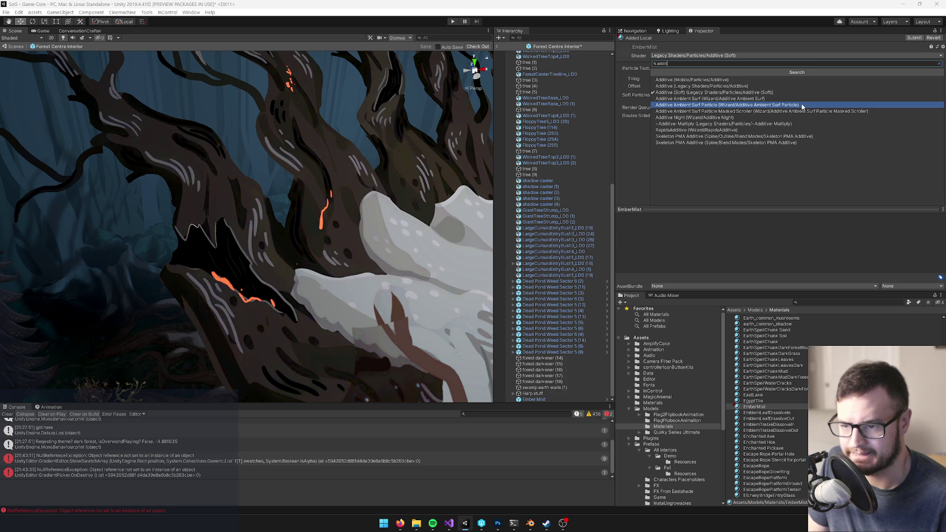
{"action": "left_click", "coordinate": [802, 105]}
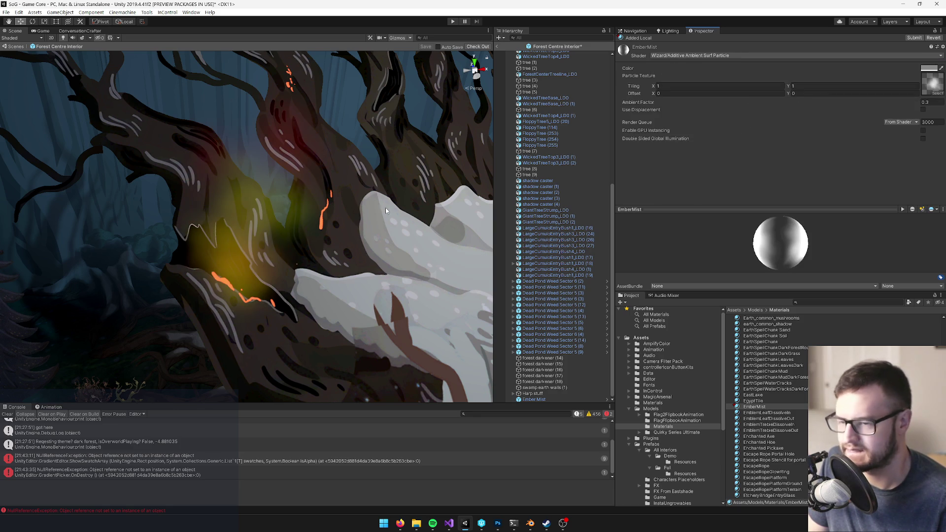
{"action": "left_click", "coordinate": [933, 101]}
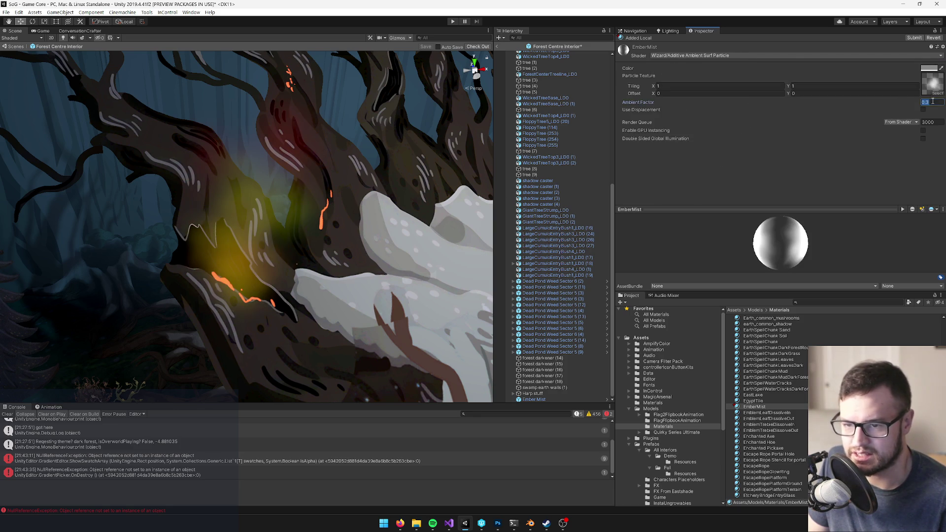
{"action": "type", "text": "0"}
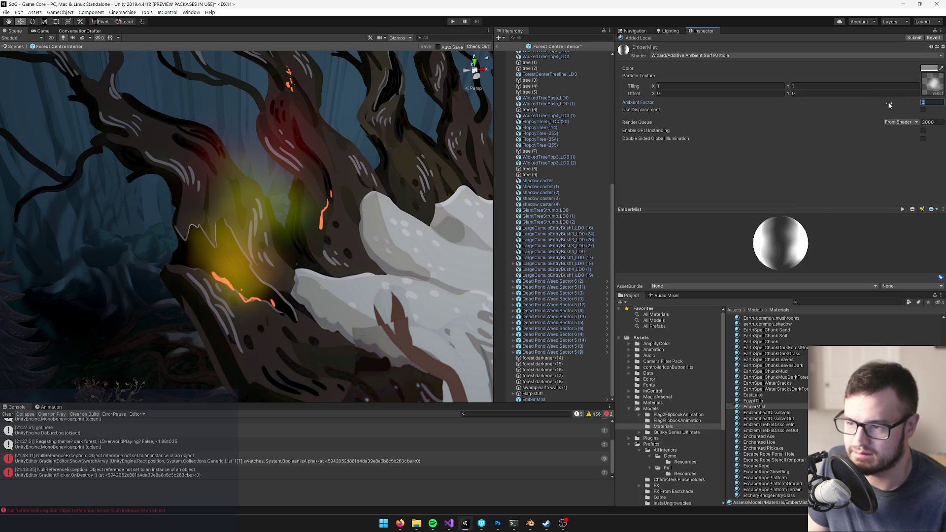
{"action": "type", "text": ".3"}
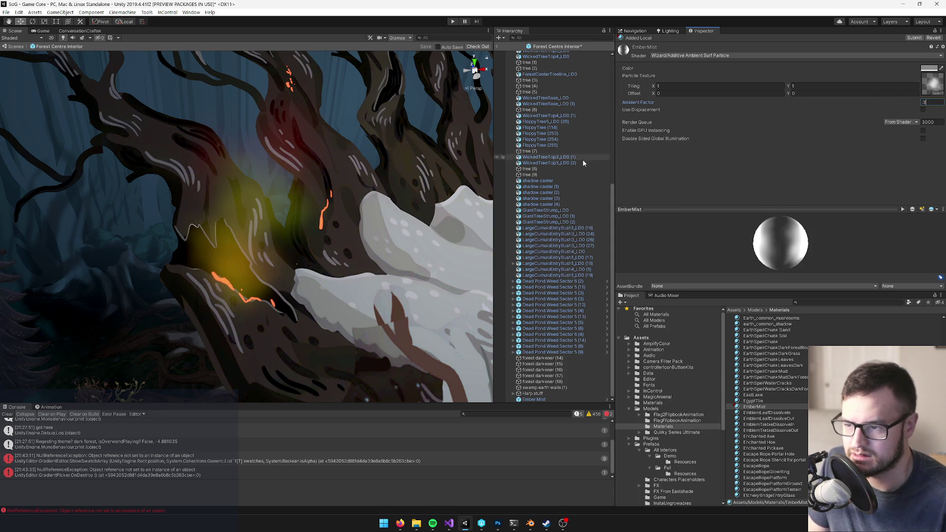
{"action": "type", "text": ".4"}
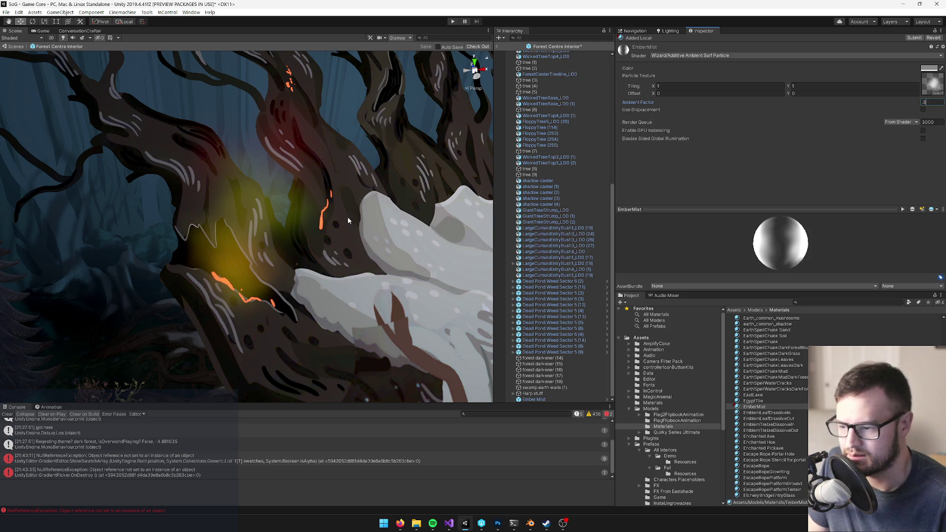
{"action": "left_click", "coordinate": [533, 399]}
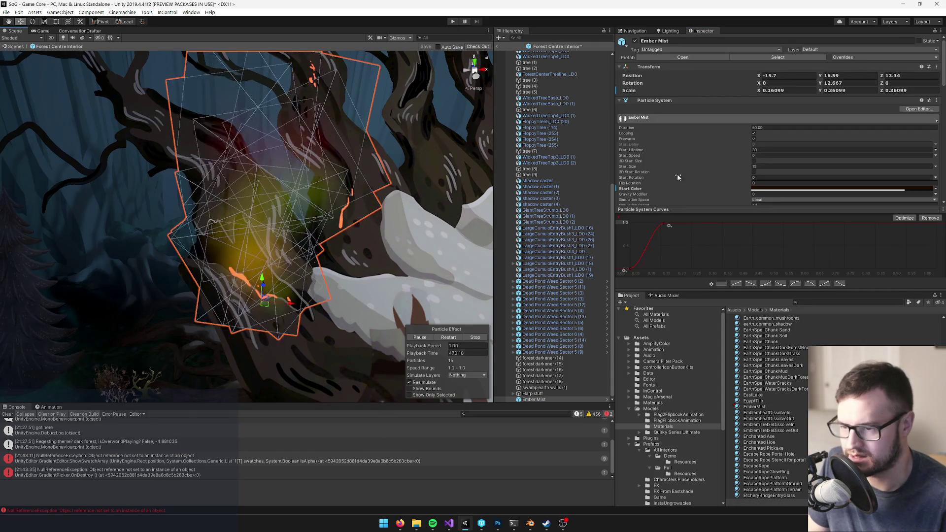
{"action": "scroll", "coordinate": [719, 168], "scroll_direction": "down", "scroll_amount": 5}
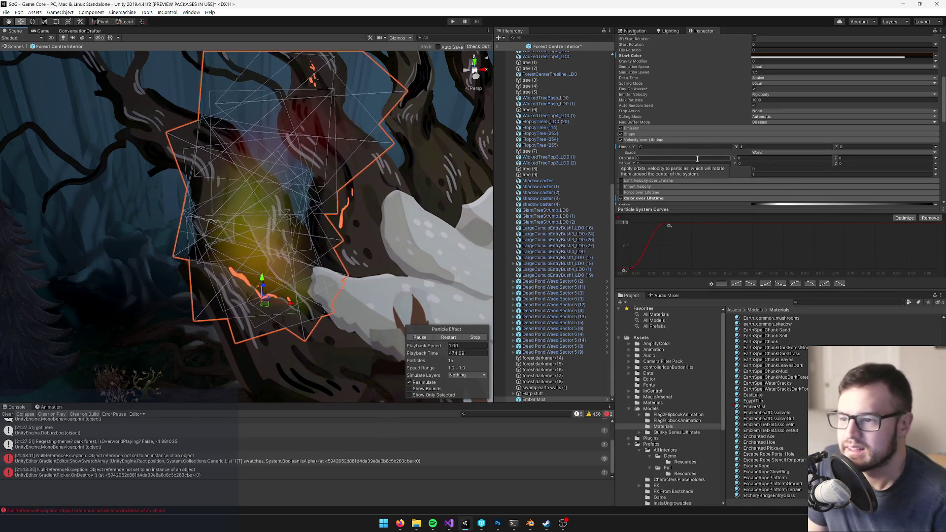
{"action": "left_click", "coordinate": [646, 132]}
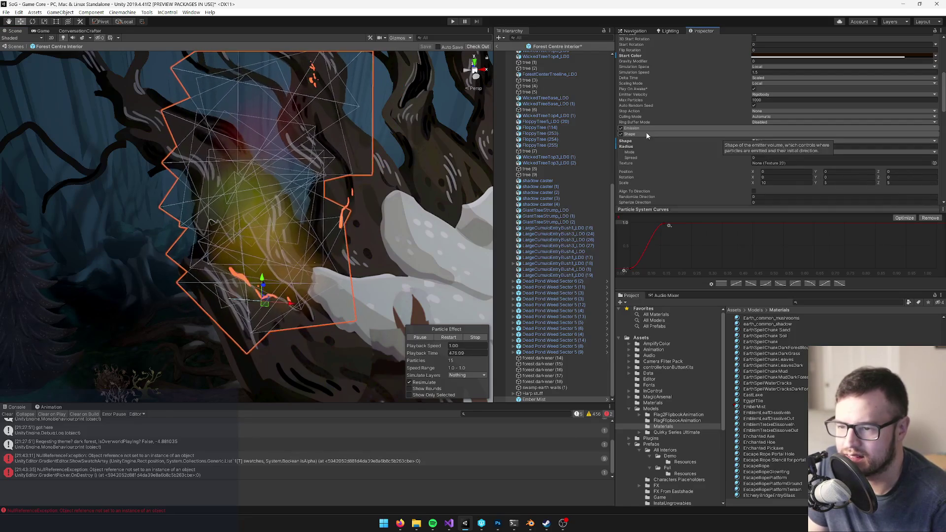
{"action": "left_click", "coordinate": [636, 133]}
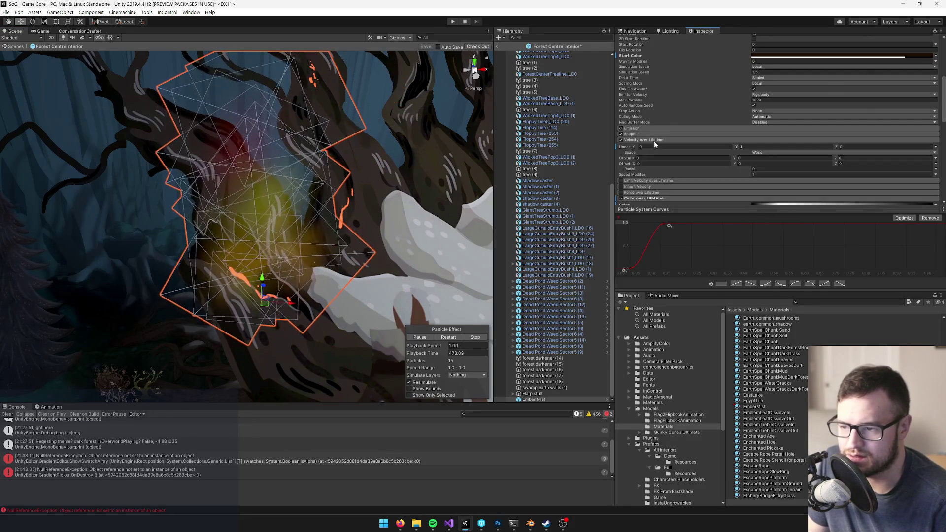
{"action": "scroll", "coordinate": [660, 147], "scroll_direction": "down", "scroll_amount": 3}
{"action": "scroll", "coordinate": [657, 149], "scroll_direction": "down", "scroll_amount": 3}
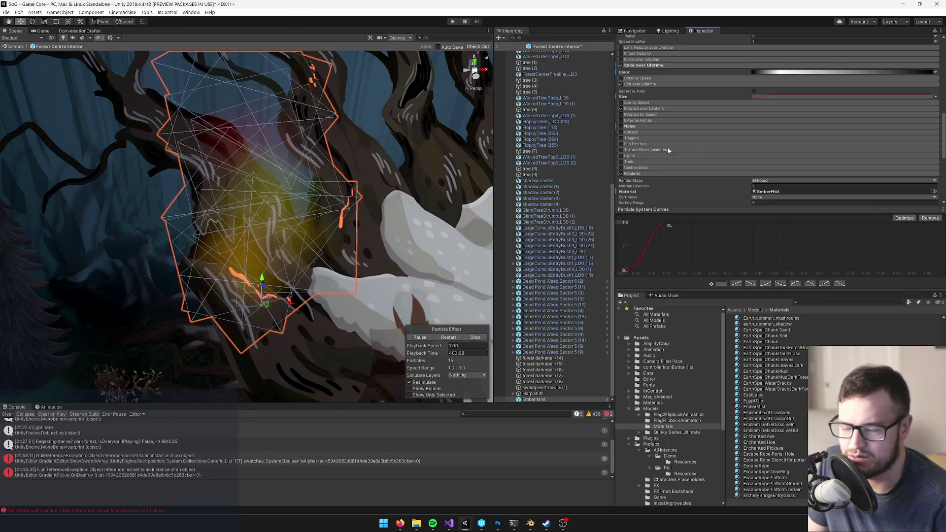
{"action": "scroll", "coordinate": [662, 162], "scroll_direction": "down", "scroll_amount": 3}
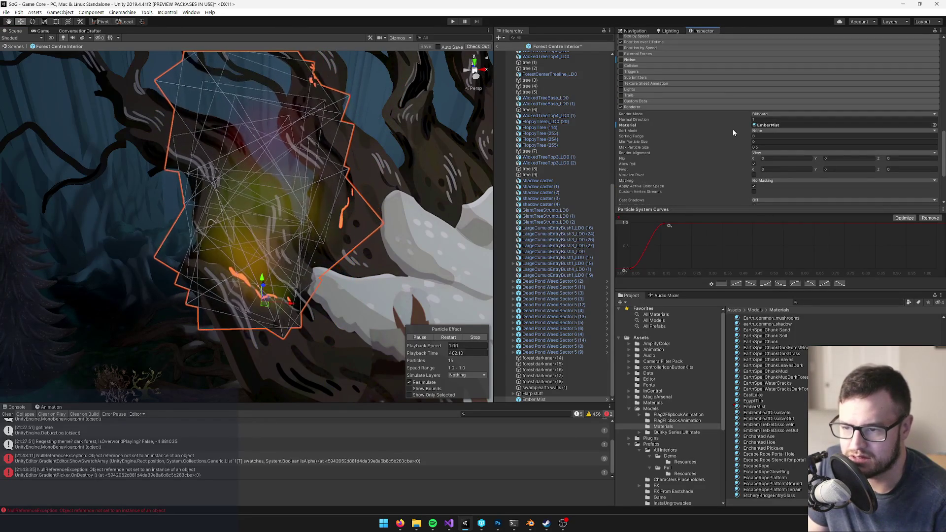
{"action": "scroll", "coordinate": [723, 156], "scroll_direction": "down", "scroll_amount": 3}
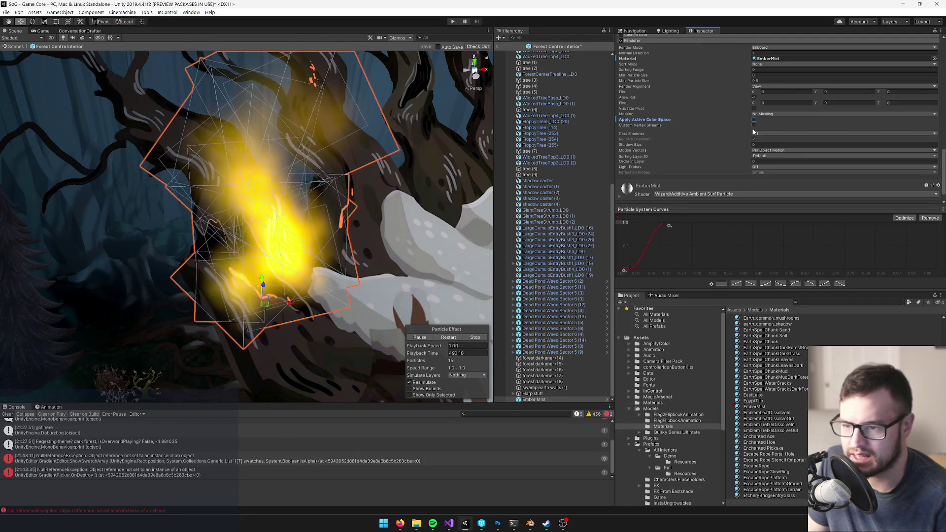
{"action": "scroll", "coordinate": [757, 134], "scroll_direction": "down", "scroll_amount": 1}
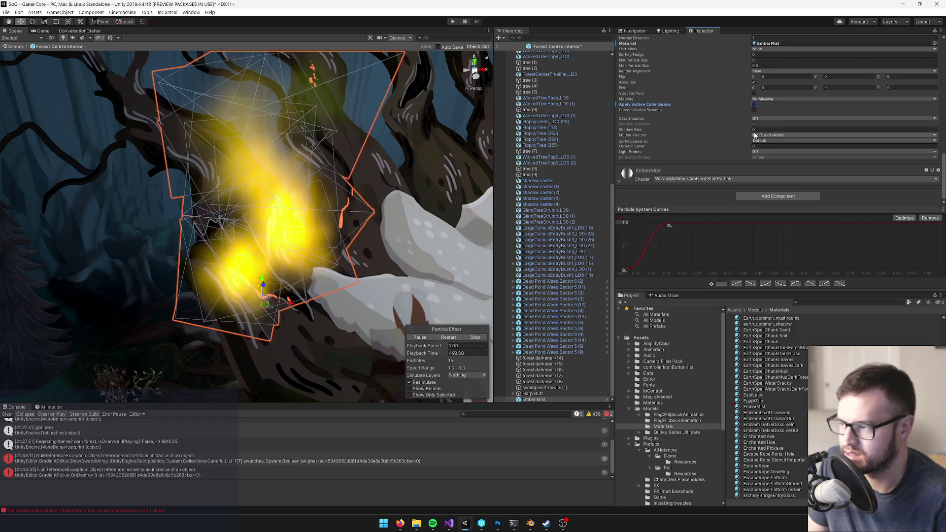
{"action": "left_click", "coordinate": [753, 105]}
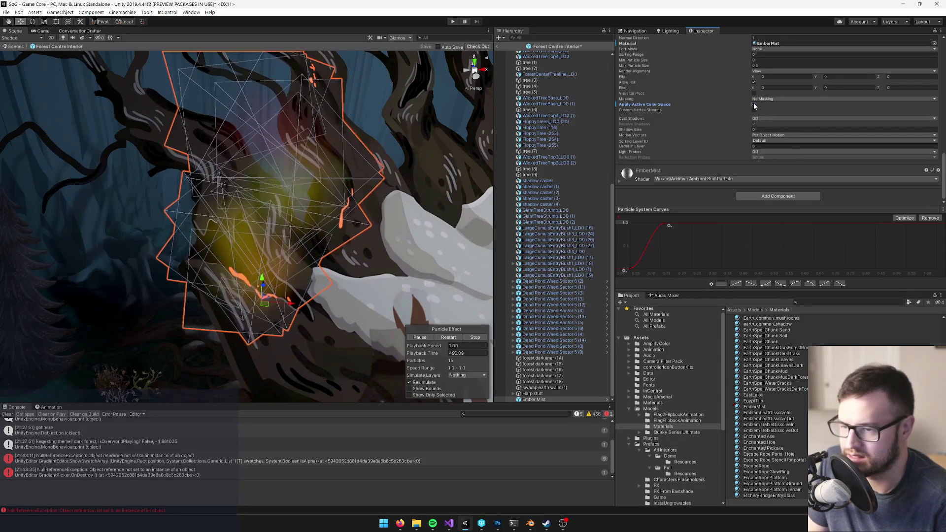
{"action": "left_click", "coordinate": [754, 104]}
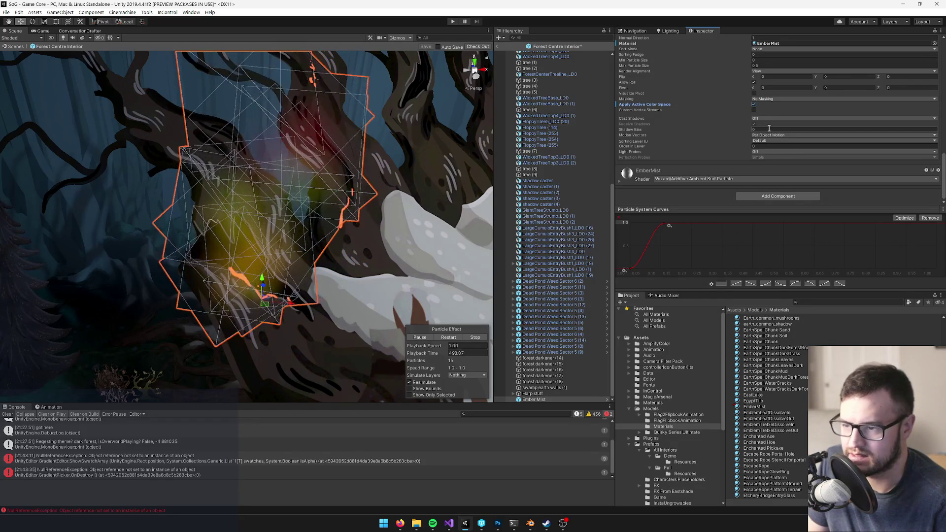
{"action": "left_click", "coordinate": [771, 135]}
{"action": "left_click", "coordinate": [771, 150]}
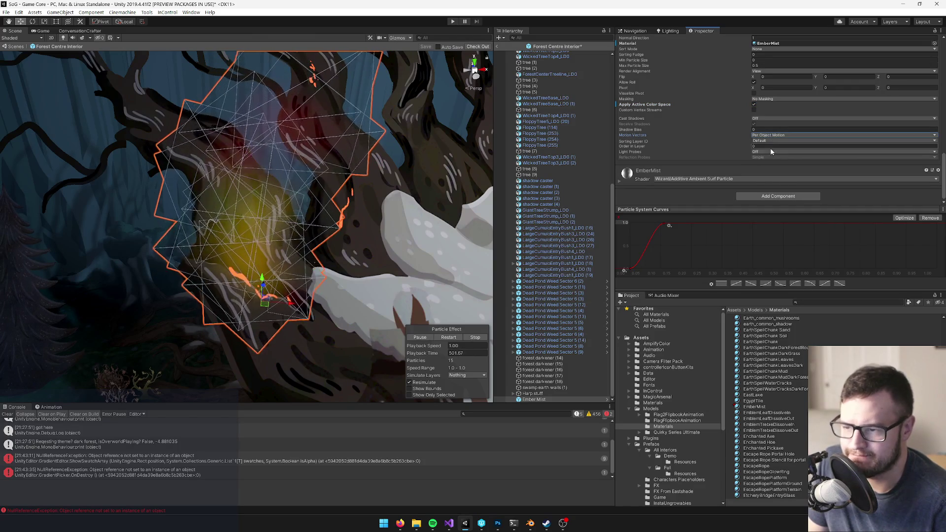
{"action": "scroll", "coordinate": [779, 148], "scroll_direction": "up", "scroll_amount": 3}
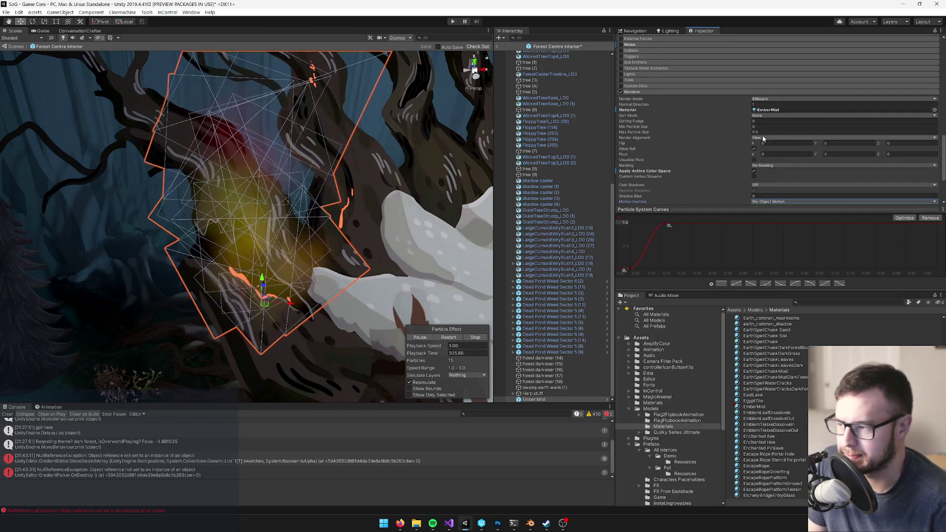
{"action": "left_click_drag", "start_coordinate": [340, 162], "coordinate": [354, 162]}
{"action": "scroll", "coordinate": [354, 162], "scroll_direction": "down", "scroll_amount": 8}
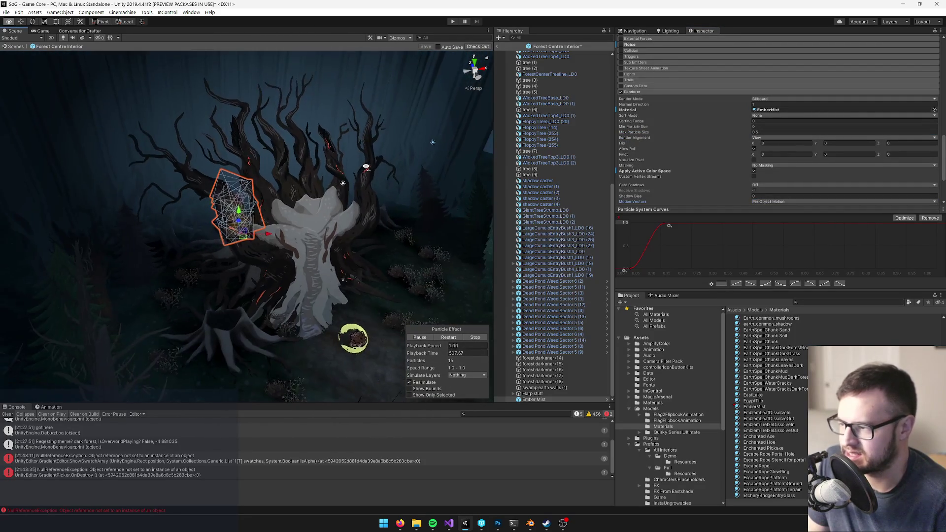
{"action": "scroll", "coordinate": [365, 166], "scroll_direction": "up", "scroll_amount": 5}
{"action": "scroll", "coordinate": [748, 99], "scroll_direction": "up", "scroll_amount": 3}
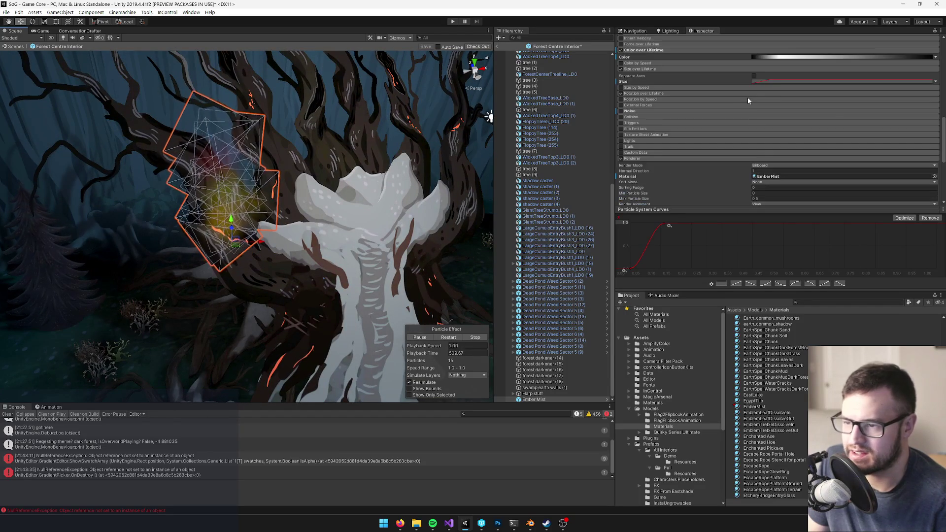
{"action": "mouse_move", "coordinate": [400, 523]}
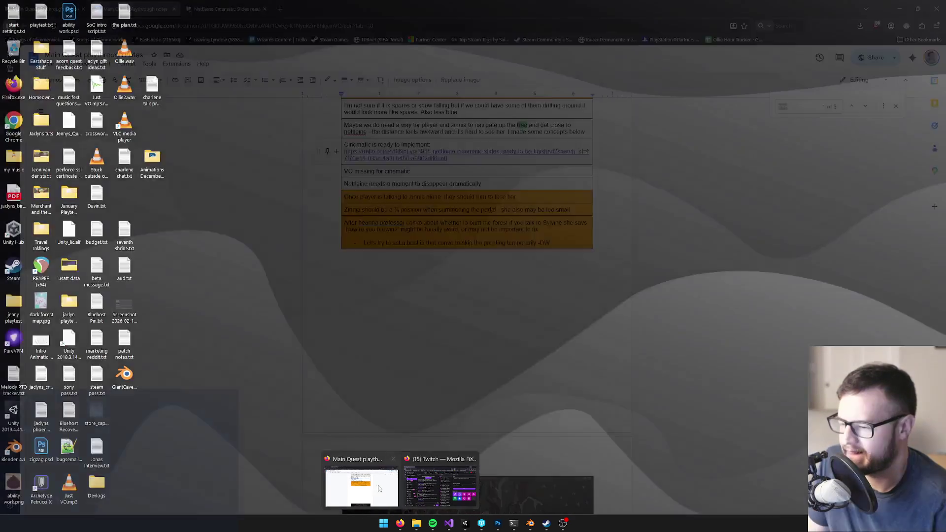
Search Google for 'unity particle funny colors' in a new browser tab
{"action": "left_click", "coordinate": [374, 486]}
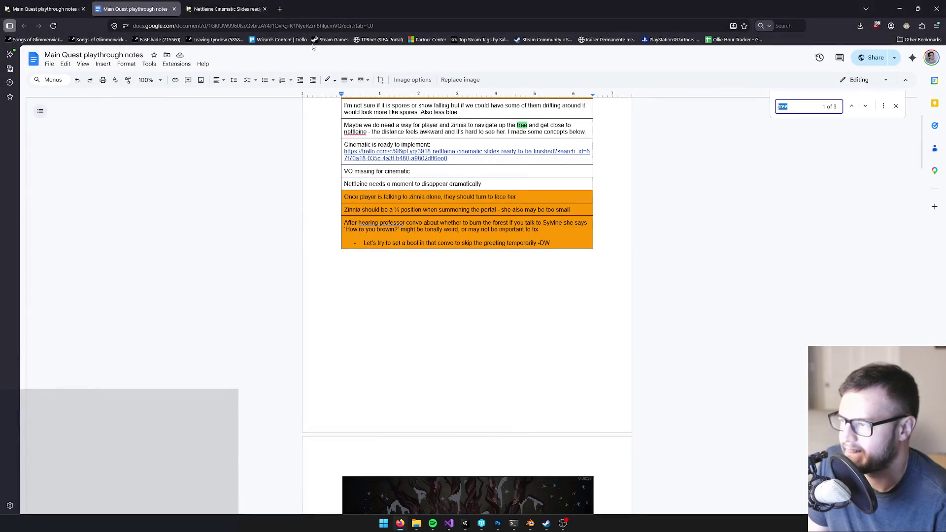
{"action": "left_click", "coordinate": [281, 9]}
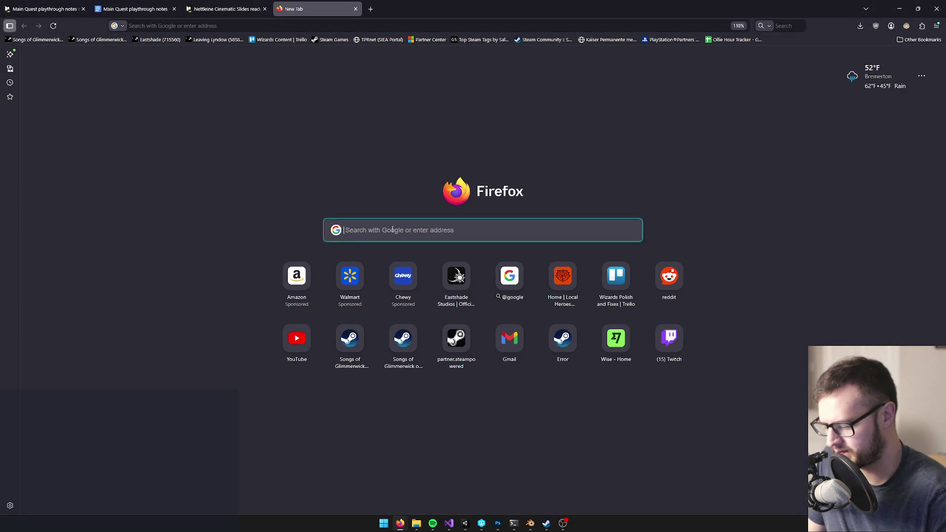
{"action": "type", "text": "unity particle fun"}
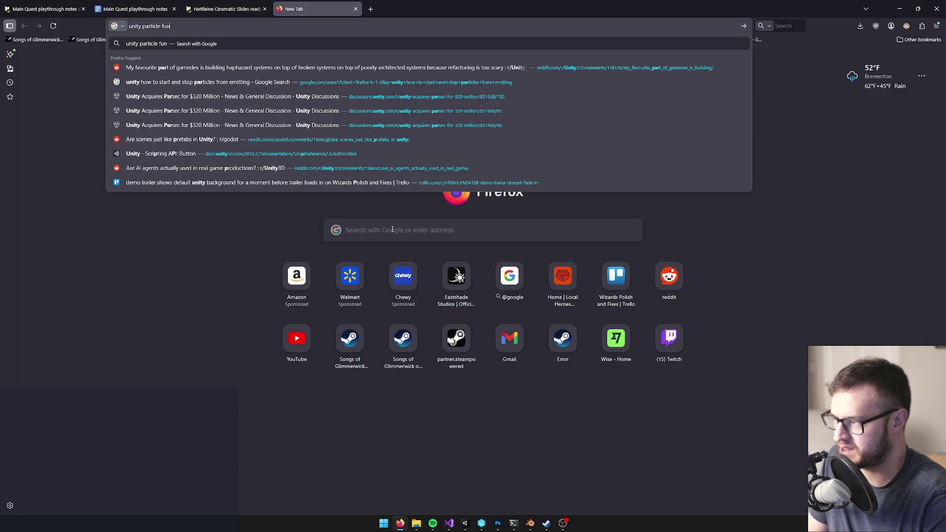
{"action": "type", "text": "ny colors"}
{"action": "key", "text": "Return"}
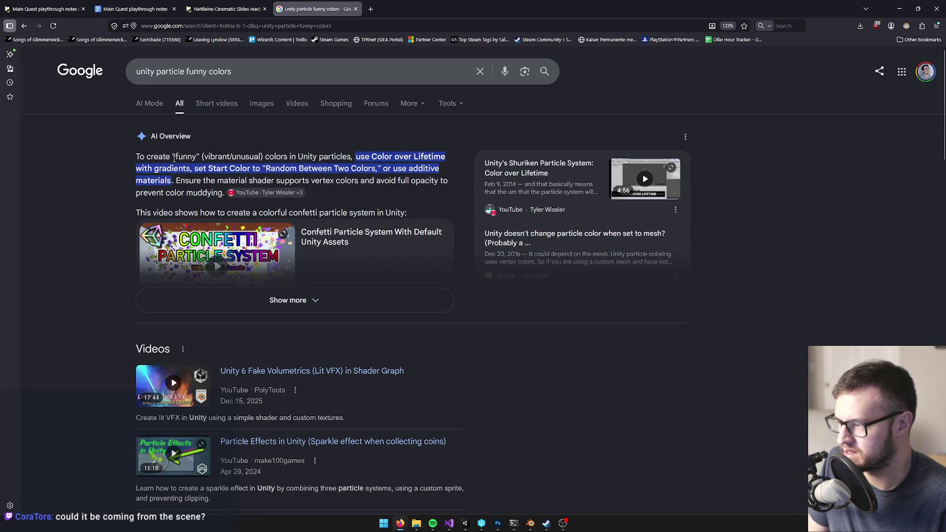
Add 'problem' to the query and open the Reddit thread on particles changing colours
{"action": "left_click", "coordinate": [242, 73]}
{"action": "type", "text": "problem"}
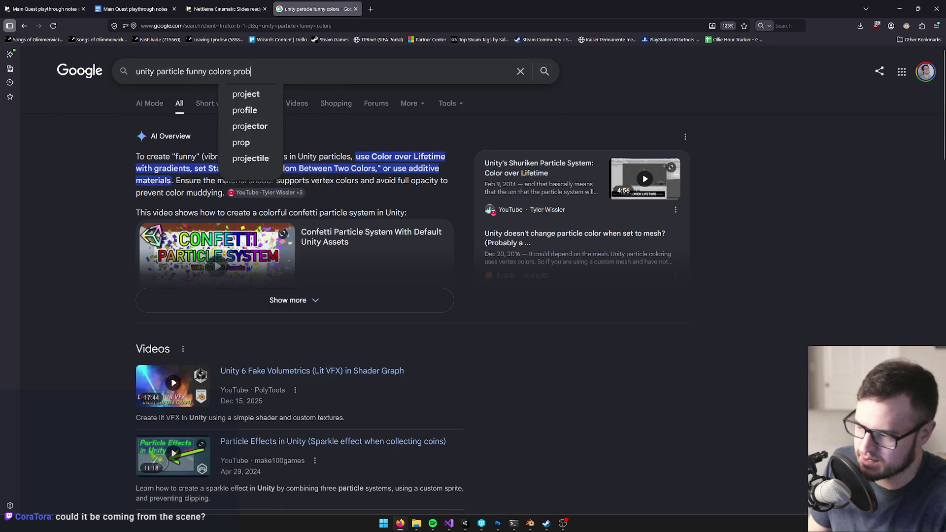
{"action": "key", "text": "Return"}
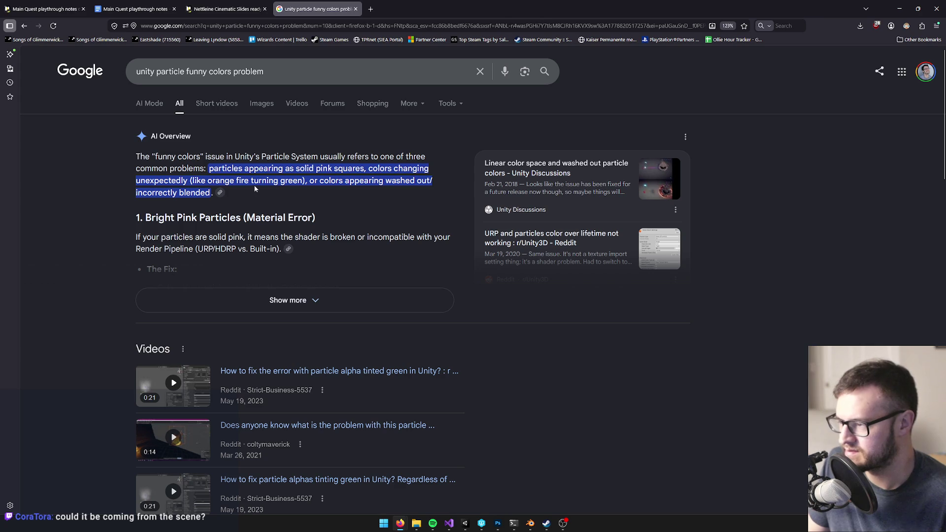
{"action": "scroll", "coordinate": [276, 207], "scroll_direction": "down", "scroll_amount": 5}
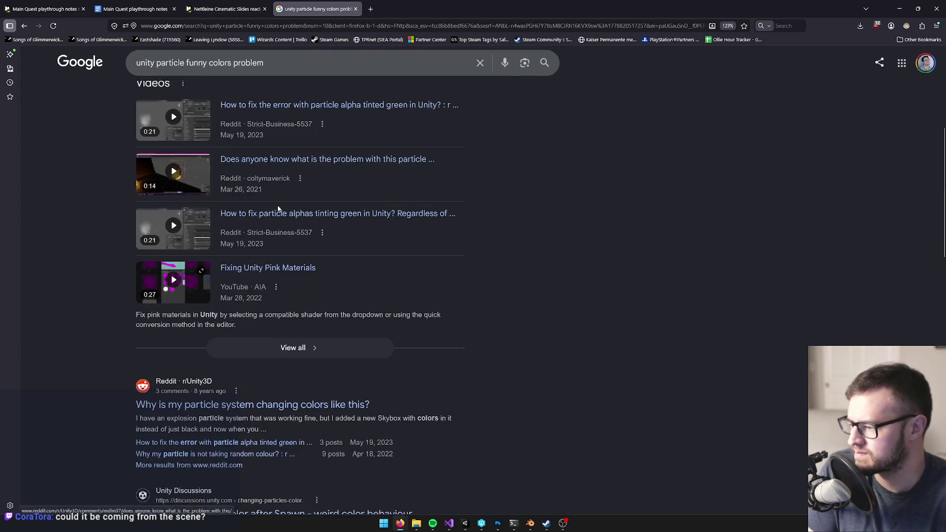
{"action": "left_click", "coordinate": [305, 404]}
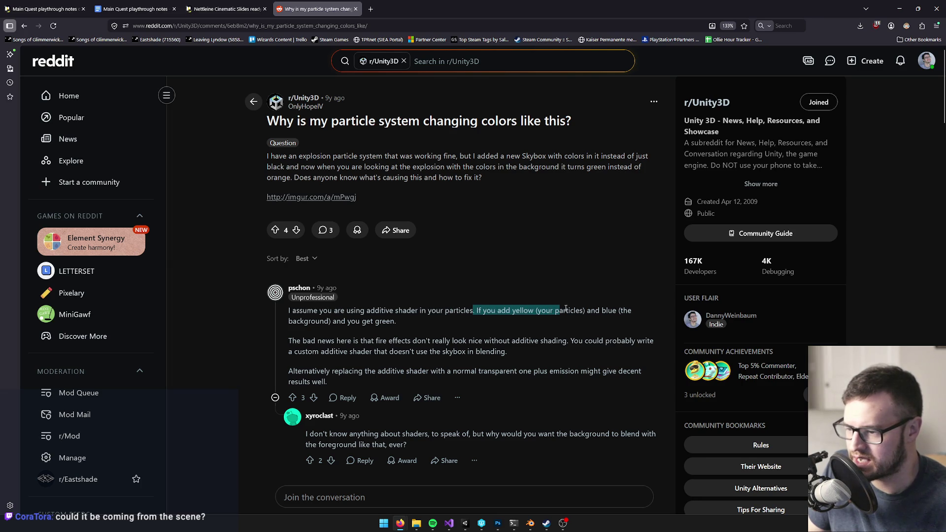
Highlight the yellow-plus-blue explanation and the default particle shader remark in the thread
{"action": "left_click_drag", "start_coordinate": [498, 315], "coordinate": [356, 324]}
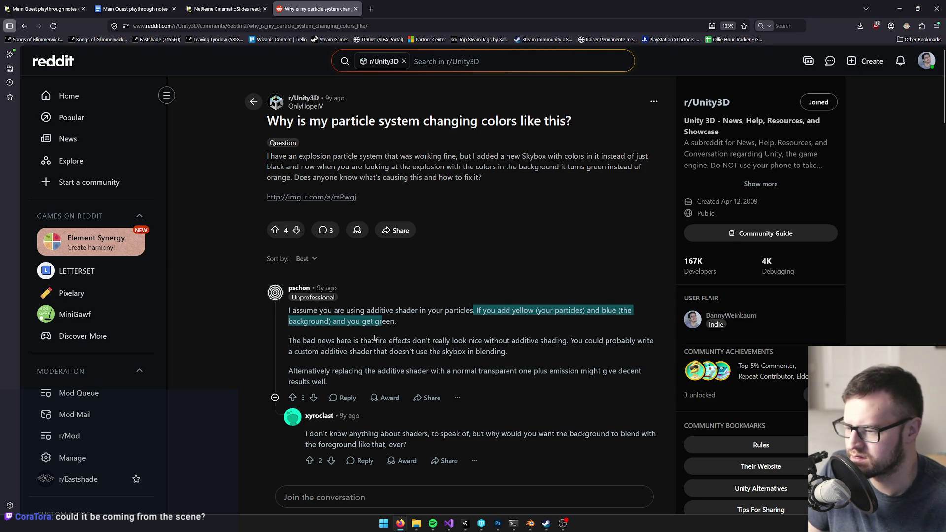
{"action": "scroll", "coordinate": [374, 338], "scroll_direction": "down", "scroll_amount": 2}
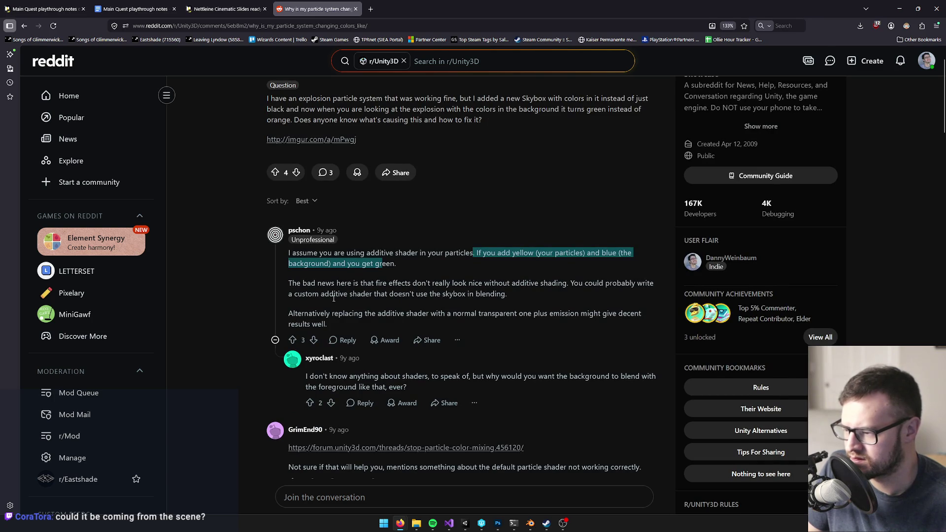
{"action": "scroll", "coordinate": [333, 298], "scroll_direction": "down", "scroll_amount": 2}
{"action": "scroll", "coordinate": [334, 301], "scroll_direction": "down", "scroll_amount": 2}
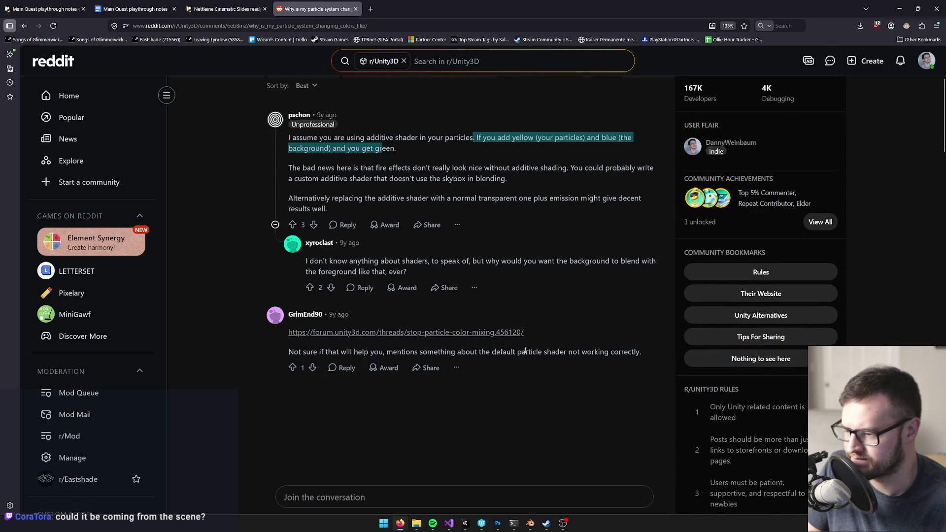
{"action": "left_click_drag", "start_coordinate": [516, 353], "coordinate": [533, 353]}
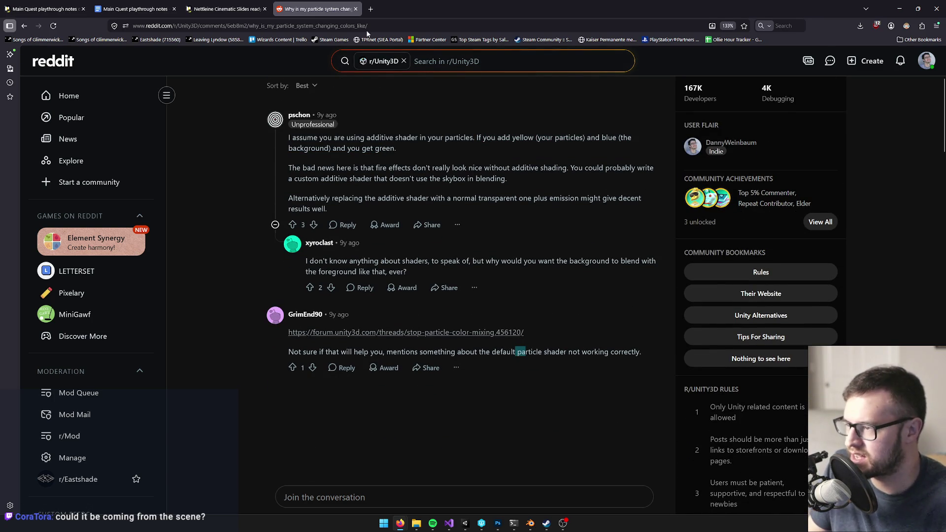
{"action": "scroll", "coordinate": [470, 320], "scroll_direction": "down", "scroll_amount": 2}
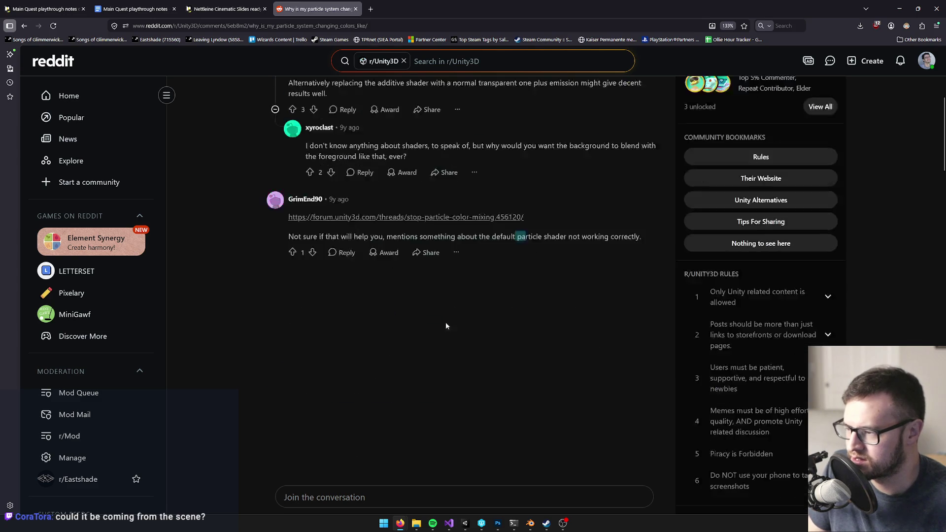
Go back to the search results, close that tab and minimize the browser
{"action": "key", "text": "alt+Left"}
{"action": "scroll", "coordinate": [412, 318], "scroll_direction": "down", "scroll_amount": 4}
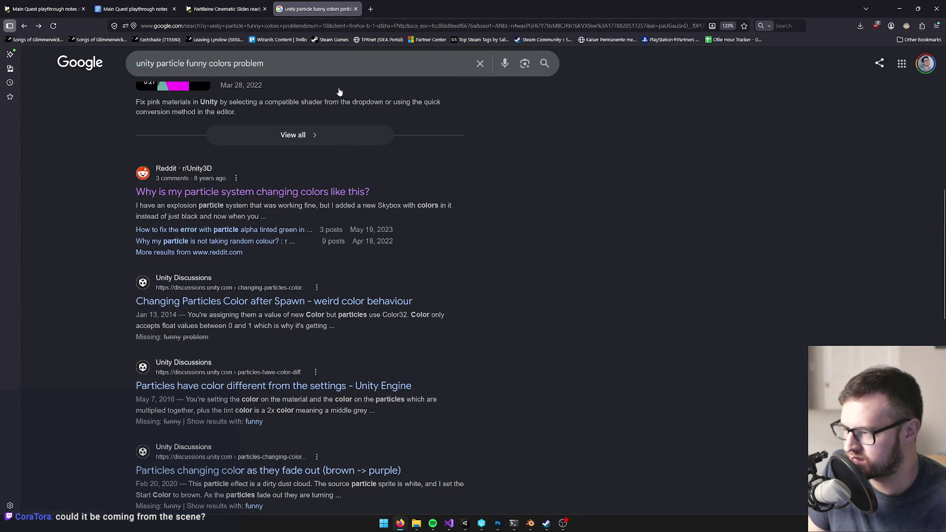
{"action": "left_click", "coordinate": [354, 9]}
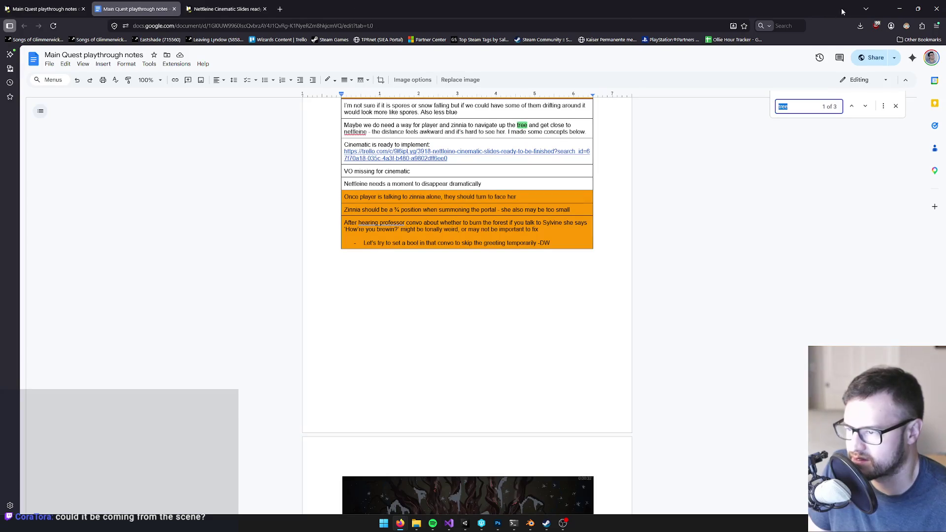
{"action": "left_click", "coordinate": [899, 8]}
Open Ember Mist's Color over Lifetime gradient in the Gradient Editor
{"action": "mouse_move", "coordinate": [281, 226]}
{"action": "left_mouse_down"}
{"action": "mouse_move", "coordinate": [292, 232]}
{"action": "mouse_move", "coordinate": [282, 214]}
{"action": "left_mouse_up"}
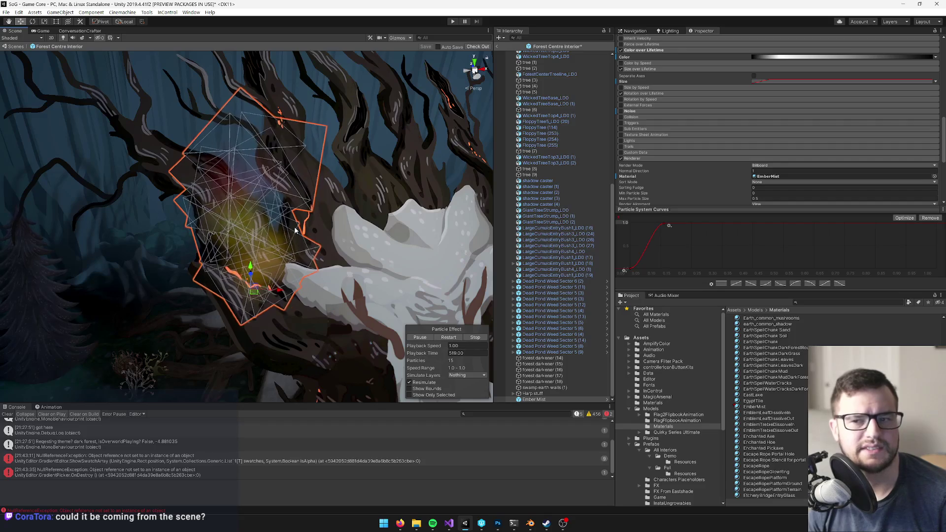
{"action": "left_click_drag", "start_coordinate": [345, 163], "coordinate": [266, 187]}
{"action": "scroll", "coordinate": [222, 196], "scroll_direction": "up", "scroll_amount": 3}
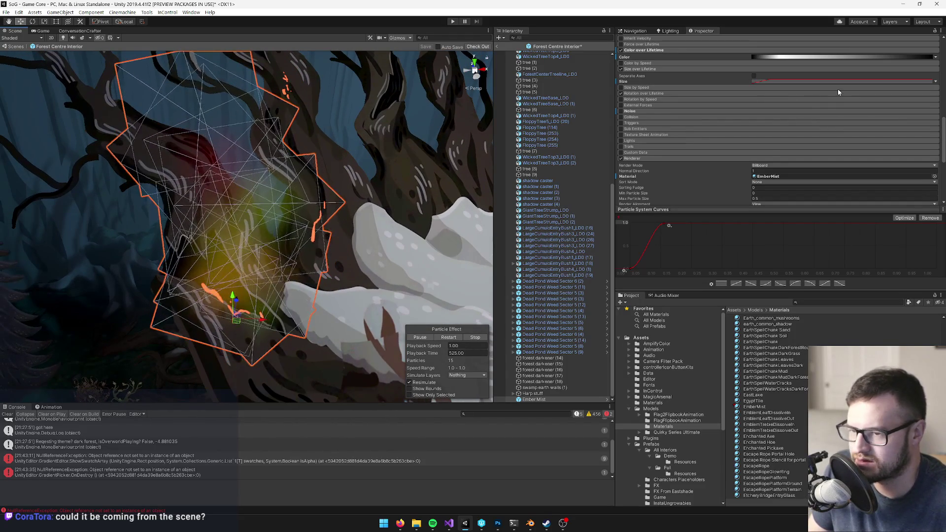
{"action": "scroll", "coordinate": [832, 89], "scroll_direction": "up", "scroll_amount": 3}
{"action": "scroll", "coordinate": [823, 94], "scroll_direction": "up", "scroll_amount": 3}
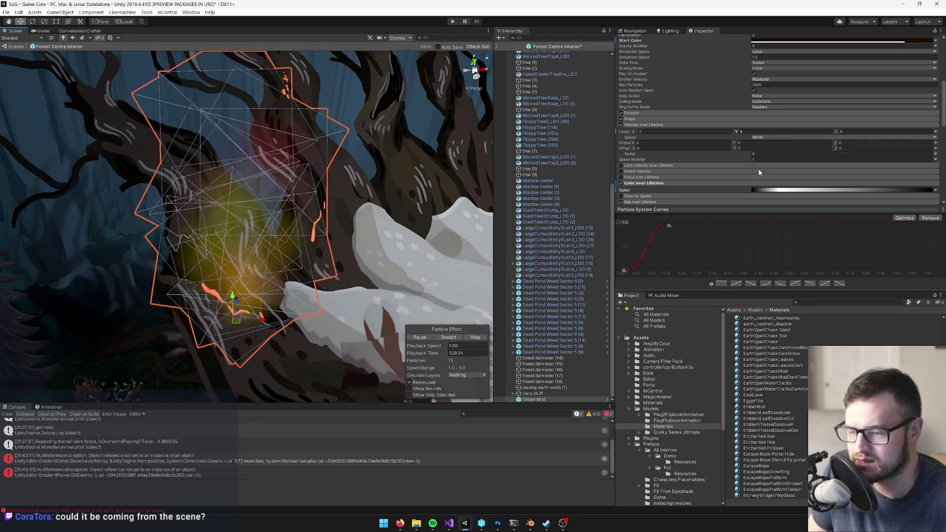
{"action": "left_click", "coordinate": [772, 191]}
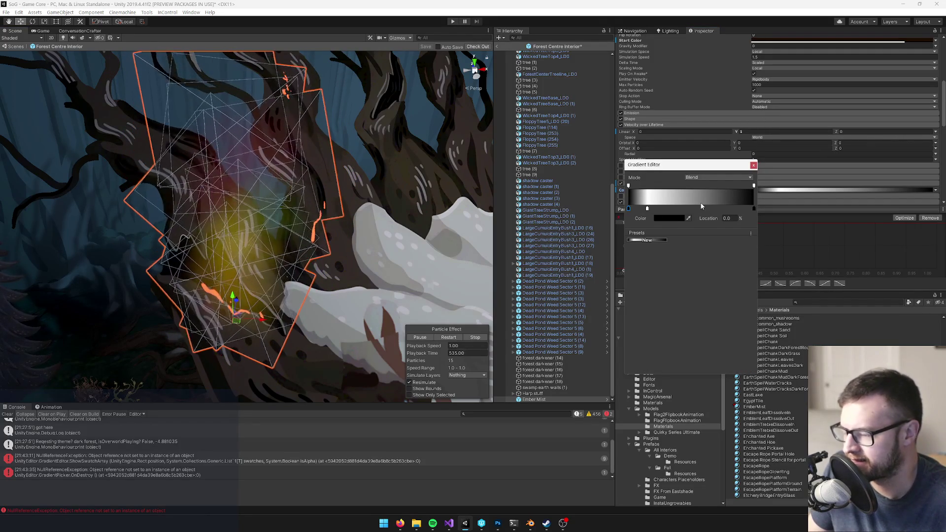
Change the white middle gradient key at about 16% to red-orange
{"action": "left_click", "coordinate": [647, 208]}
{"action": "left_click_drag", "start_coordinate": [648, 210], "coordinate": [649, 209]}
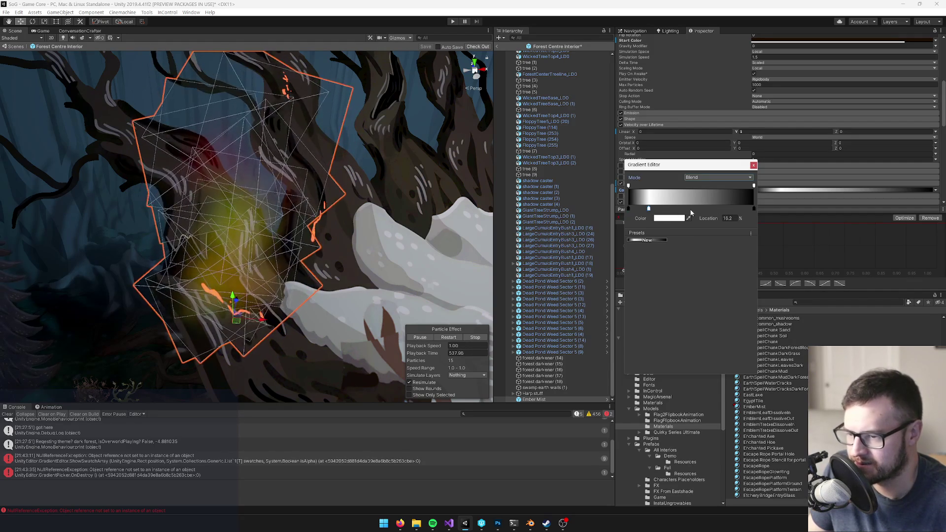
{"action": "left_click", "coordinate": [662, 219]}
{"action": "left_click_drag", "start_coordinate": [690, 173], "coordinate": [710, 175]}
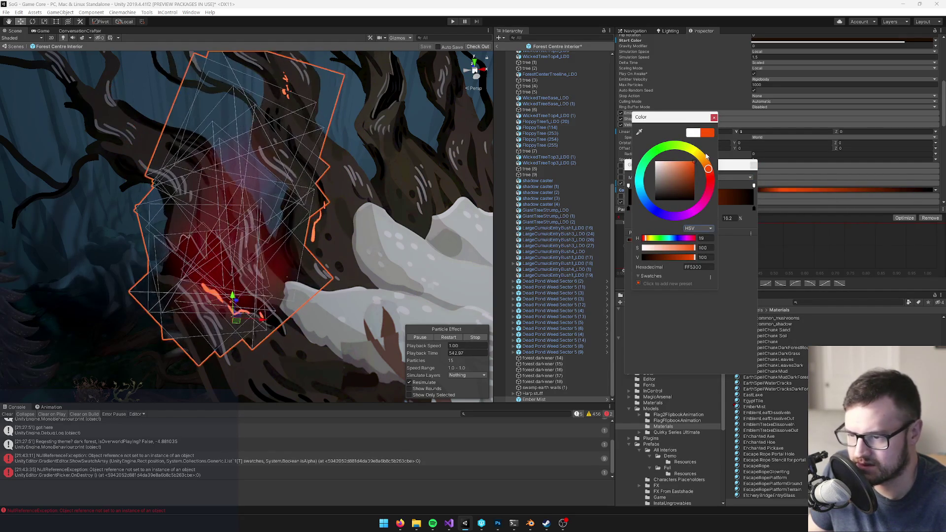
{"action": "left_click", "coordinate": [714, 118]}
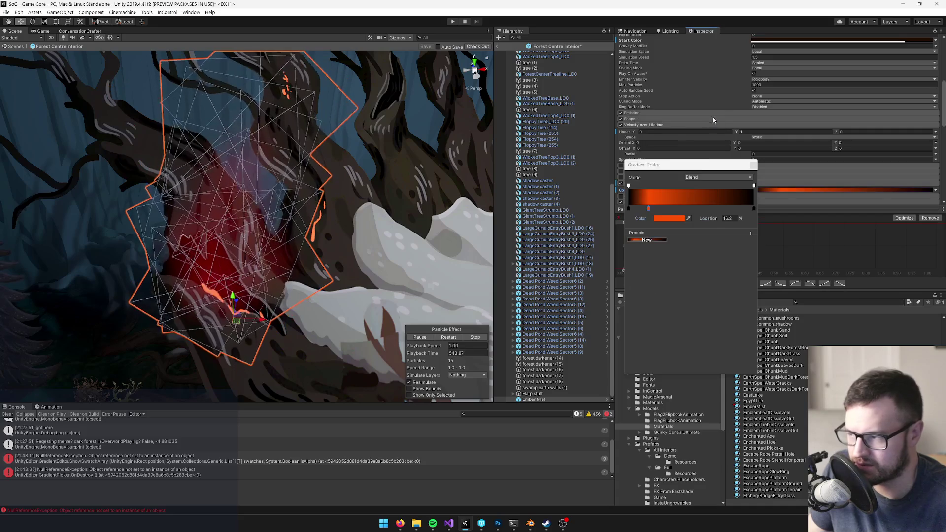
Make the gradient's starting key a deep orange
{"action": "left_click", "coordinate": [630, 209]}
{"action": "left_click", "coordinate": [670, 221]}
{"action": "left_click", "coordinate": [690, 170]}
{"action": "left_click", "coordinate": [708, 168]}
{"action": "left_click_drag", "start_coordinate": [688, 172], "coordinate": [698, 196]}
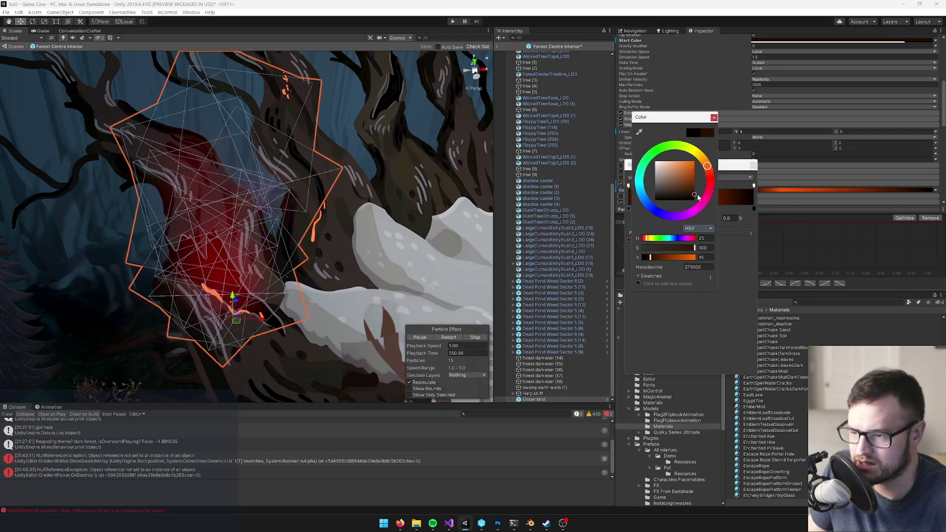
{"action": "left_click", "coordinate": [714, 119]}
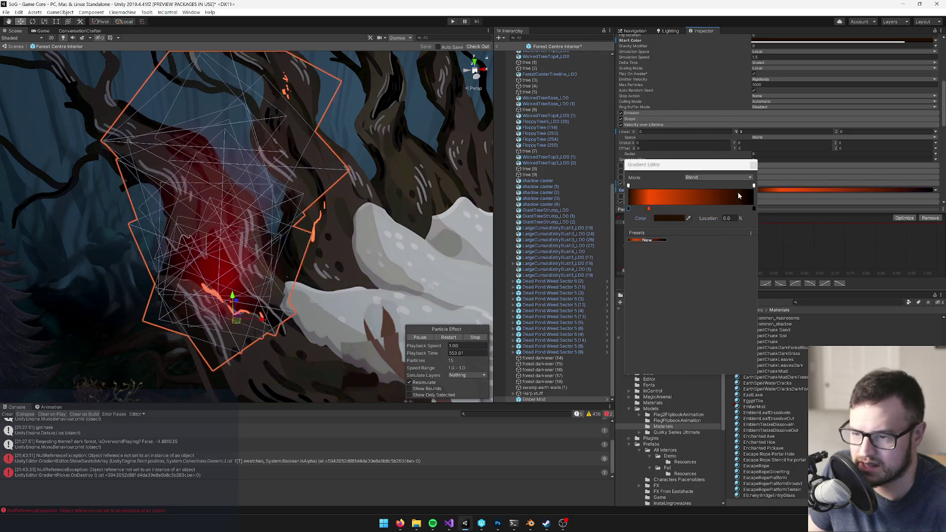
Set the ending key to dark brown (hex 190A00) and close the Gradient Editor
{"action": "left_click", "coordinate": [754, 209]}
{"action": "left_click", "coordinate": [674, 219]}
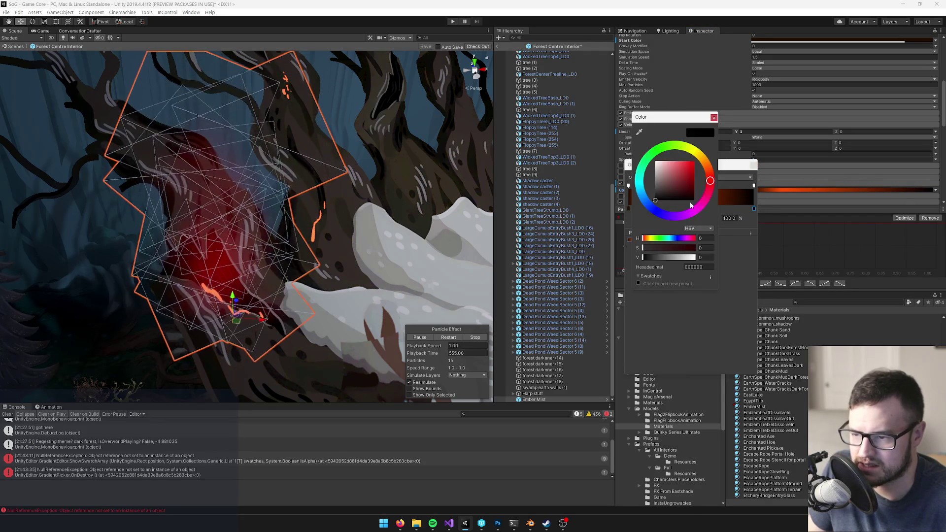
{"action": "mouse_move", "coordinate": [704, 181]}
{"action": "left_mouse_down"}
{"action": "mouse_move", "coordinate": [710, 172]}
{"action": "mouse_move", "coordinate": [701, 197]}
{"action": "left_mouse_up"}
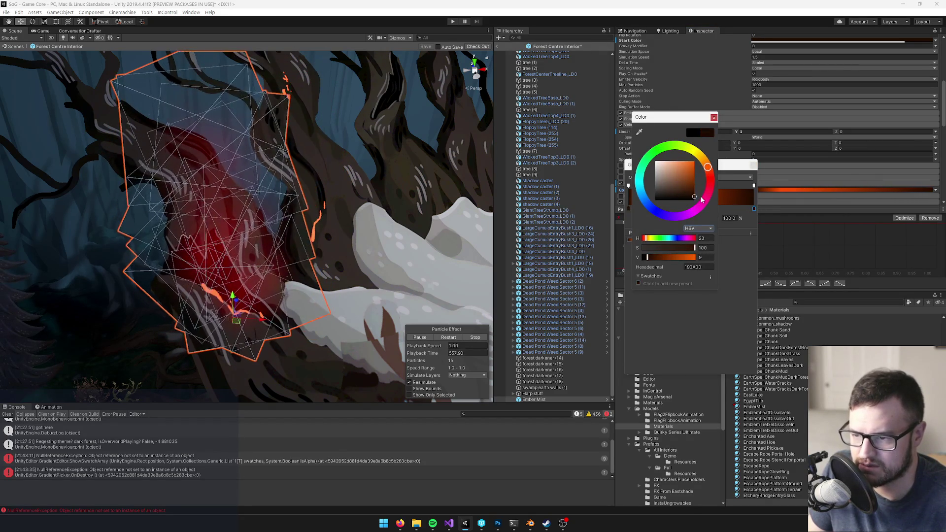
{"action": "left_click", "coordinate": [714, 118]}
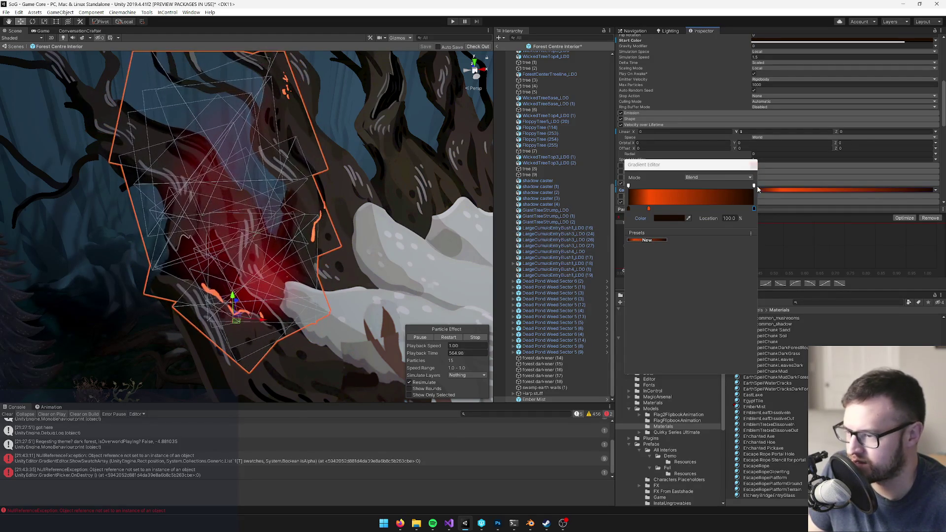
{"action": "left_click", "coordinate": [753, 166]}
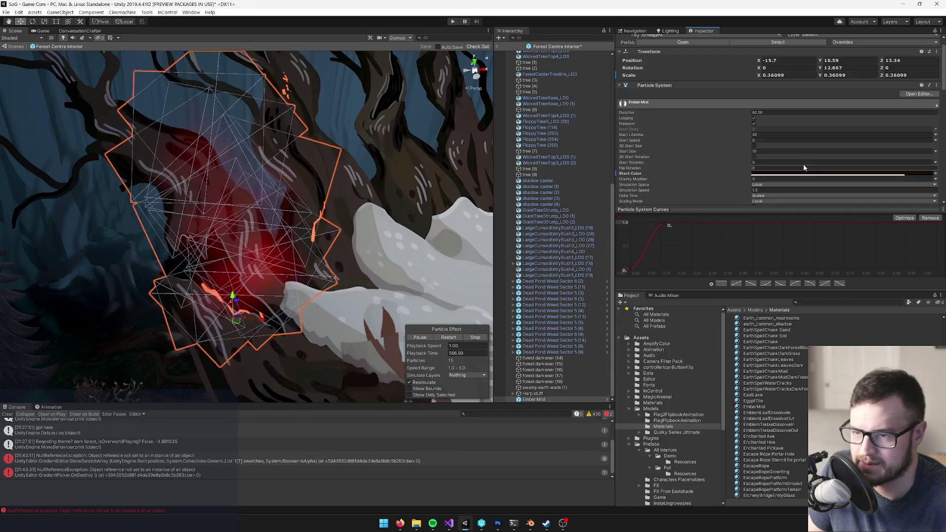
Set the Ember Mist start colour to a warmer dark orange-brown (about hex 3D210E)
{"action": "scroll", "coordinate": [799, 156], "scroll_direction": "up", "scroll_amount": 3}
{"action": "left_click", "coordinate": [794, 108]}
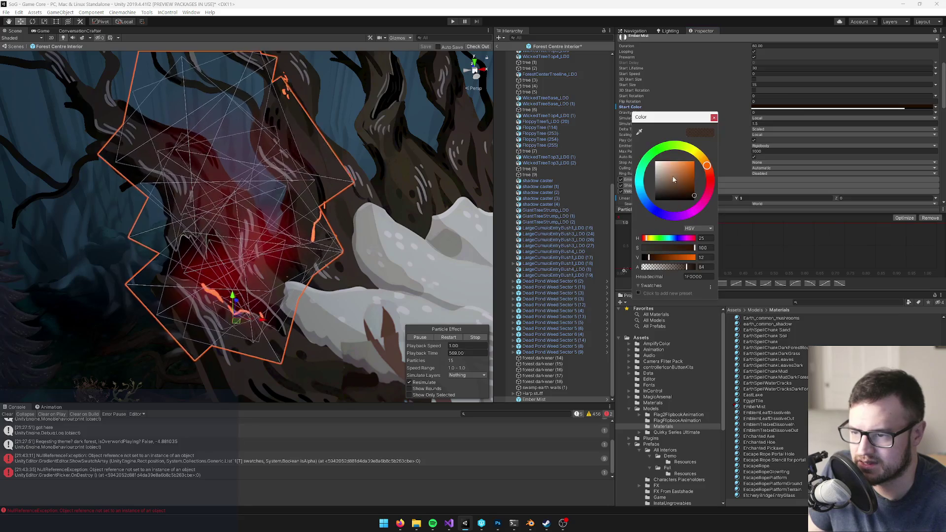
{"action": "left_click", "coordinate": [658, 191]}
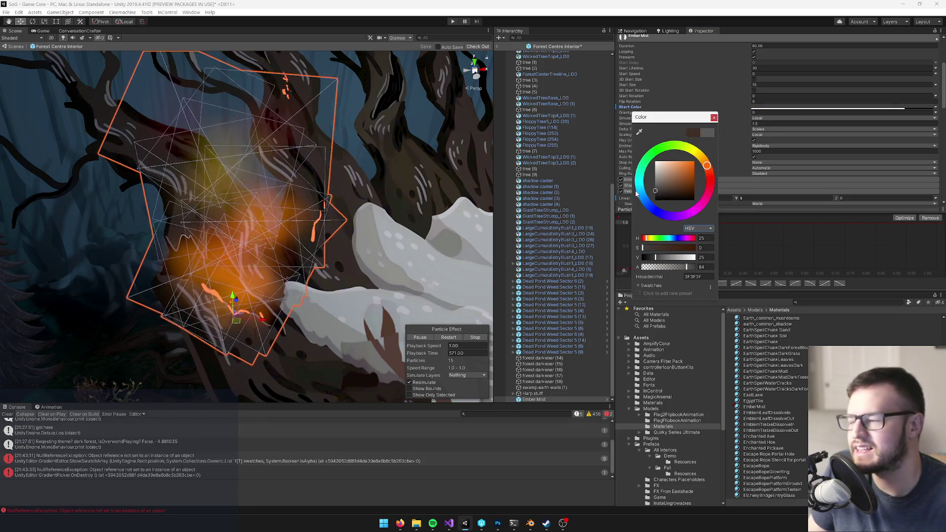
{"action": "left_click_drag", "start_coordinate": [657, 197], "coordinate": [689, 194]}
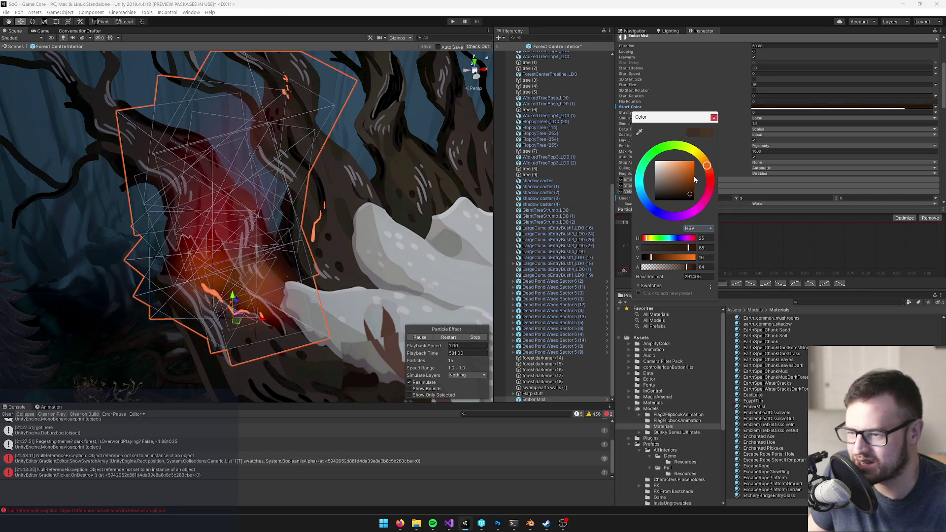
{"action": "left_click", "coordinate": [675, 195]}
{"action": "left_click_drag", "start_coordinate": [675, 196], "coordinate": [694, 189]}
{"action": "left_click", "coordinate": [713, 117]}
{"action": "scroll", "coordinate": [336, 219], "scroll_direction": "down", "scroll_amount": 10}
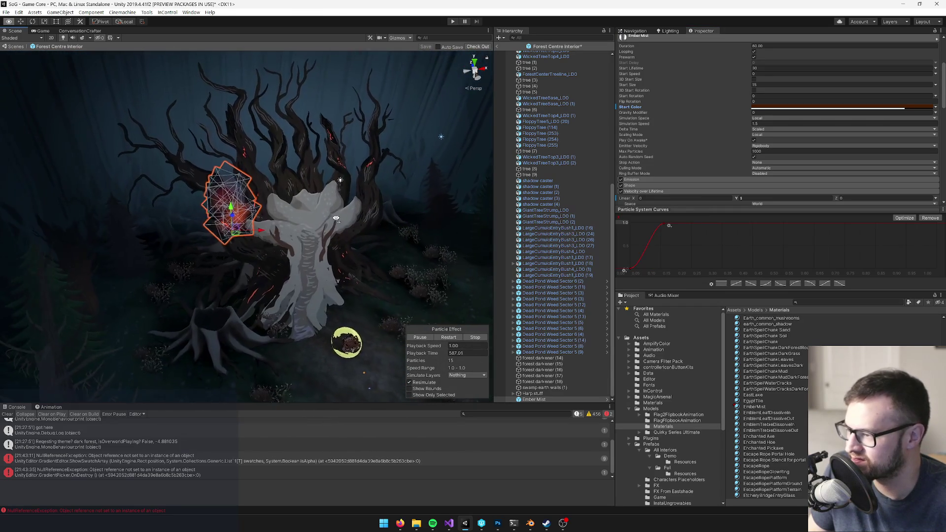
{"action": "scroll", "coordinate": [336, 218], "scroll_direction": "up", "scroll_amount": 8}
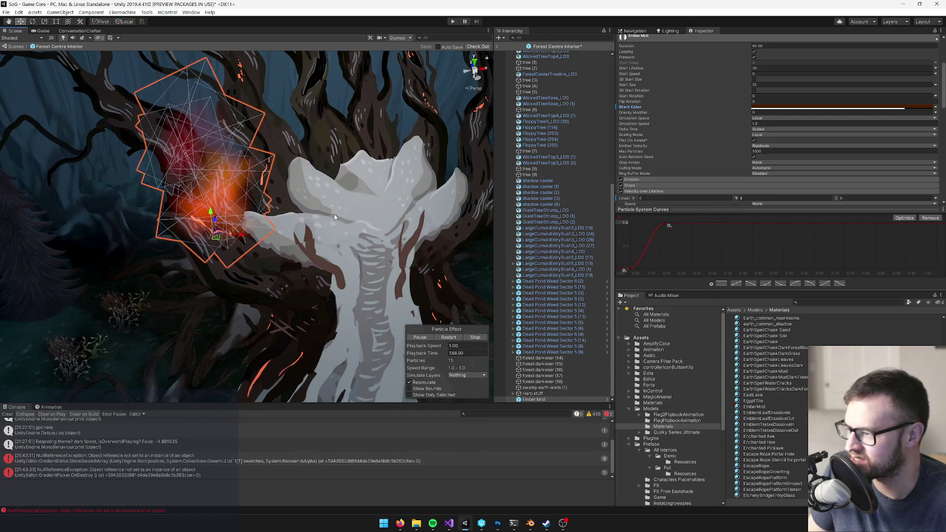
Darken and desaturate Ember Mist's start colour to a near-black brown for a subtler glow
{"action": "left_click", "coordinate": [822, 108]}
{"action": "left_click_drag", "start_coordinate": [689, 188], "coordinate": [699, 192]}
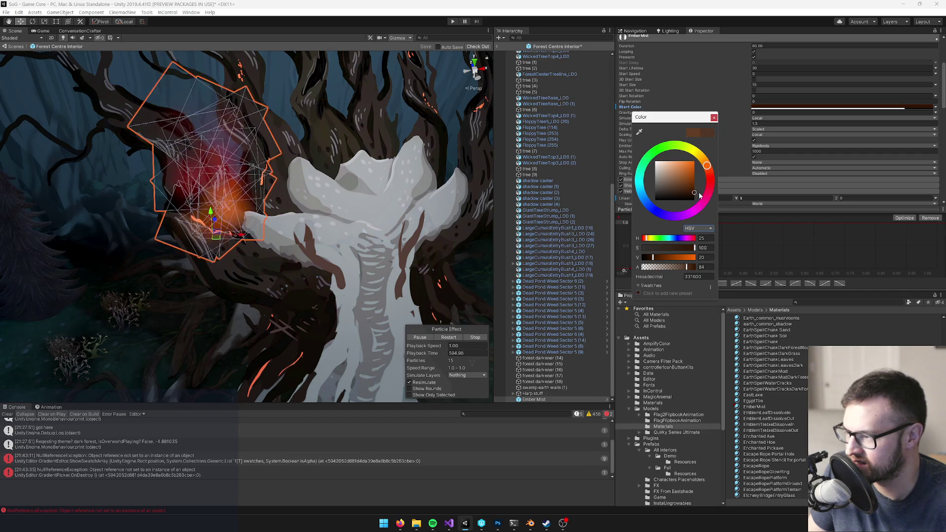
{"action": "left_click", "coordinate": [714, 118]}
{"action": "left_click", "coordinate": [800, 107]}
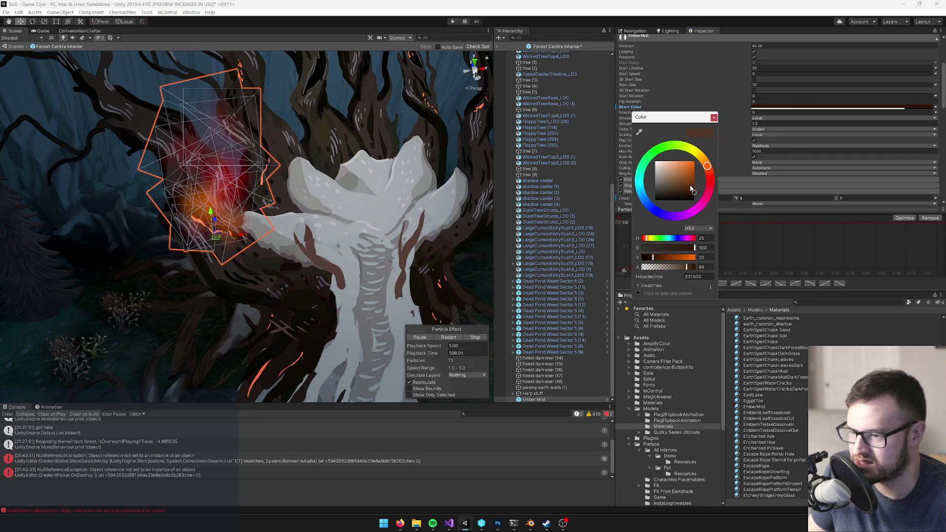
{"action": "left_click_drag", "start_coordinate": [686, 190], "coordinate": [679, 194]}
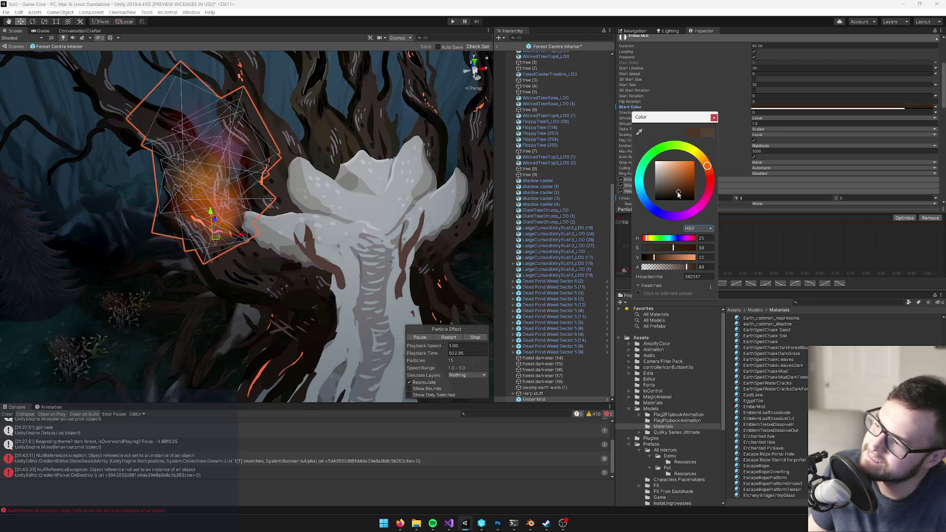
{"action": "left_click_drag", "start_coordinate": [678, 194], "coordinate": [674, 198]}
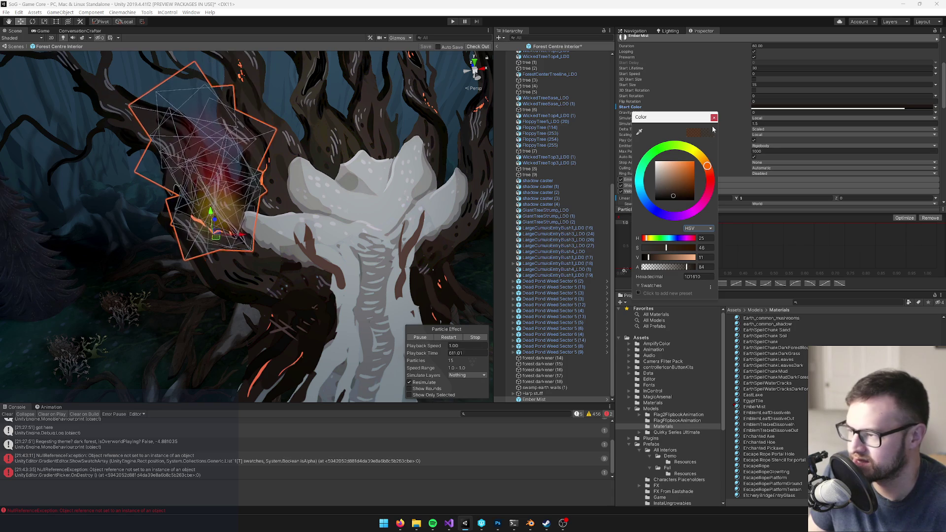
{"action": "left_click_drag", "start_coordinate": [195, 210], "coordinate": [210, 207]}
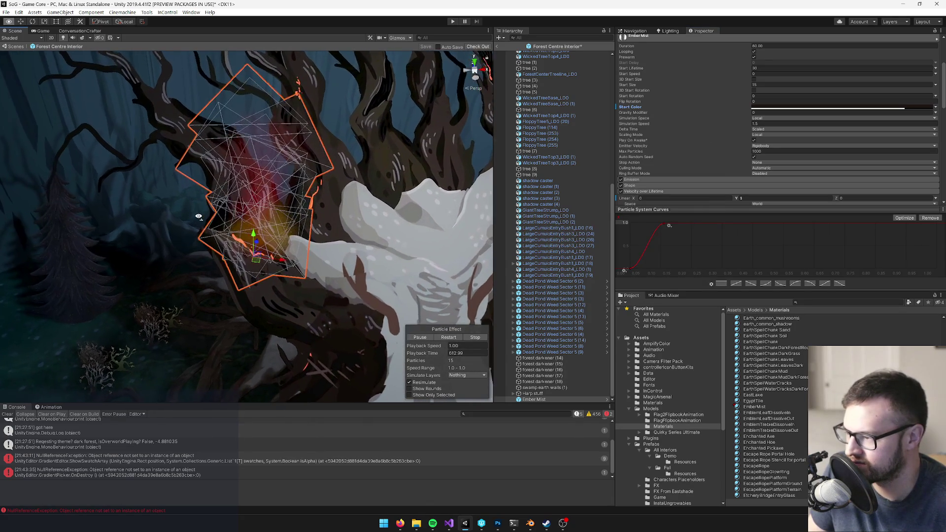
{"action": "scroll", "coordinate": [786, 116], "scroll_direction": "down", "scroll_amount": 5}
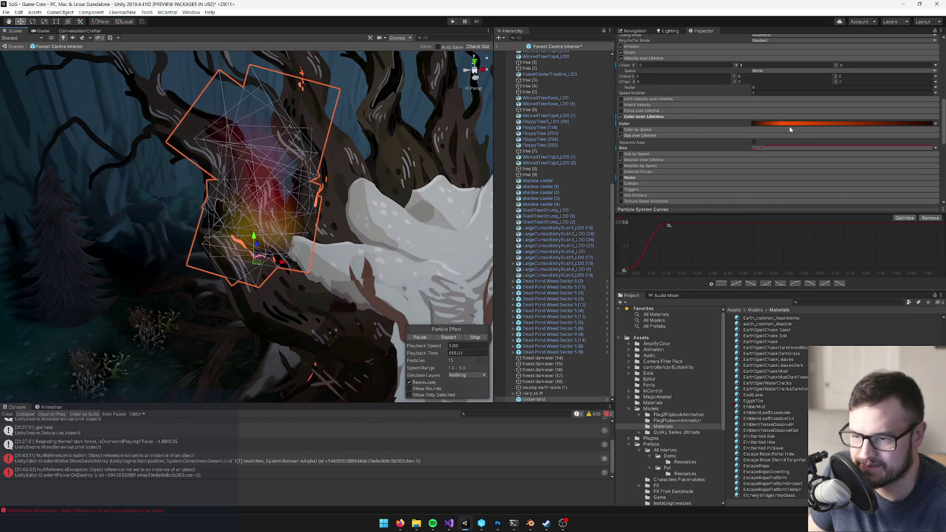
{"action": "mouse_move", "coordinate": [281, 193]}
{"action": "left_mouse_down"}
{"action": "mouse_move", "coordinate": [420, 211]}
{"action": "mouse_move", "coordinate": [295, 182]}
{"action": "mouse_move", "coordinate": [306, 185]}
{"action": "left_mouse_up"}
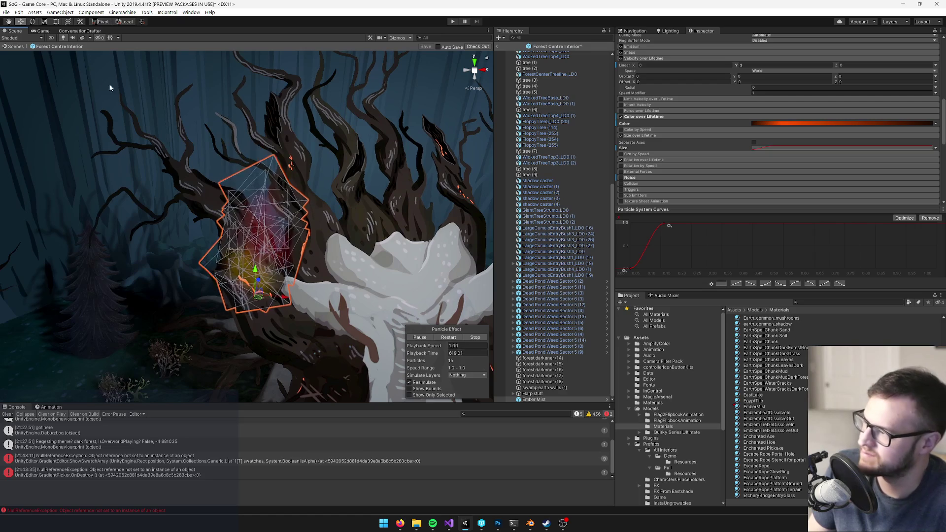
Preview the effect in the Game view, then locate and open the EmberMist material from the Renderer
{"action": "left_click", "coordinate": [44, 31]}
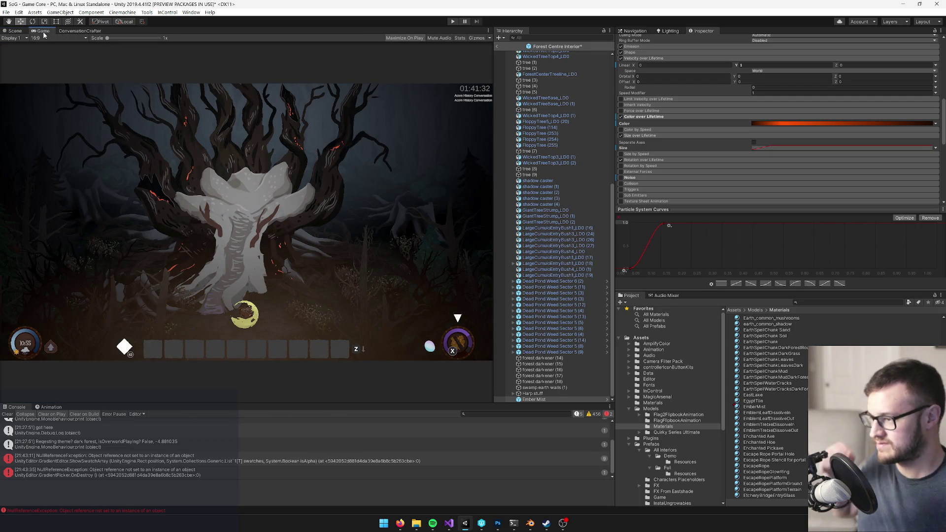
{"action": "left_click", "coordinate": [14, 31]}
{"action": "left_click_drag", "start_coordinate": [162, 131], "coordinate": [161, 158]}
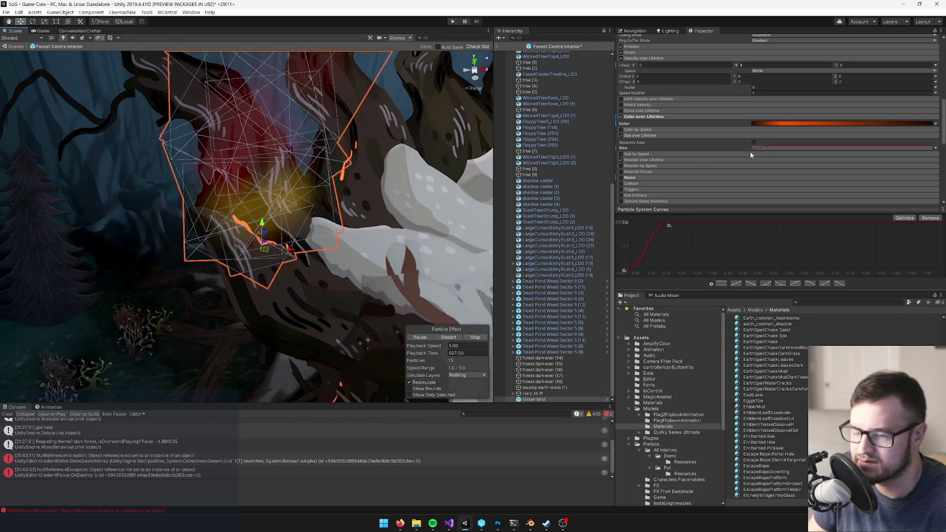
{"action": "scroll", "coordinate": [750, 154], "scroll_direction": "down", "scroll_amount": 5}
{"action": "left_click", "coordinate": [767, 111]}
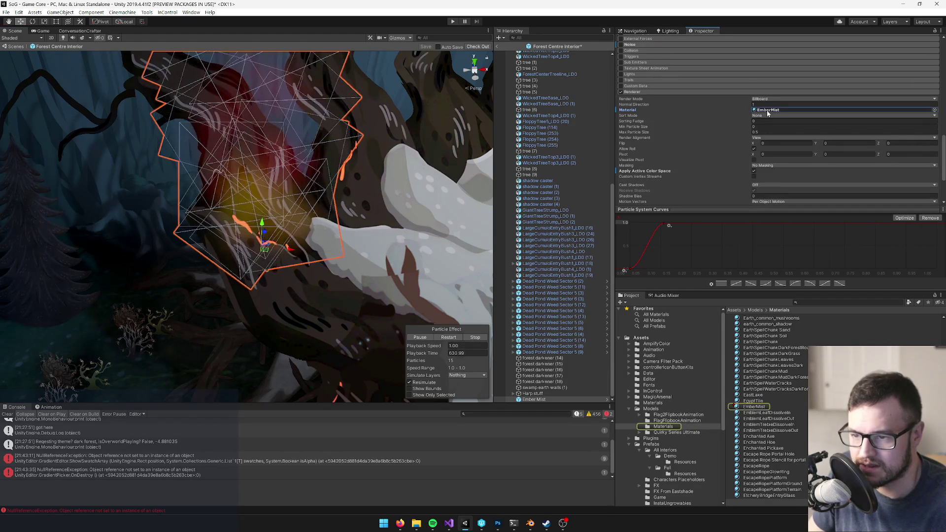
{"action": "double_click", "coordinate": [767, 111]}
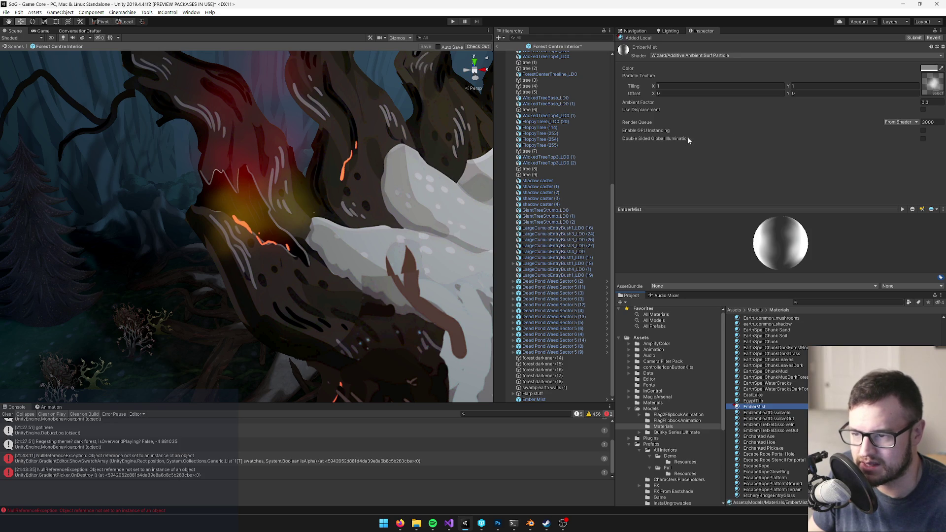
Review Ember Mist's particle modules, then bring the Main Quest playthrough notes in Firefox forward
{"action": "left_click", "coordinate": [265, 182]}
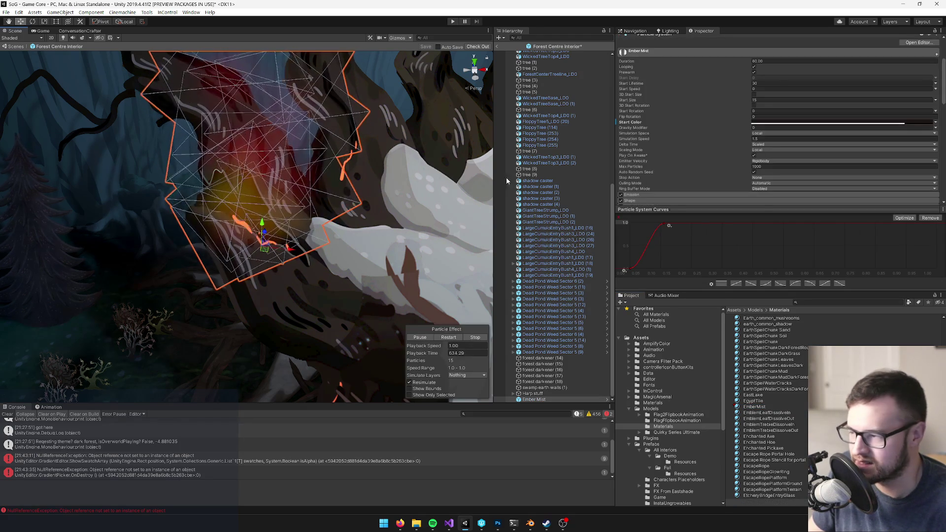
{"action": "scroll", "coordinate": [246, 184], "scroll_direction": "down", "scroll_amount": 10}
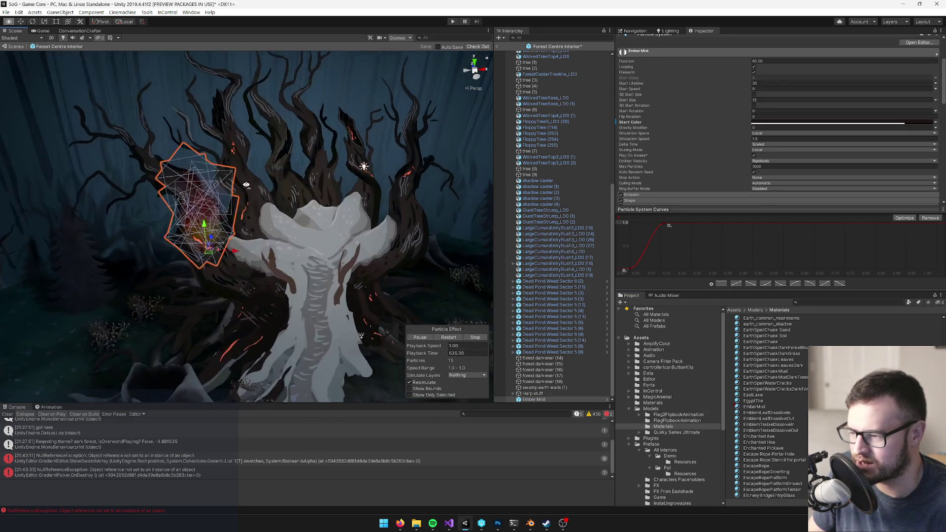
{"action": "scroll", "coordinate": [246, 185], "scroll_direction": "up", "scroll_amount": 5}
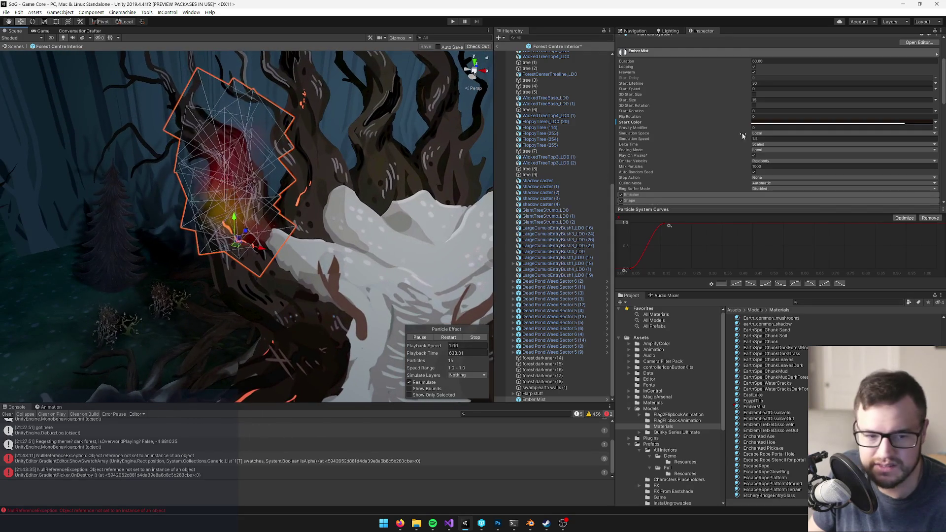
{"action": "scroll", "coordinate": [719, 129], "scroll_direction": "down", "scroll_amount": 5}
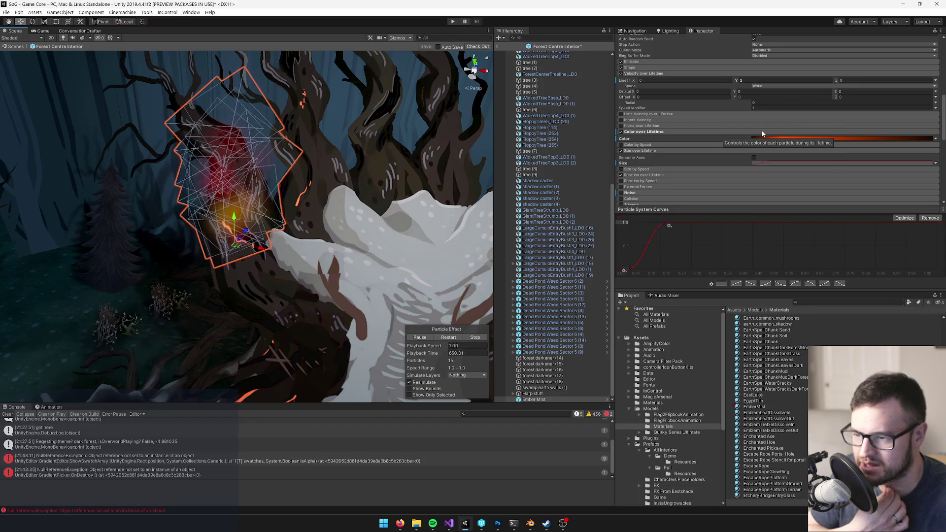
{"action": "scroll", "coordinate": [762, 129], "scroll_direction": "down", "scroll_amount": 3}
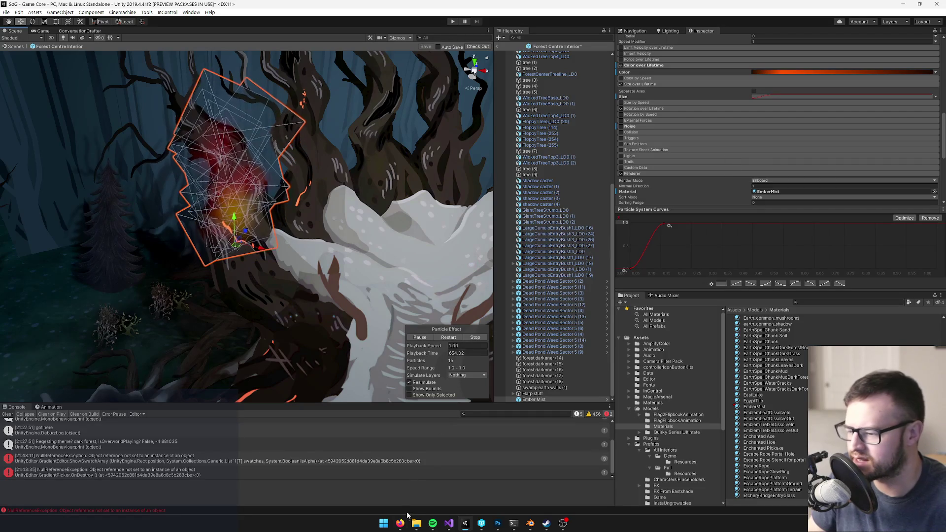
{"action": "mouse_move", "coordinate": [400, 521]}
{"action": "left_click", "coordinate": [353, 483]}
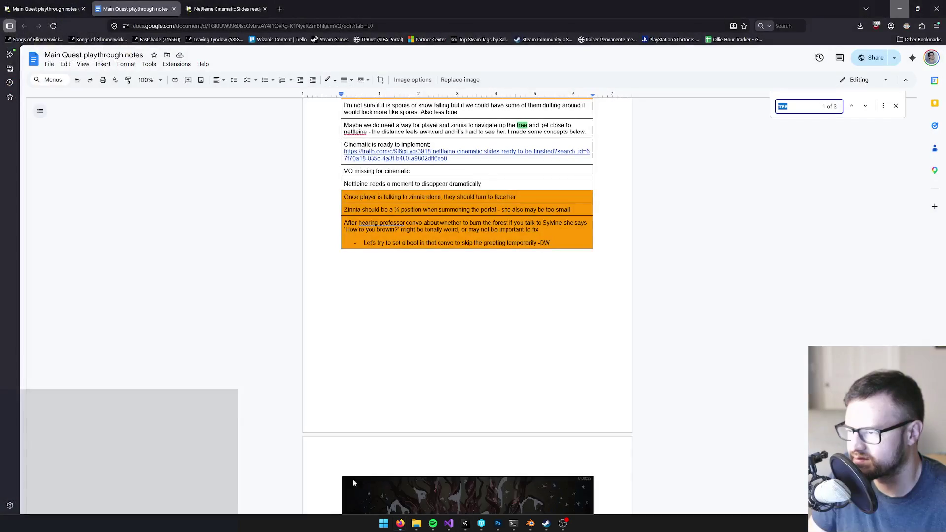
Google 'unity color over lifetime hue issue' in a new Firefox tab
{"action": "left_click", "coordinate": [279, 9]}
{"action": "left_click", "coordinate": [380, 228]}
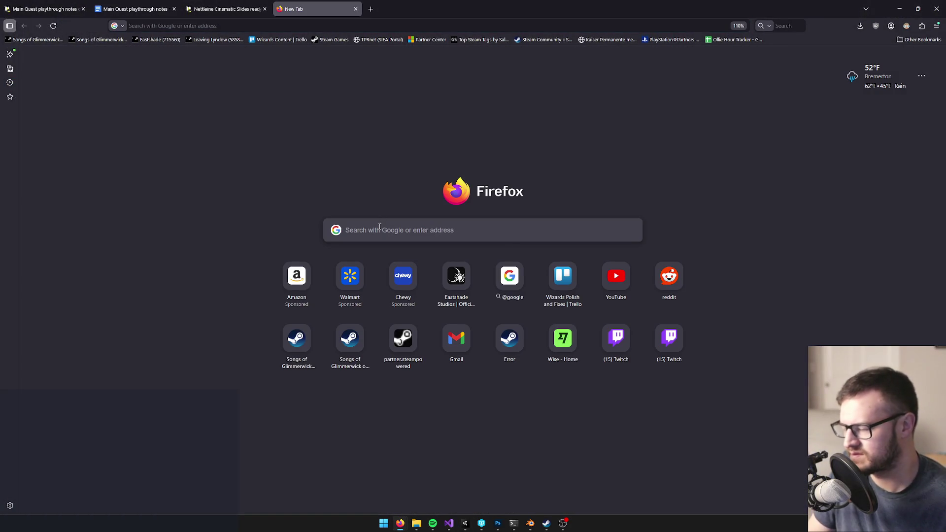
{"action": "left_click", "coordinate": [381, 227]}
{"action": "type", "text": "unity co"}
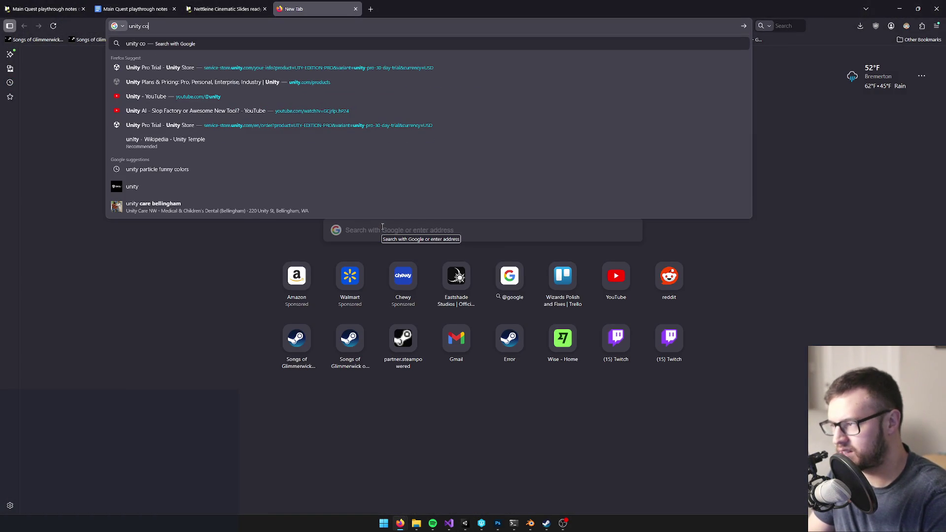
{"action": "type", "text": "lor over lifet"}
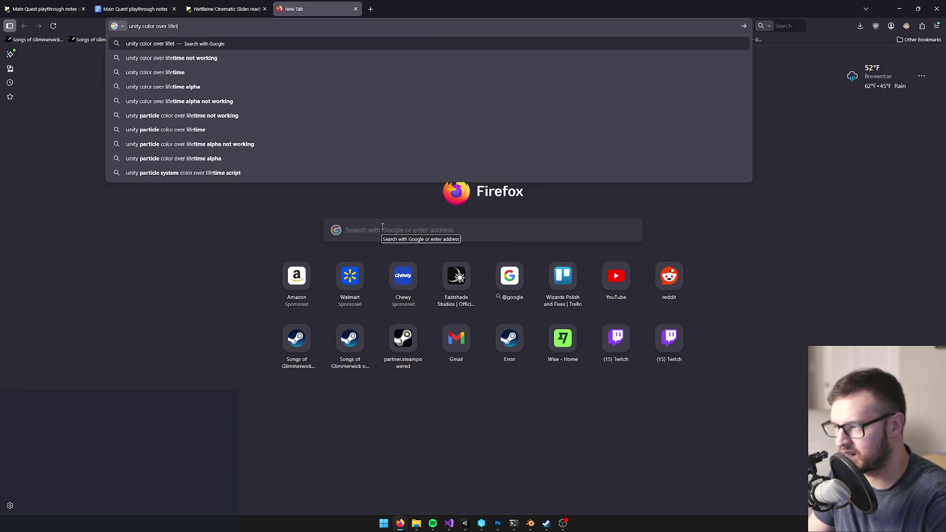
{"action": "type", "text": "ime hue issue"}
{"action": "key", "text": "Return"}
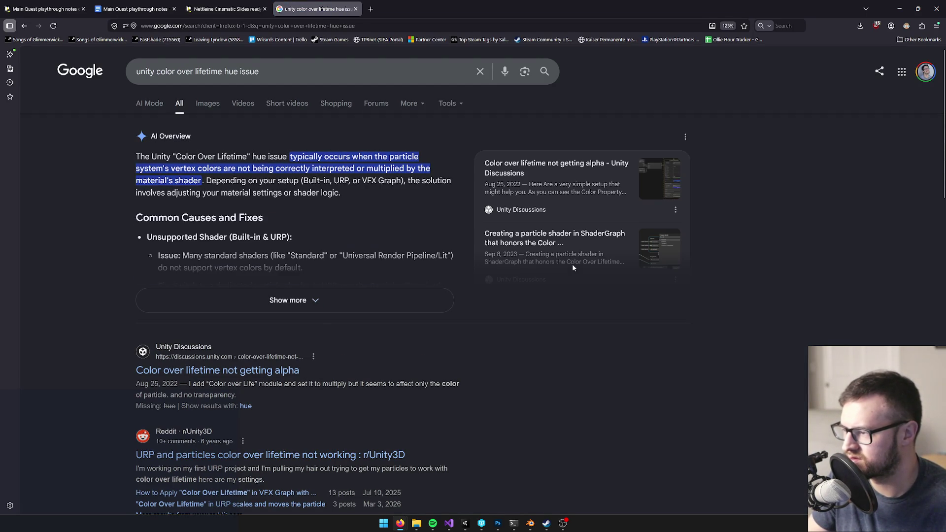
Skim the search results, then close the tab and minimize Firefox
{"action": "scroll", "coordinate": [559, 269], "scroll_direction": "down", "scroll_amount": 3}
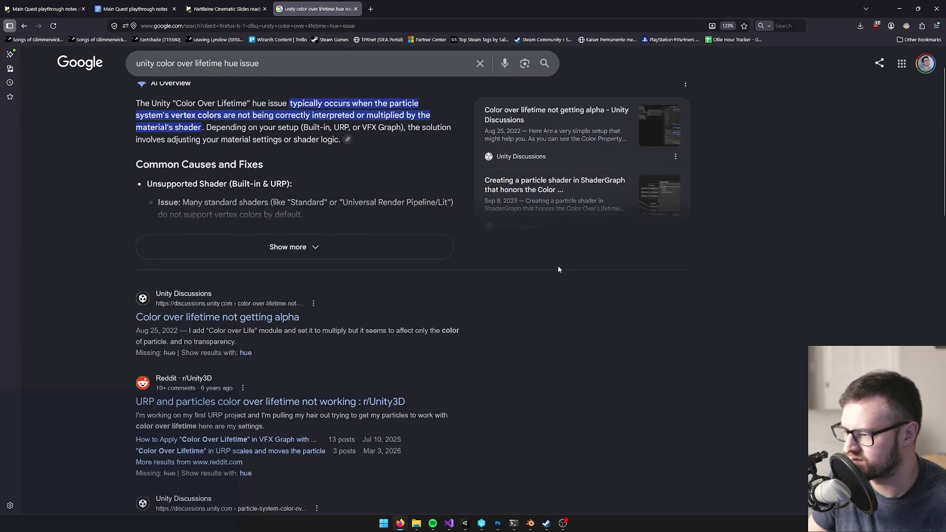
{"action": "scroll", "coordinate": [553, 271], "scroll_direction": "down", "scroll_amount": 2}
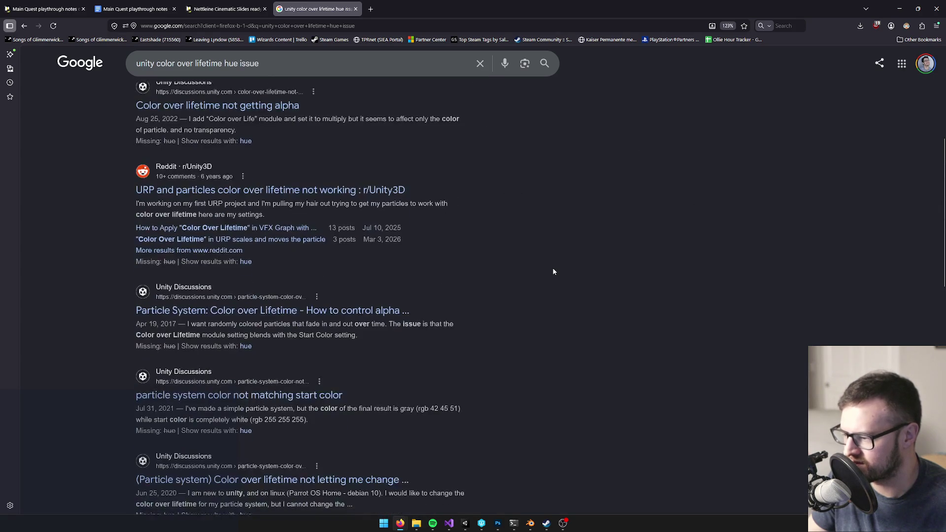
{"action": "scroll", "coordinate": [552, 271], "scroll_direction": "down", "scroll_amount": 1}
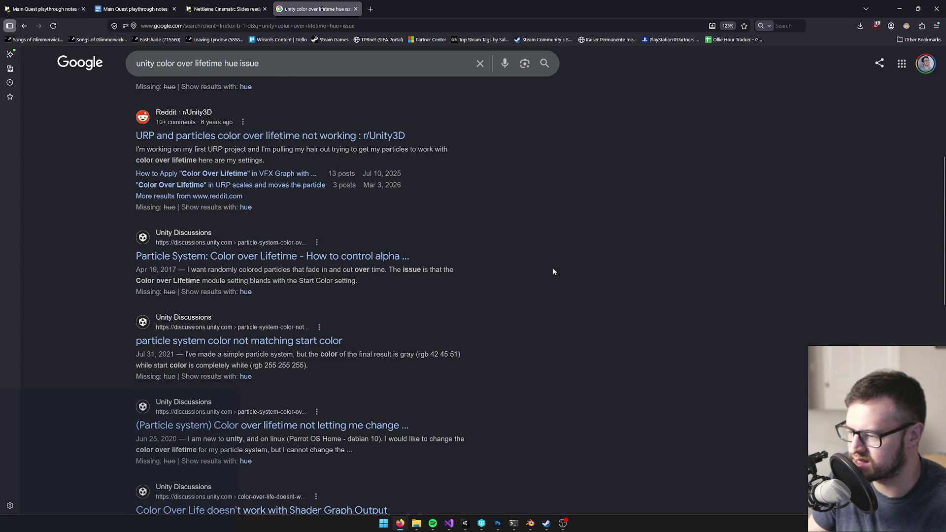
{"action": "scroll", "coordinate": [553, 271], "scroll_direction": "down", "scroll_amount": 1}
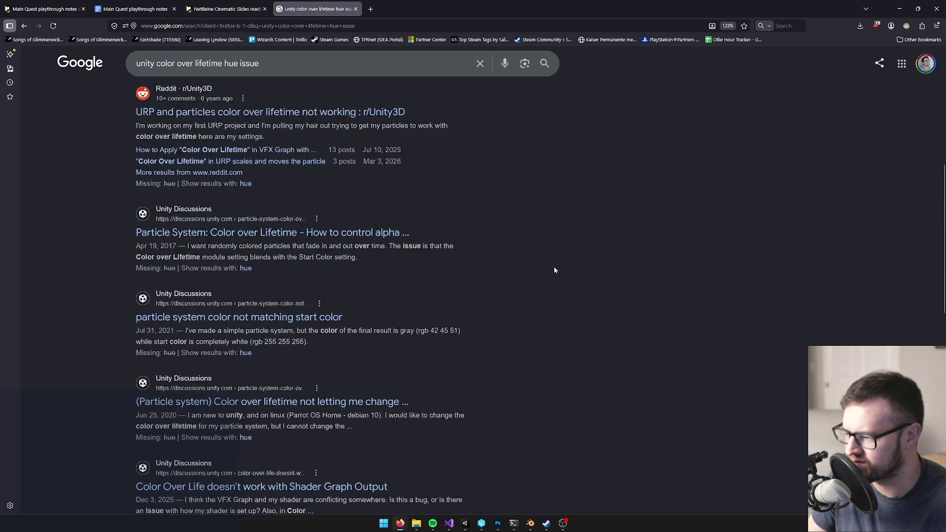
{"action": "scroll", "coordinate": [554, 269], "scroll_direction": "down", "scroll_amount": 2}
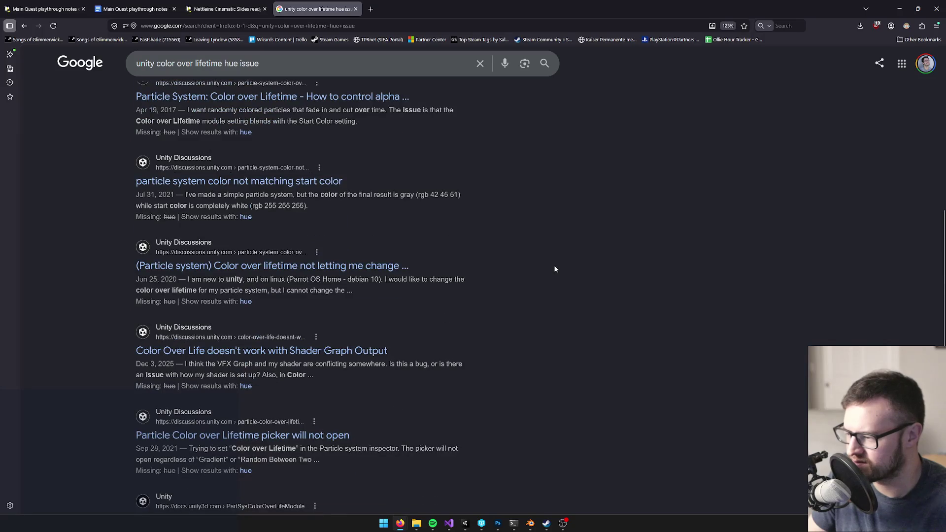
{"action": "scroll", "coordinate": [555, 269], "scroll_direction": "down", "scroll_amount": 2}
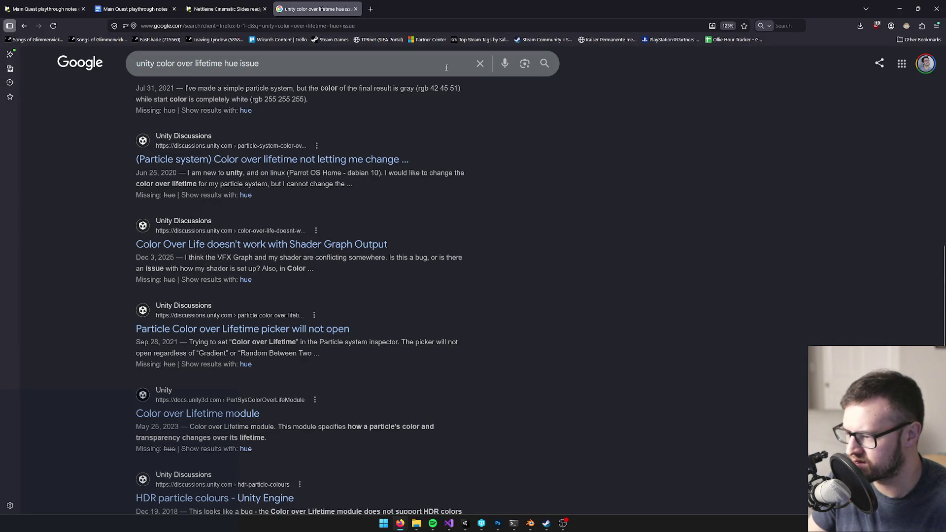
{"action": "left_click", "coordinate": [355, 9]}
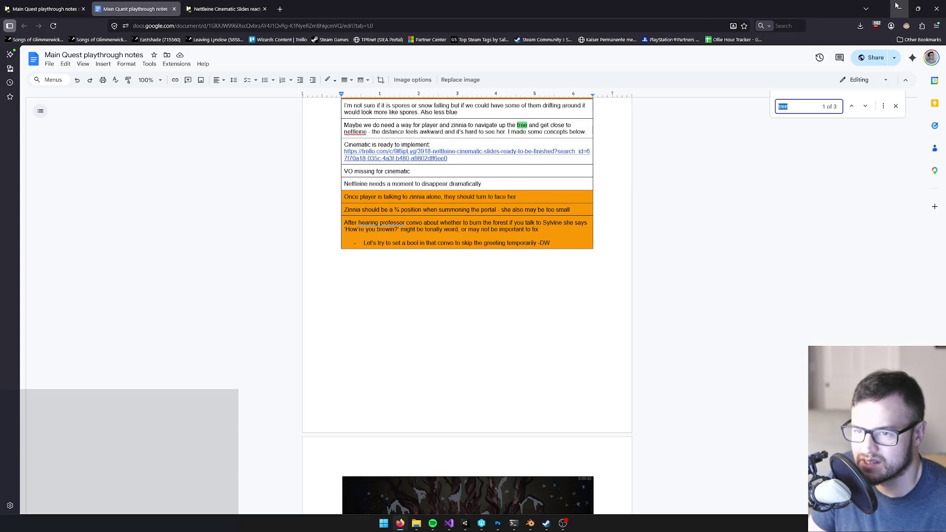
{"action": "left_click", "coordinate": [897, 7]}
Tint the EmberMist material's colour orange (C35700)
{"action": "left_click_drag", "start_coordinate": [300, 182], "coordinate": [285, 197]}
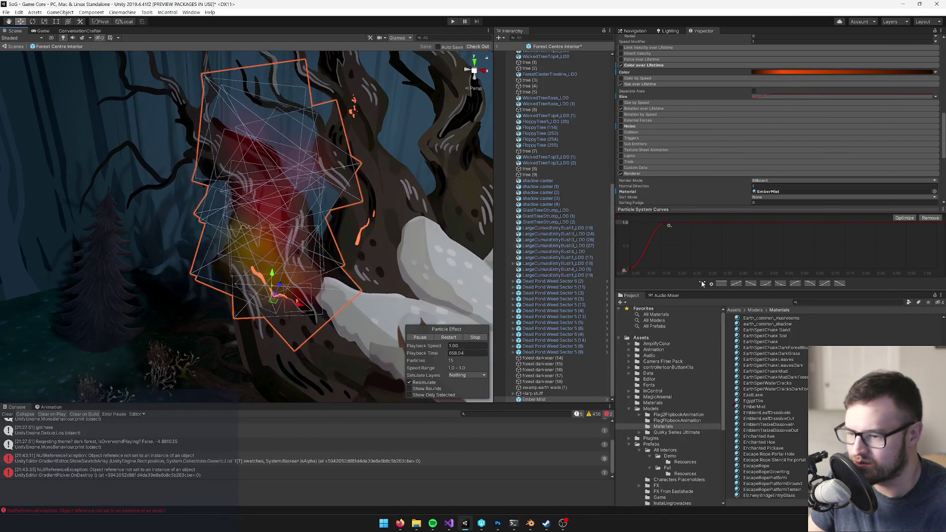
{"action": "scroll", "coordinate": [784, 111], "scroll_direction": "up", "scroll_amount": 5}
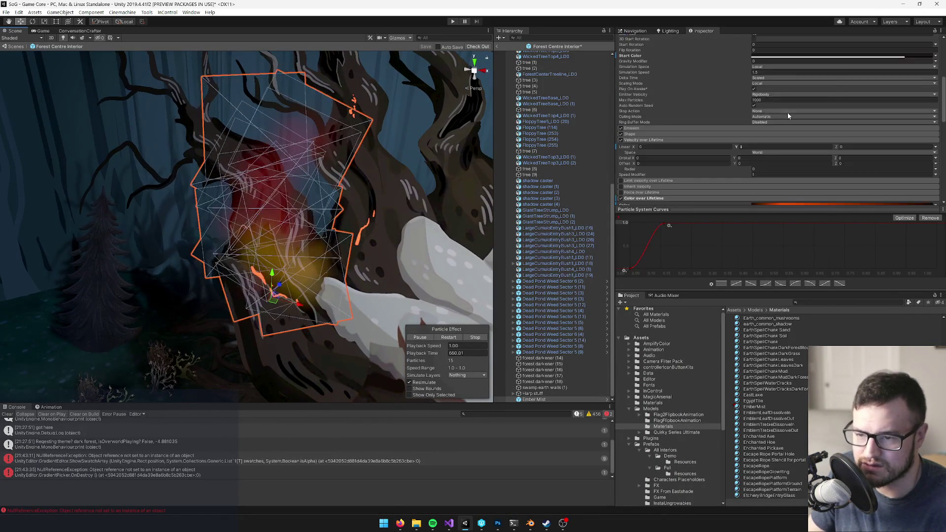
{"action": "scroll", "coordinate": [787, 115], "scroll_direction": "down", "scroll_amount": 3}
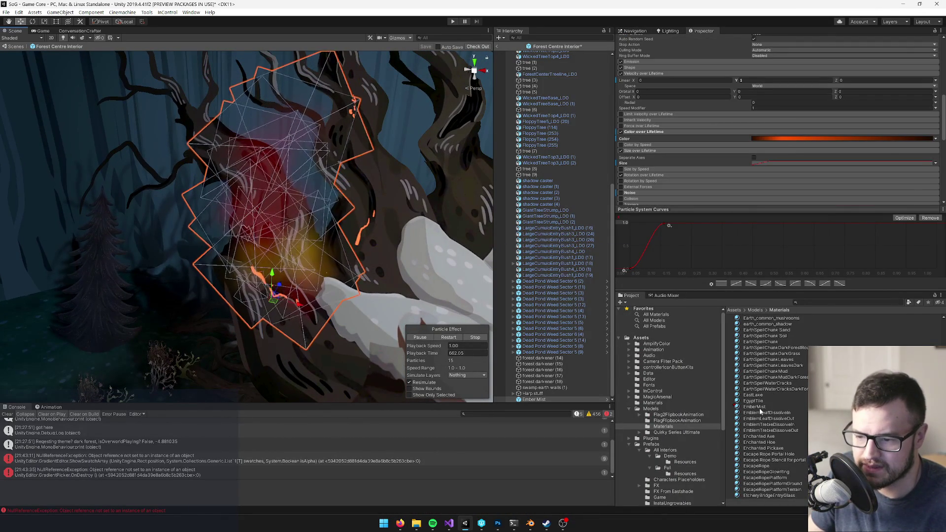
{"action": "left_click", "coordinate": [758, 406]}
{"action": "left_click", "coordinate": [928, 69]}
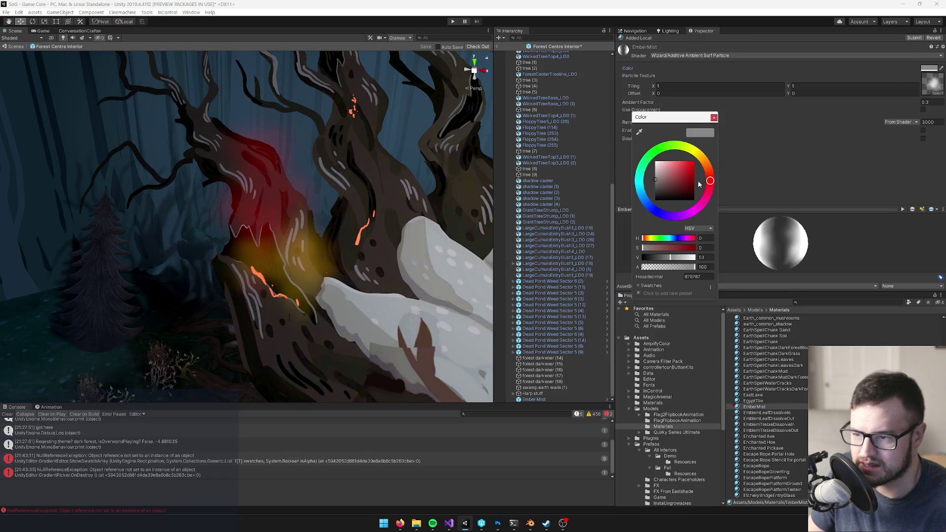
{"action": "left_click_drag", "start_coordinate": [687, 178], "coordinate": [706, 172]}
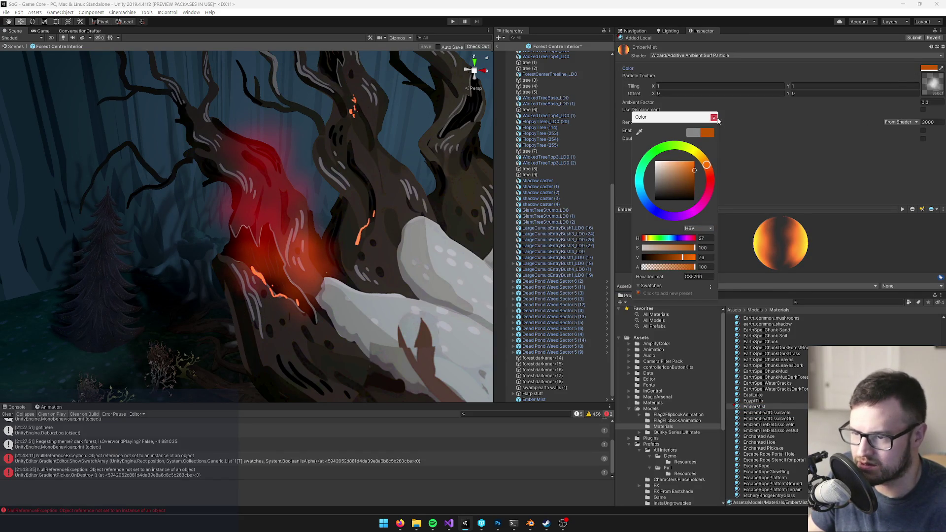
{"action": "left_click", "coordinate": [713, 117]}
Darken Ember Mist's start colour almost to black
{"action": "left_click", "coordinate": [276, 215]}
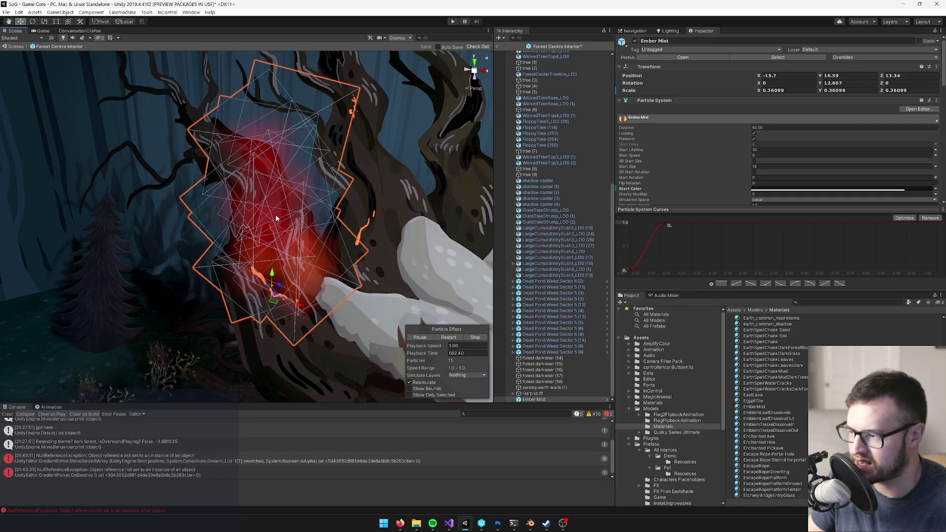
{"action": "left_click", "coordinate": [802, 190]}
{"action": "left_click_drag", "start_coordinate": [623, 186], "coordinate": [605, 194]}
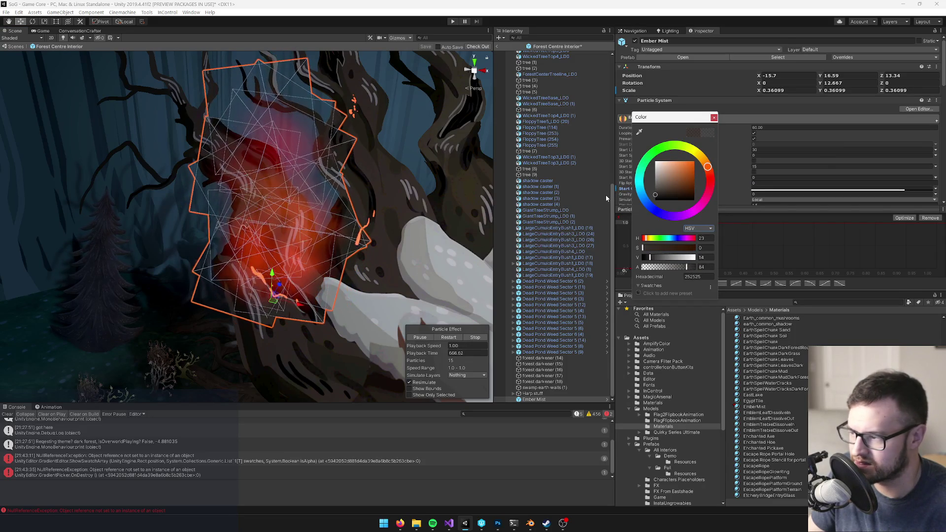
{"action": "left_click", "coordinate": [713, 117]}
{"action": "scroll", "coordinate": [778, 148], "scroll_direction": "down", "scroll_amount": 3}
{"action": "scroll", "coordinate": [761, 140], "scroll_direction": "down", "scroll_amount": 5}
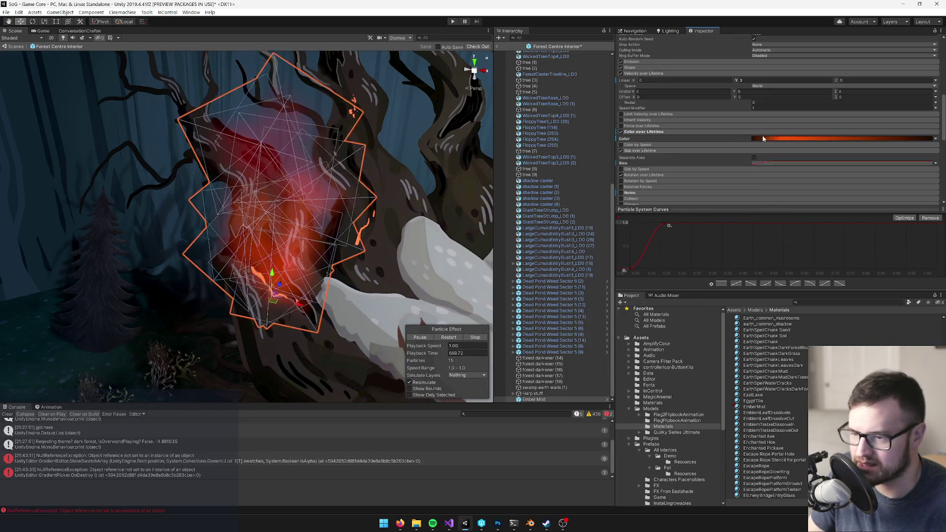
Set the first Color over Lifetime gradient key to white
{"action": "left_click", "coordinate": [766, 139]}
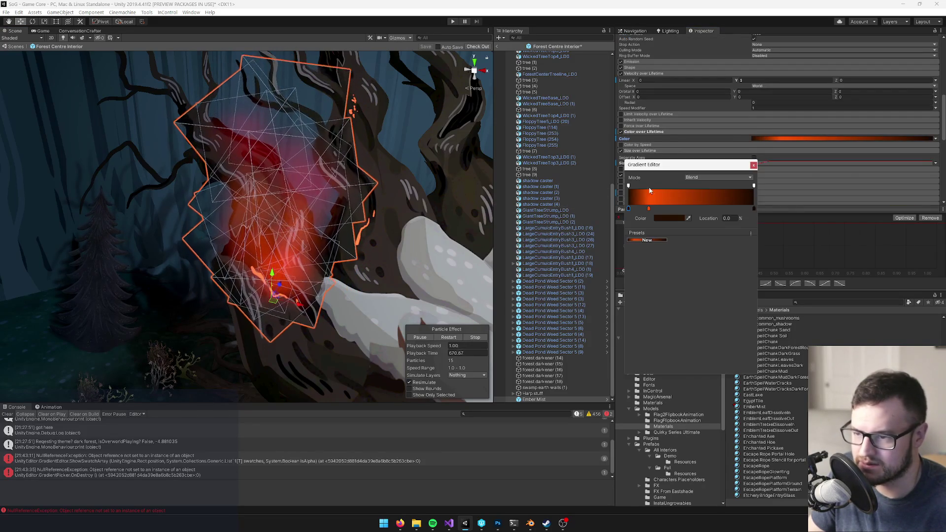
{"action": "left_click", "coordinate": [661, 218]}
{"action": "left_click_drag", "start_coordinate": [680, 178], "coordinate": [612, 141]}
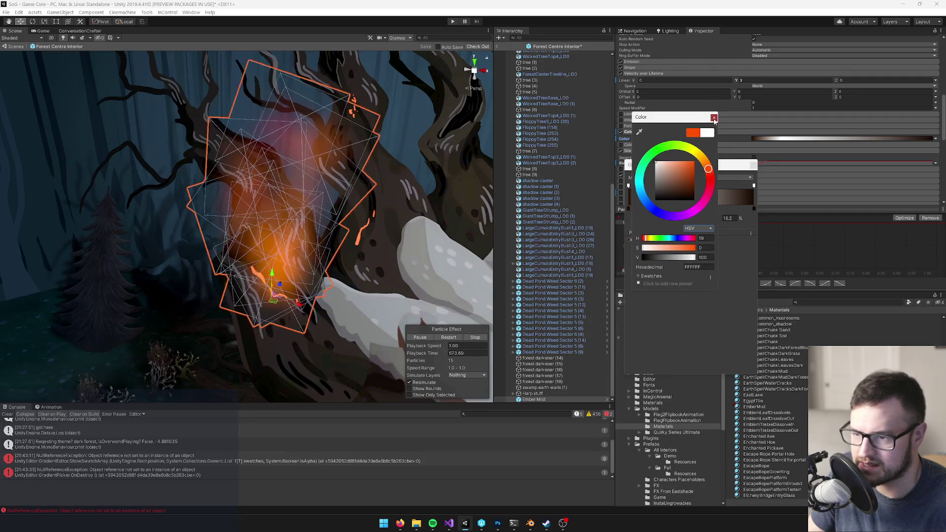
{"action": "left_click", "coordinate": [714, 118]}
Set the other gradient key to black (000000) and close the Gradient Editor
{"action": "left_click", "coordinate": [629, 209]}
{"action": "left_click", "coordinate": [675, 217]}
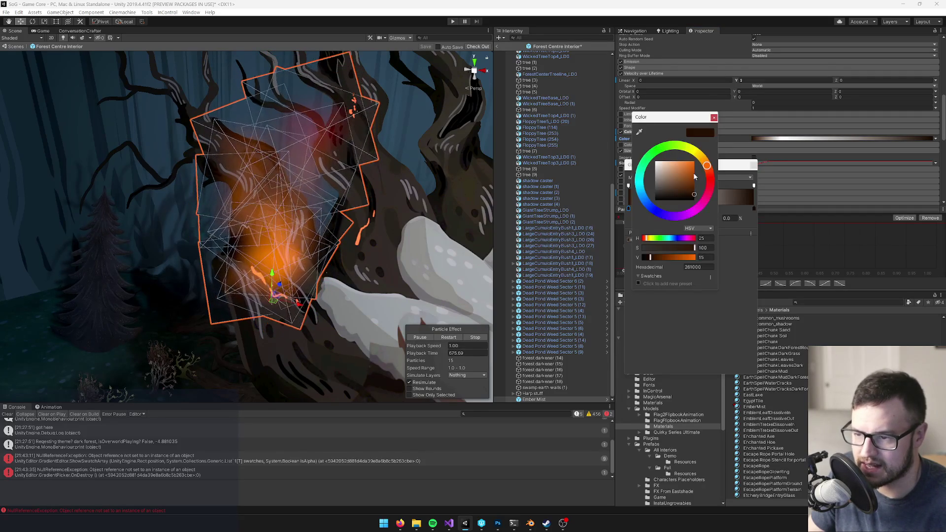
{"action": "left_click", "coordinate": [714, 122]}
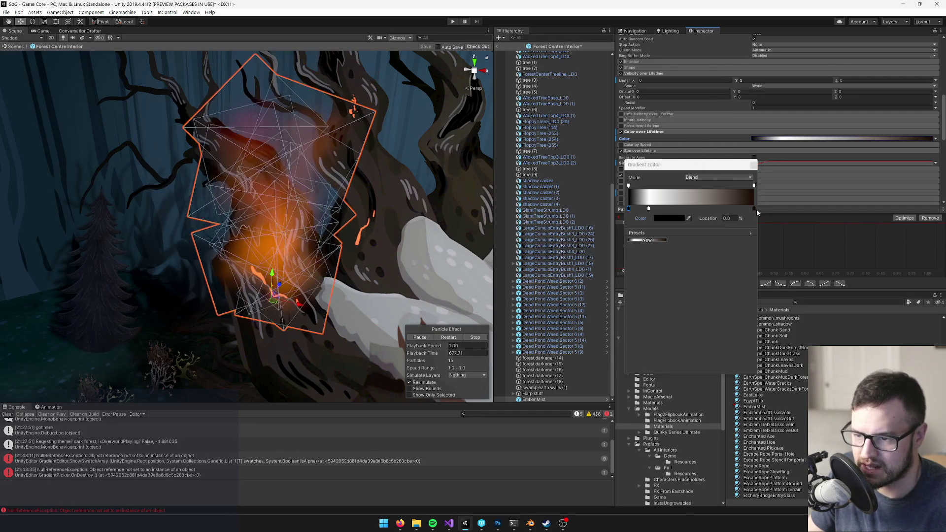
{"action": "left_click", "coordinate": [671, 218]}
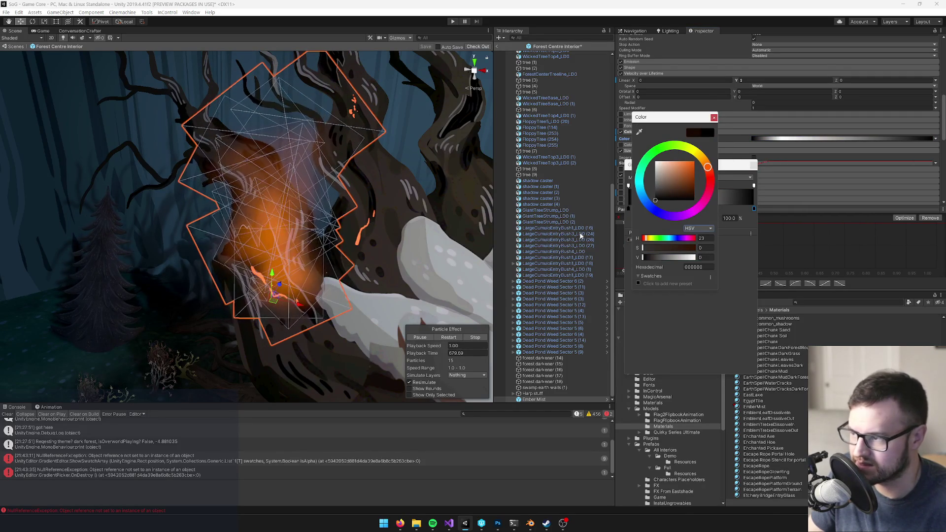
{"action": "left_click", "coordinate": [711, 120]}
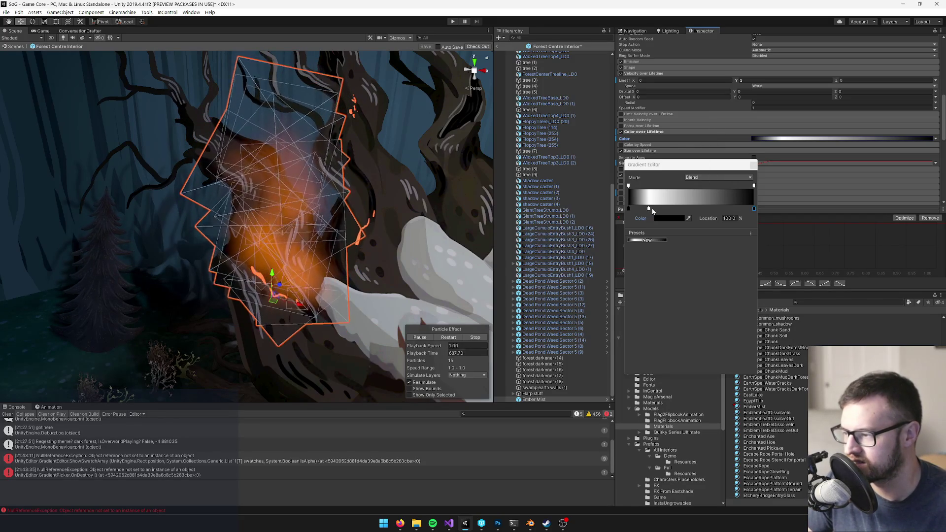
{"action": "left_click", "coordinate": [751, 167]}
{"action": "mouse_move", "coordinate": [345, 196]}
{"action": "left_mouse_down", "text": "alt"}
{"action": "mouse_move", "coordinate": [381, 196]}
{"action": "mouse_move", "coordinate": [309, 289]}
{"action": "left_mouse_up", "text": "alt"}
{"action": "scroll", "coordinate": [300, 289], "scroll_direction": "up", "scroll_amount": 5}
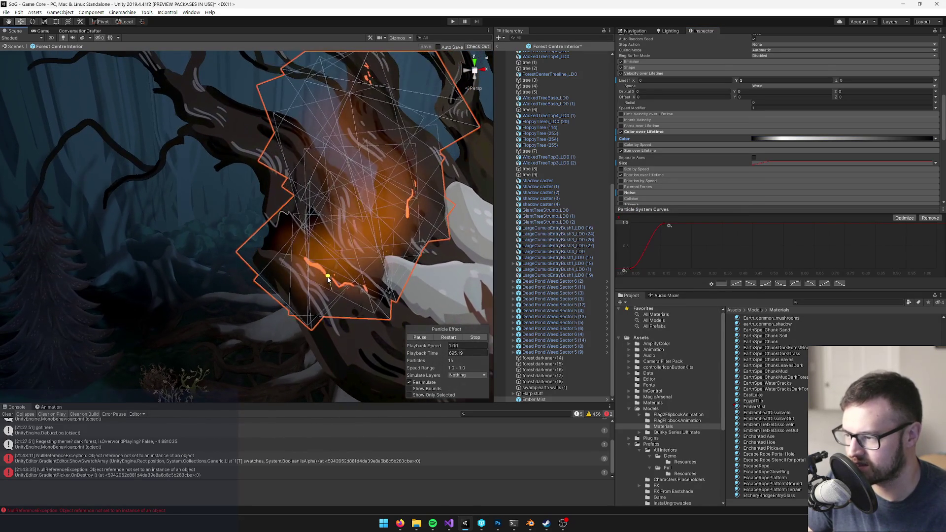
Set Ember Mist's start colour to a near-black grey
{"action": "scroll", "coordinate": [328, 280], "scroll_direction": "down", "scroll_amount": 5}
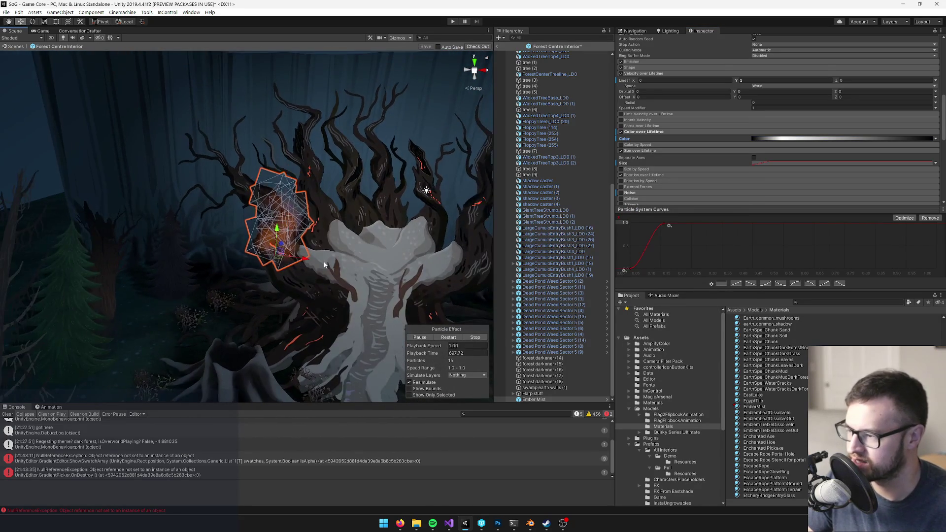
{"action": "scroll", "coordinate": [300, 270], "scroll_direction": "up", "scroll_amount": 3}
{"action": "scroll", "coordinate": [801, 164], "scroll_direction": "up", "scroll_amount": 10}
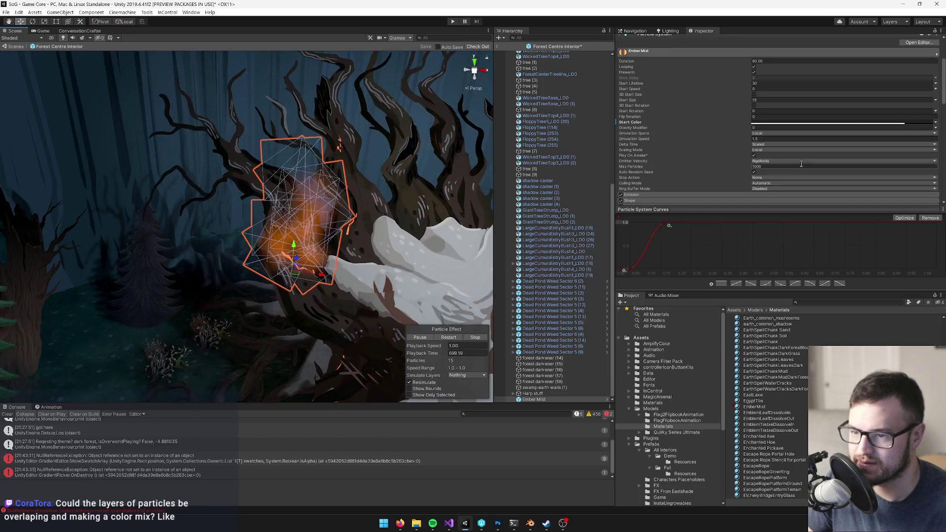
{"action": "left_click", "coordinate": [804, 125]}
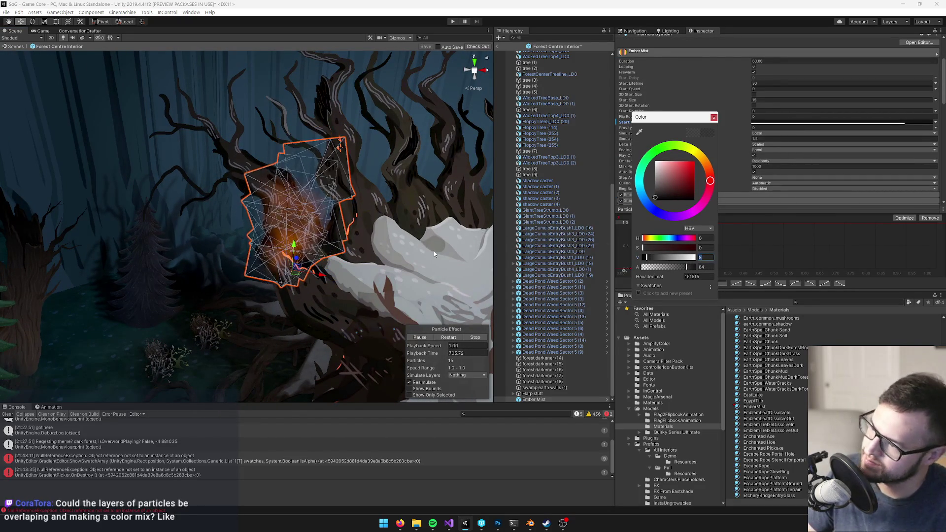
{"action": "left_click", "coordinate": [229, 222]}
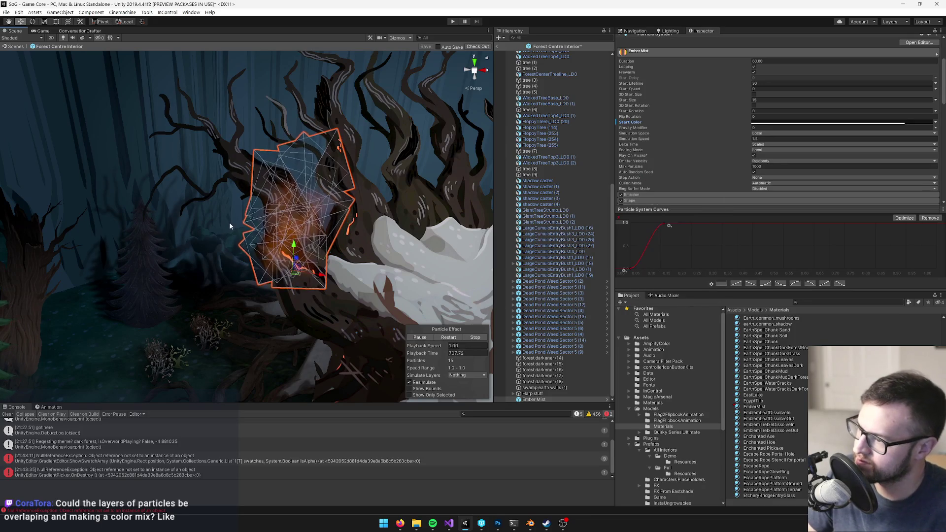
Frame Ember Mist, check its EmberMist material, and review the orange mist on the tree
{"action": "left_click_drag", "start_coordinate": [229, 221], "coordinate": [305, 228]}
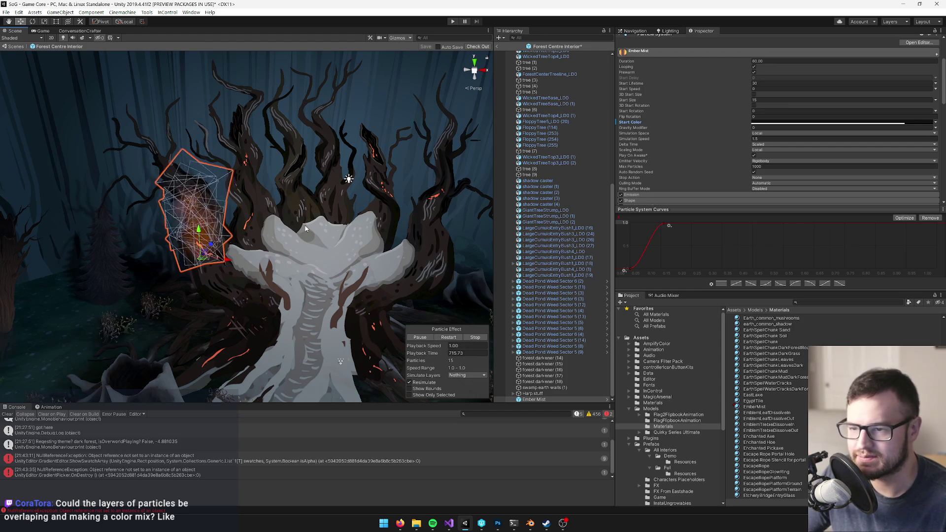
{"action": "scroll", "coordinate": [716, 114], "scroll_direction": "down", "scroll_amount": 9}
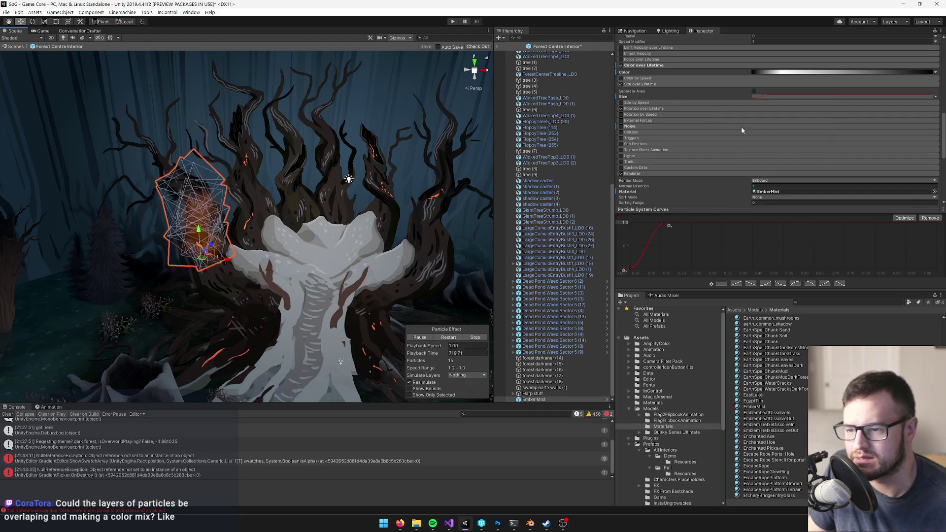
{"action": "scroll", "coordinate": [769, 162], "scroll_direction": "down", "scroll_amount": 3}
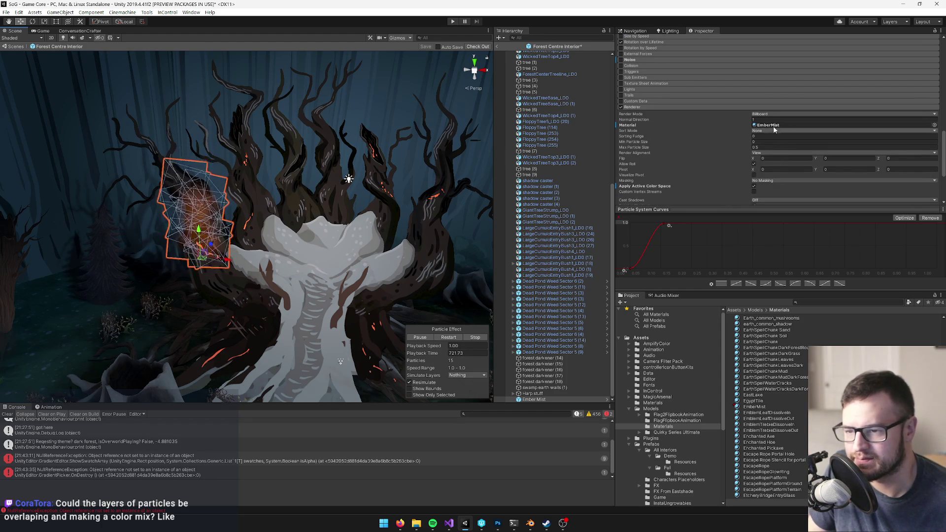
{"action": "key", "text": "f"}
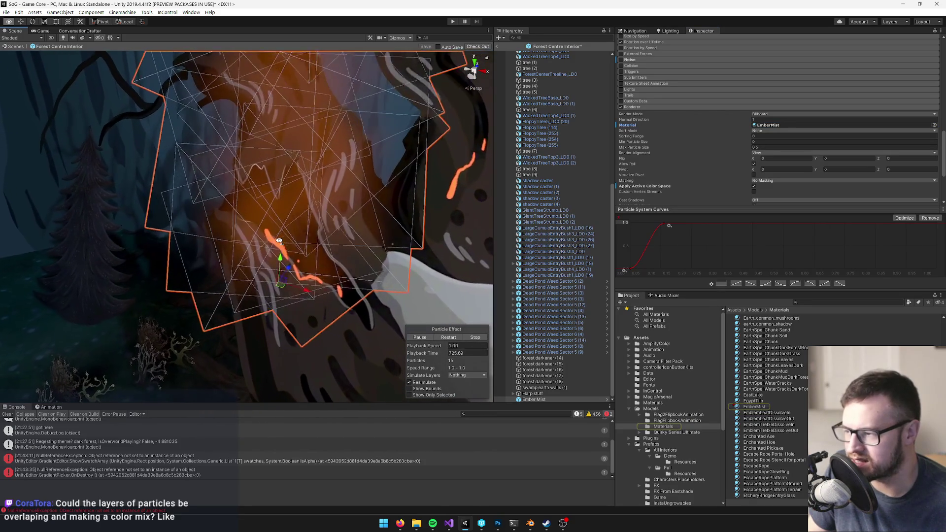
{"action": "left_click_drag", "start_coordinate": [279, 241], "coordinate": [413, 274], "text": "alt"}
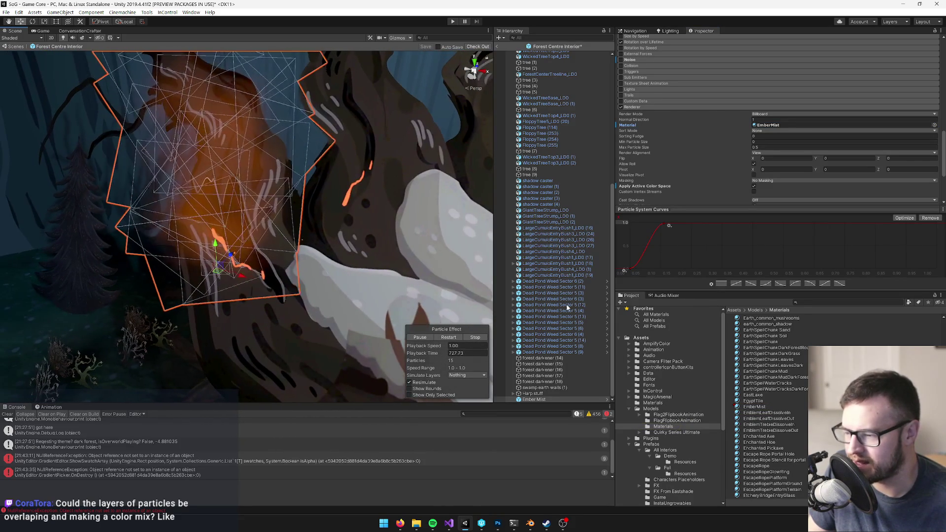
{"action": "left_click", "coordinate": [761, 409]}
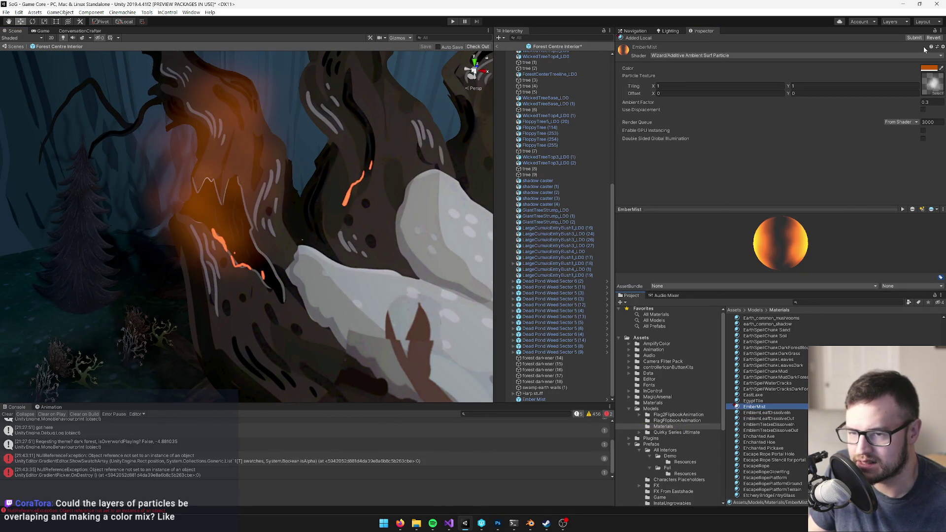
{"action": "left_click", "coordinate": [296, 205]}
{"action": "left_click_drag", "start_coordinate": [296, 205], "coordinate": [320, 215], "text": "alt"}
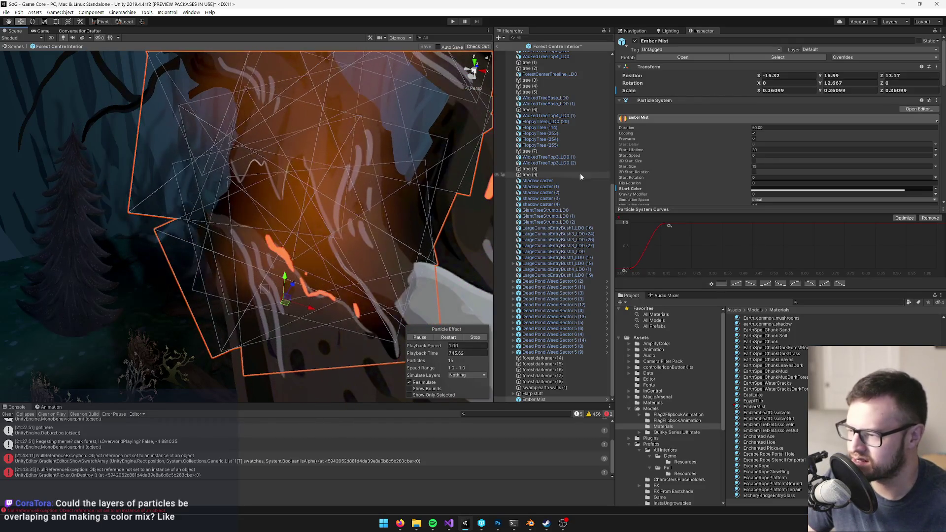
{"action": "scroll", "coordinate": [776, 152], "scroll_direction": "down", "scroll_amount": 3}
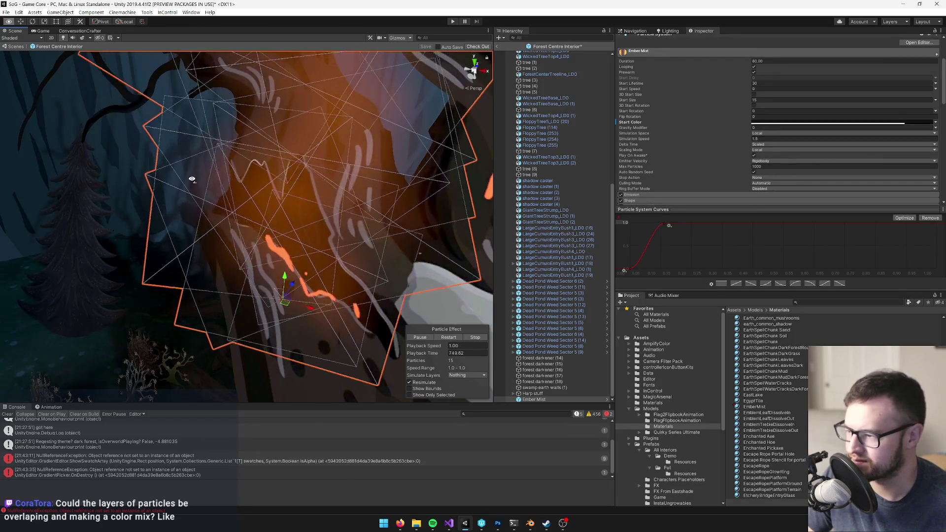
{"action": "scroll", "coordinate": [184, 184], "scroll_direction": "down", "scroll_amount": 10}
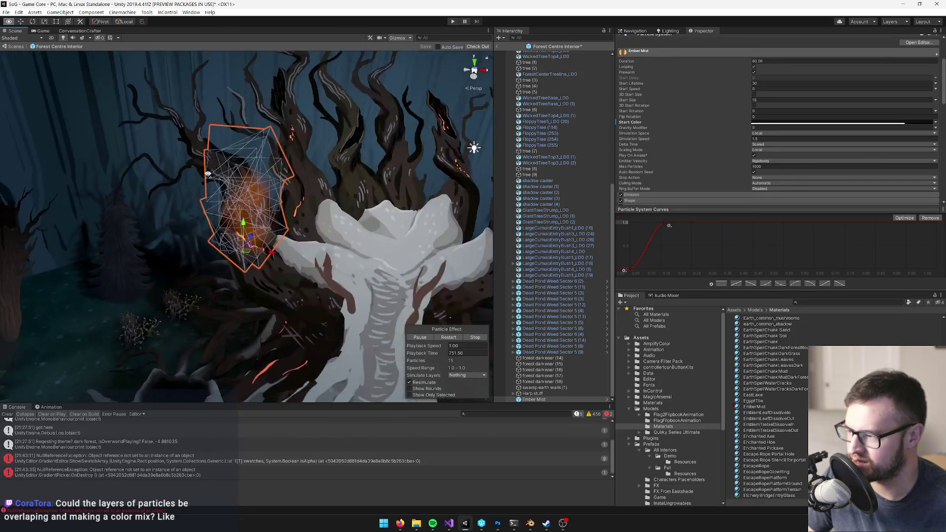
{"action": "scroll", "coordinate": [207, 173], "scroll_direction": "up", "scroll_amount": 6}
{"action": "mouse_move", "coordinate": [208, 171]}
{"action": "left_mouse_down"}
{"action": "mouse_move", "coordinate": [288, 181]}
{"action": "mouse_move", "coordinate": [262, 214]}
{"action": "mouse_move", "coordinate": [315, 221]}
{"action": "left_mouse_up"}
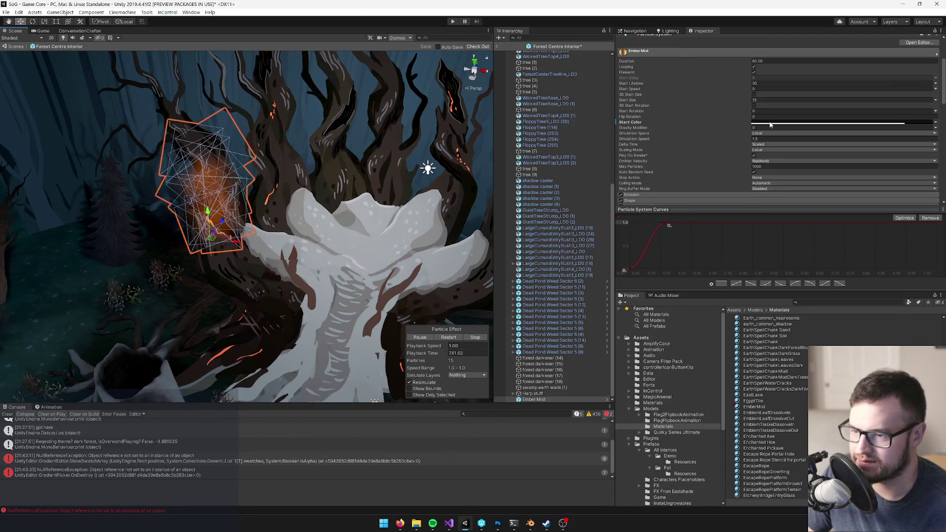
Apply all of Ember Mist's overrides to its prefab
{"action": "scroll", "coordinate": [771, 125], "scroll_direction": "up", "scroll_amount": 3}
{"action": "left_click", "coordinate": [887, 83]}
{"action": "left_click", "coordinate": [890, 58]}
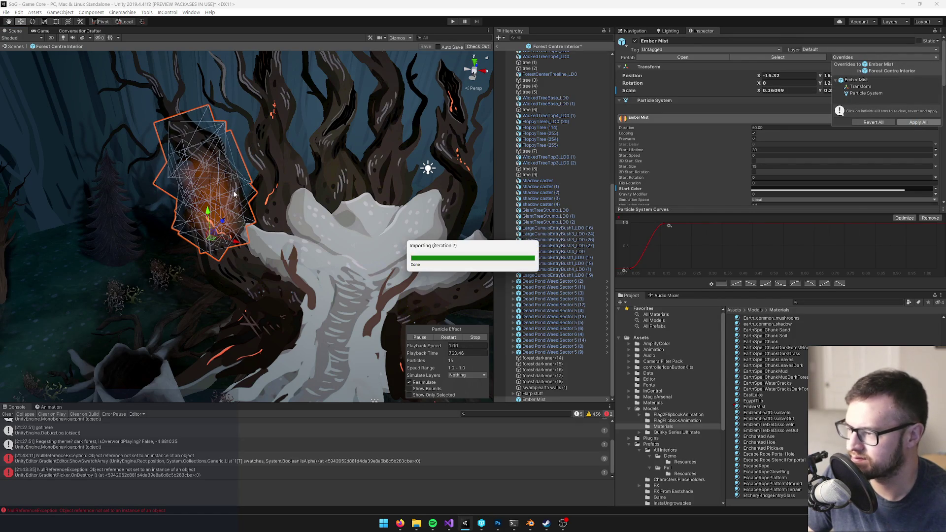
{"action": "mouse_move", "coordinate": [234, 197]}
{"action": "left_mouse_down"}
{"action": "mouse_move", "coordinate": [256, 217]}
{"action": "mouse_move", "coordinate": [240, 221]}
{"action": "mouse_move", "coordinate": [303, 247]}
{"action": "left_mouse_up"}
Duplicate Ember Mist twice, moving the first copy up onto the tree trunk
{"action": "key", "text": "ctrl+d"}
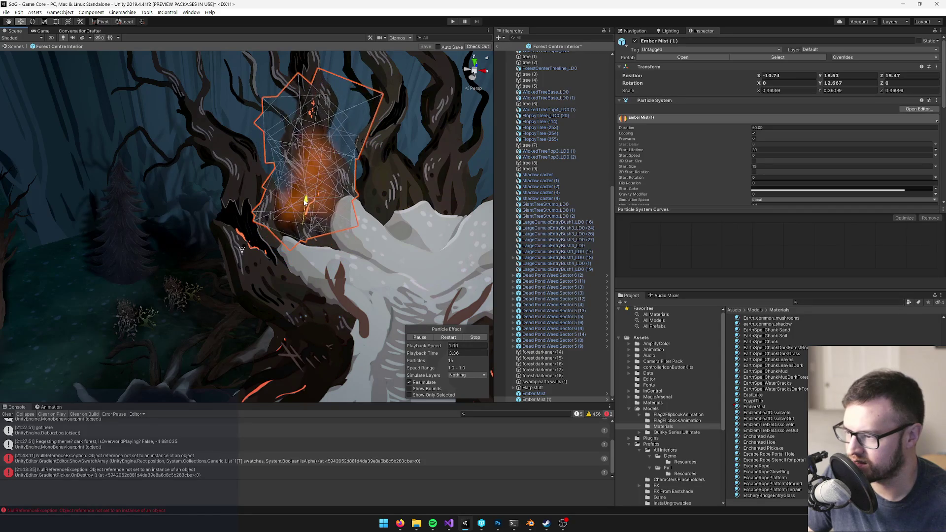
{"action": "key", "text": "f"}
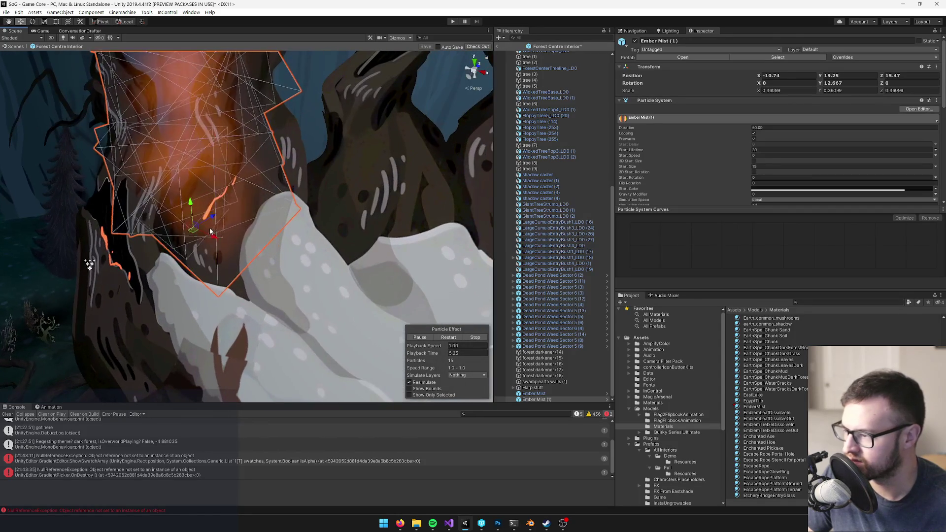
{"action": "mouse_move", "coordinate": [195, 235]}
{"action": "left_mouse_down"}
{"action": "mouse_move", "coordinate": [197, 208]}
{"action": "mouse_move", "coordinate": [214, 202]}
{"action": "mouse_move", "coordinate": [313, 228]}
{"action": "mouse_move", "coordinate": [291, 207]}
{"action": "mouse_move", "coordinate": [212, 224]}
{"action": "mouse_move", "coordinate": [324, 220]}
{"action": "left_mouse_up"}
{"action": "key", "text": "ctrl+d"}
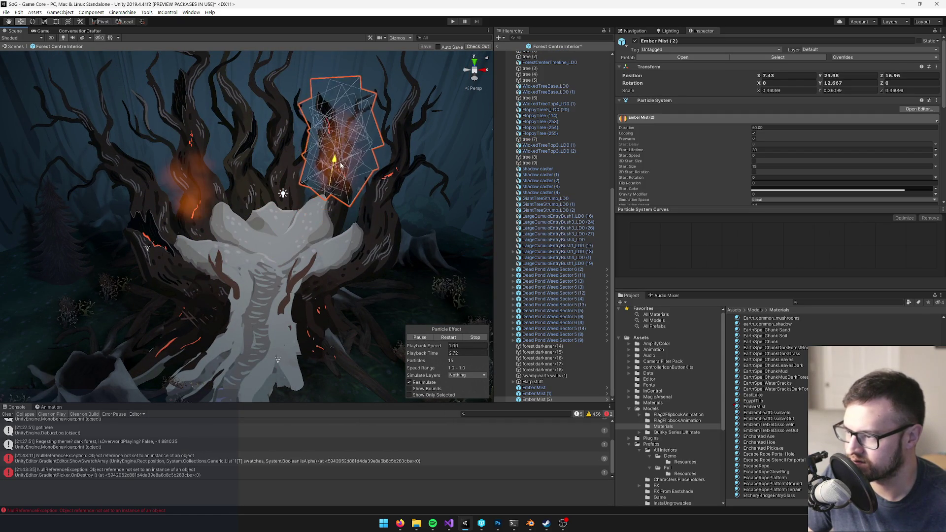
{"action": "mouse_move", "coordinate": [366, 182]}
{"action": "left_mouse_down"}
{"action": "mouse_move", "coordinate": [231, 180]}
{"action": "mouse_move", "coordinate": [229, 168]}
{"action": "left_mouse_up"}
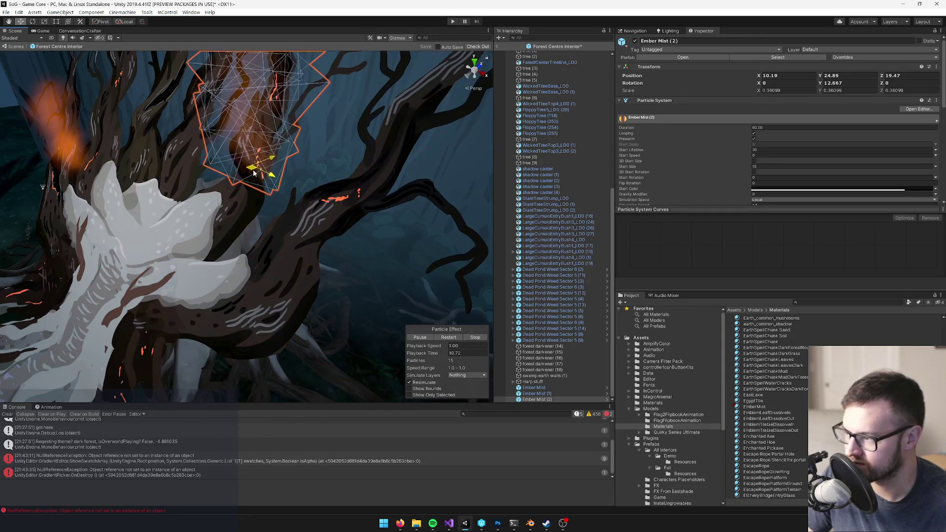
{"action": "mouse_move", "coordinate": [253, 172]}
{"action": "left_mouse_down"}
{"action": "mouse_move", "coordinate": [312, 158]}
{"action": "mouse_move", "coordinate": [331, 132]}
{"action": "mouse_move", "coordinate": [290, 159]}
{"action": "mouse_move", "coordinate": [290, 185]}
{"action": "mouse_move", "coordinate": [294, 175]}
{"action": "mouse_move", "coordinate": [365, 184]}
{"action": "left_mouse_up"}
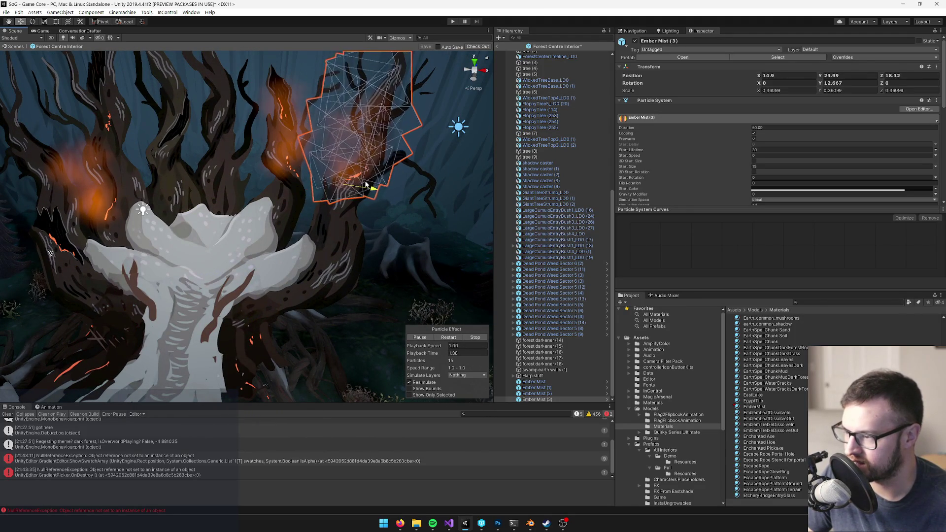
Nudge Ember Mist (3) along its branch and place Ember Mist (4) at X -16.04, Y 18.11, Z 11.13
{"action": "left_click", "coordinate": [348, 183]}
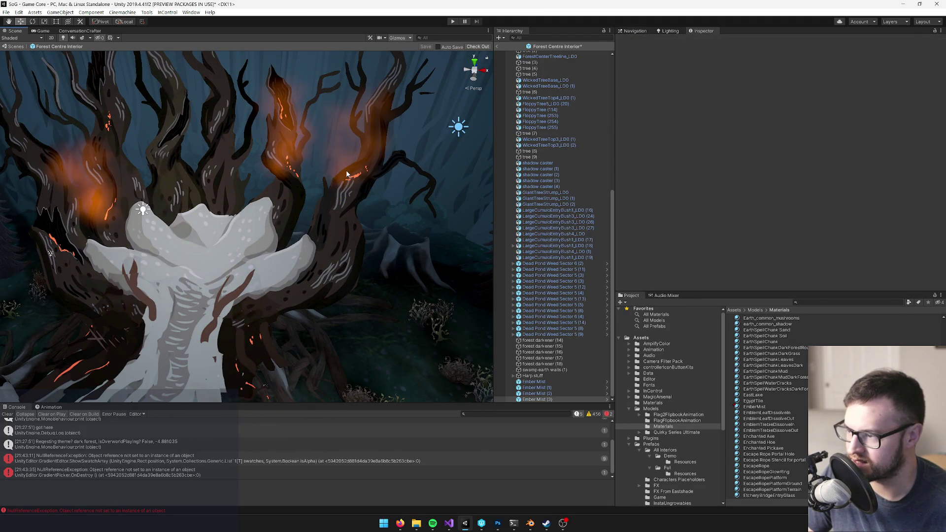
{"action": "left_click", "coordinate": [347, 174]}
{"action": "mouse_move", "coordinate": [378, 193]}
{"action": "left_mouse_down"}
{"action": "mouse_move", "coordinate": [372, 158]}
{"action": "mouse_move", "coordinate": [374, 168]}
{"action": "left_mouse_up"}
{"action": "scroll", "coordinate": [377, 177], "scroll_direction": "down", "scroll_amount": 5}
{"action": "scroll", "coordinate": [330, 202], "scroll_direction": "up", "scroll_amount": 3}
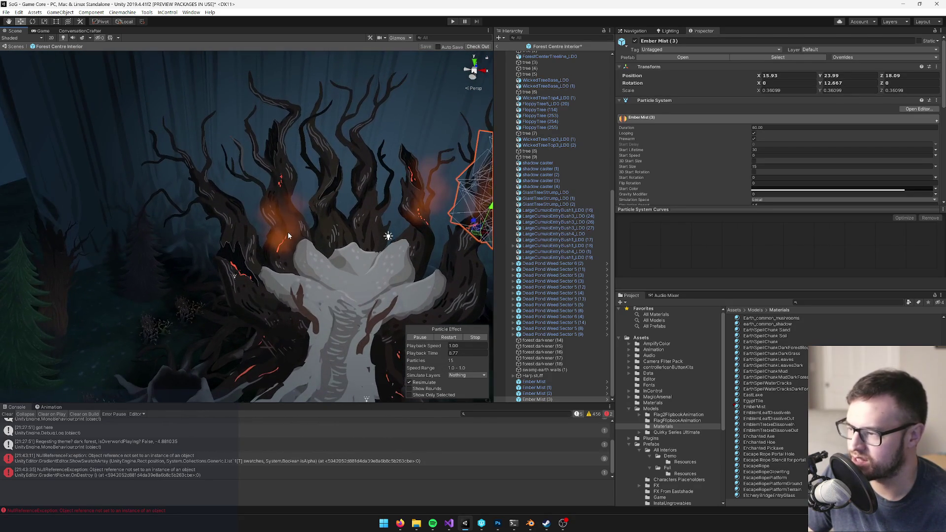
{"action": "key", "text": "ctrl+d"}
{"action": "left_click_drag", "start_coordinate": [285, 241], "coordinate": [247, 272]}
{"action": "key", "text": "f"}
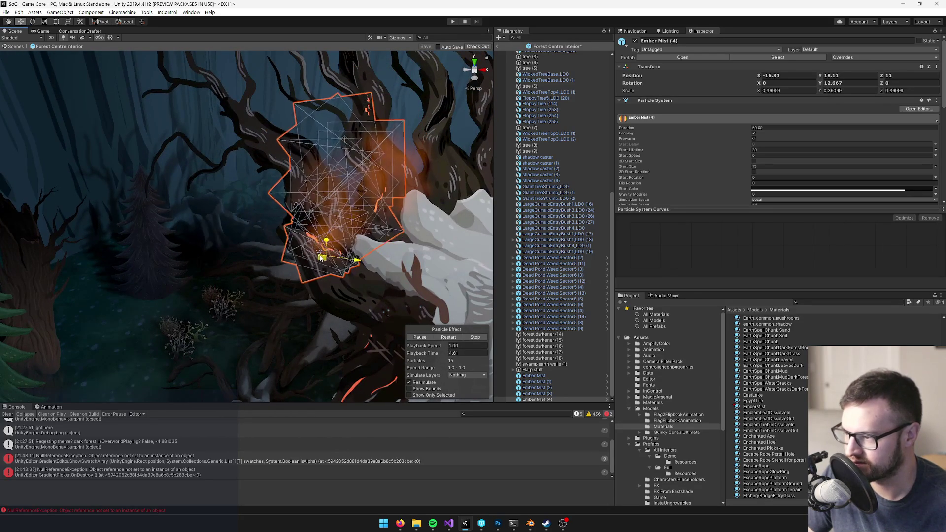
{"action": "mouse_move", "coordinate": [318, 259]}
{"action": "left_mouse_down"}
{"action": "mouse_move", "coordinate": [304, 235]}
{"action": "mouse_move", "coordinate": [260, 212]}
{"action": "mouse_move", "coordinate": [306, 217]}
{"action": "left_mouse_up"}
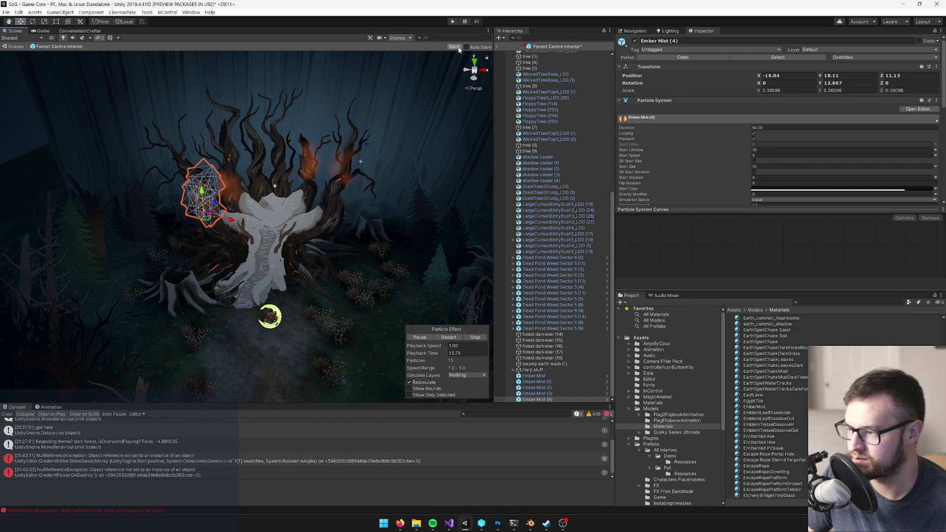
Exit prefab mode, disable Forest Centre Interior and start Play mode in the Game view
{"action": "left_click", "coordinate": [495, 47]}
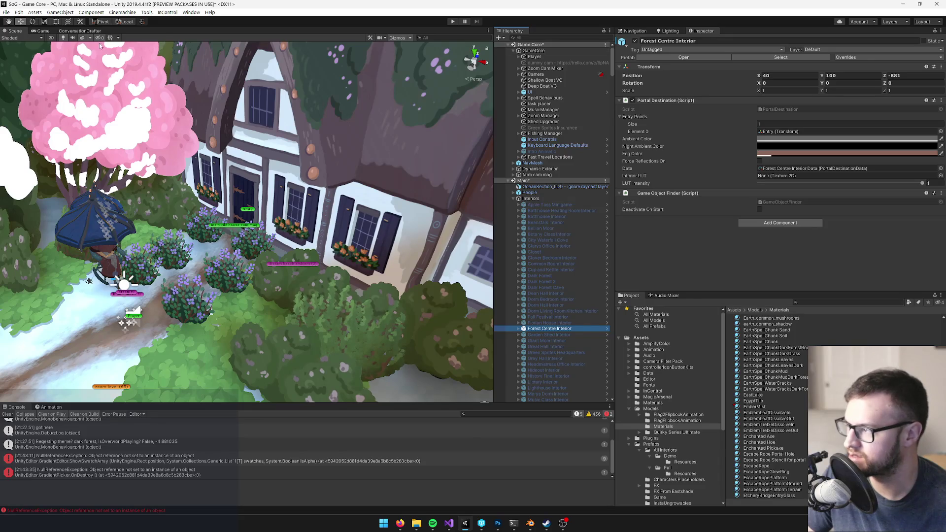
{"action": "left_click", "coordinate": [42, 30]}
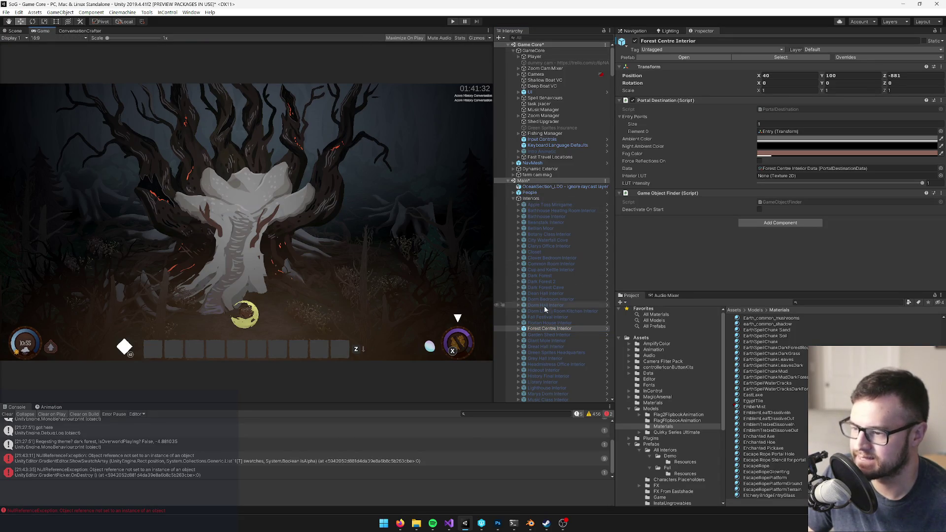
{"action": "left_click", "coordinate": [635, 41]}
{"action": "left_click", "coordinate": [453, 21]}
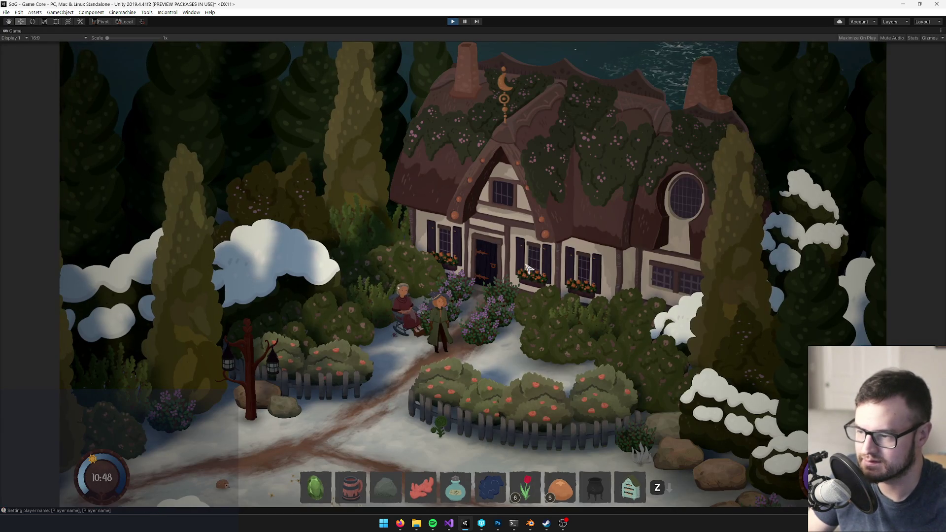
Walk the character through the cottage door to see the ember mist on the tree
{"action": "key", "text": "w"}
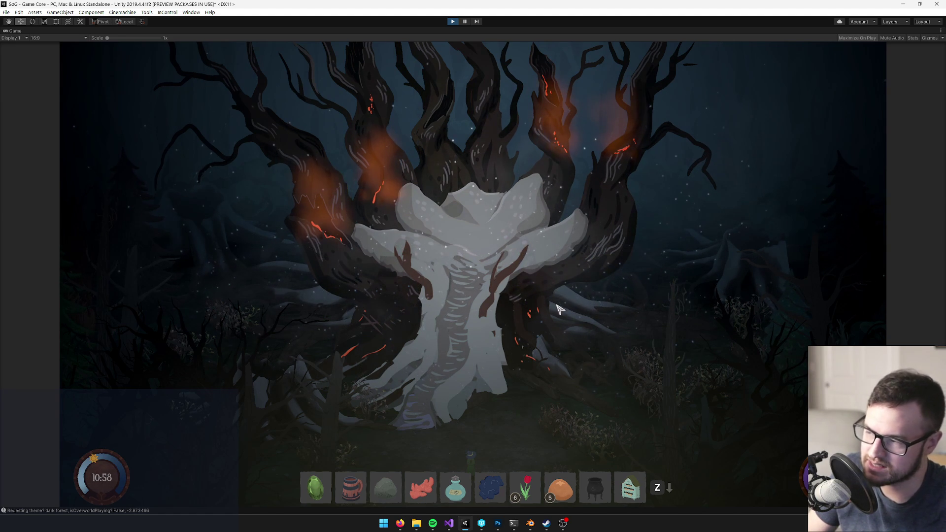
{"action": "key", "text": "d"}
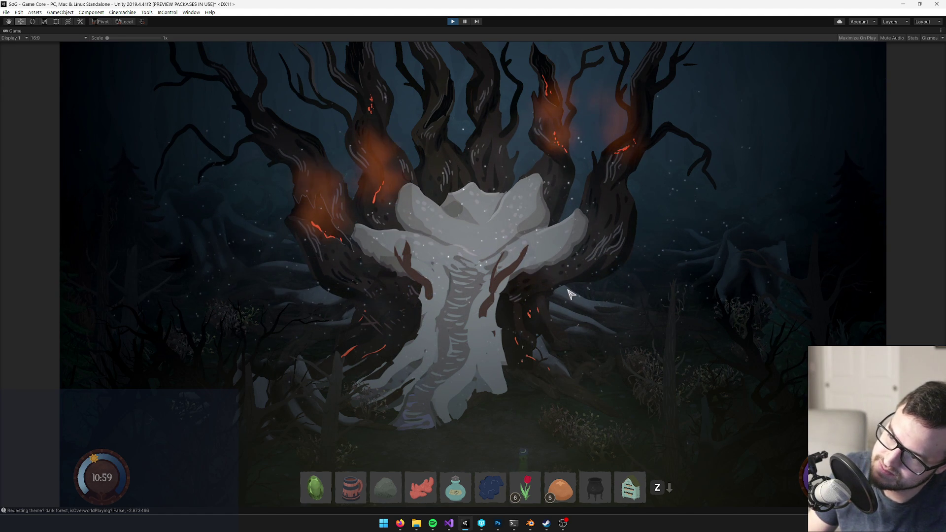
{"action": "key", "text": "XF86AudioLowerVolume"}
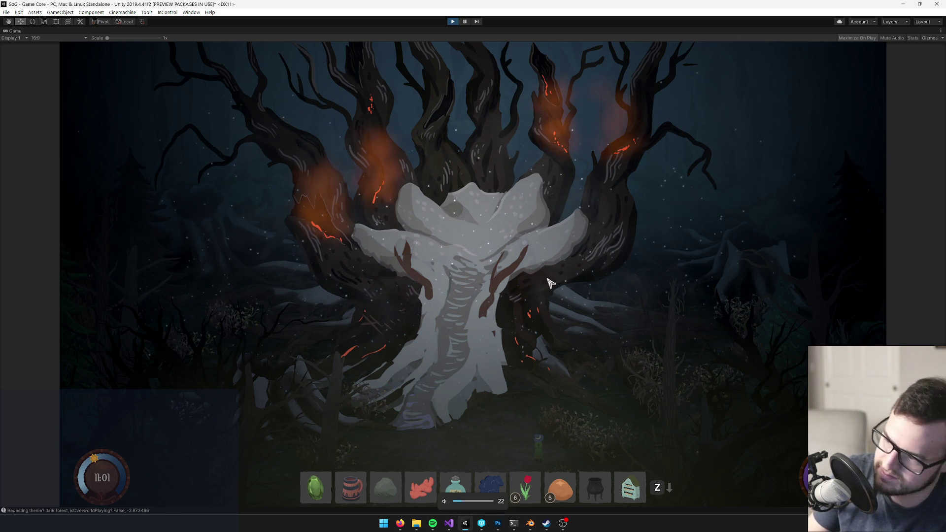
Restore the editor panels and darken the EmberMist material's colour
{"action": "right_click", "coordinate": [15, 30]}
{"action": "left_click", "coordinate": [49, 54]}
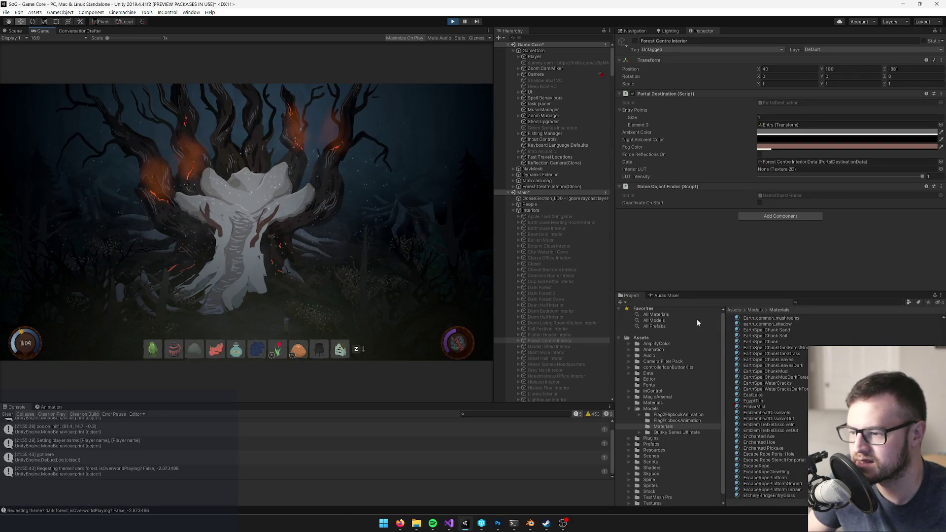
{"action": "left_click", "coordinate": [754, 407]}
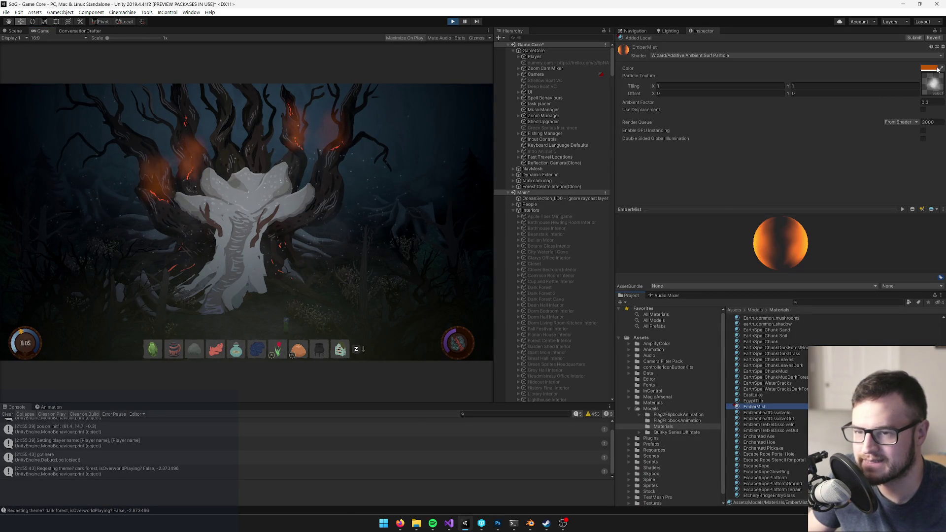
{"action": "left_click", "coordinate": [929, 68]}
{"action": "left_click_drag", "start_coordinate": [694, 170], "coordinate": [697, 184]}
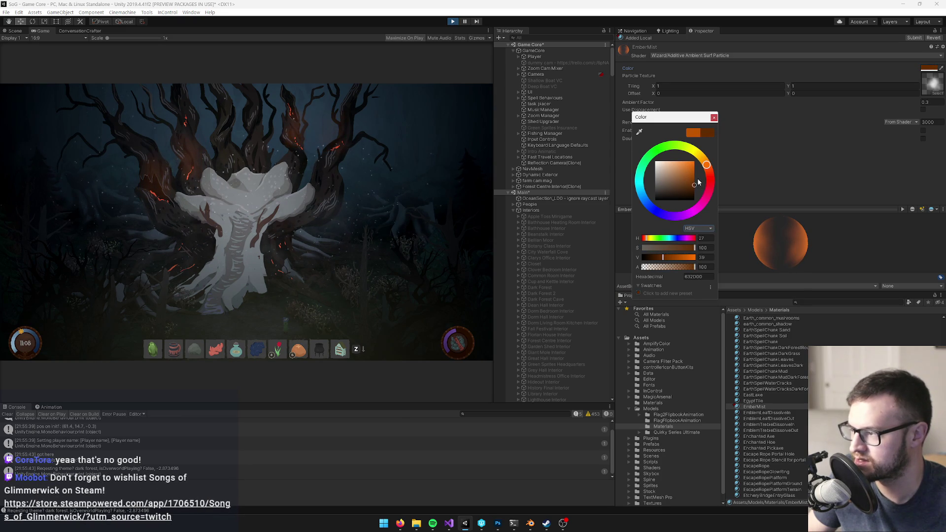
{"action": "left_click", "coordinate": [713, 117]}
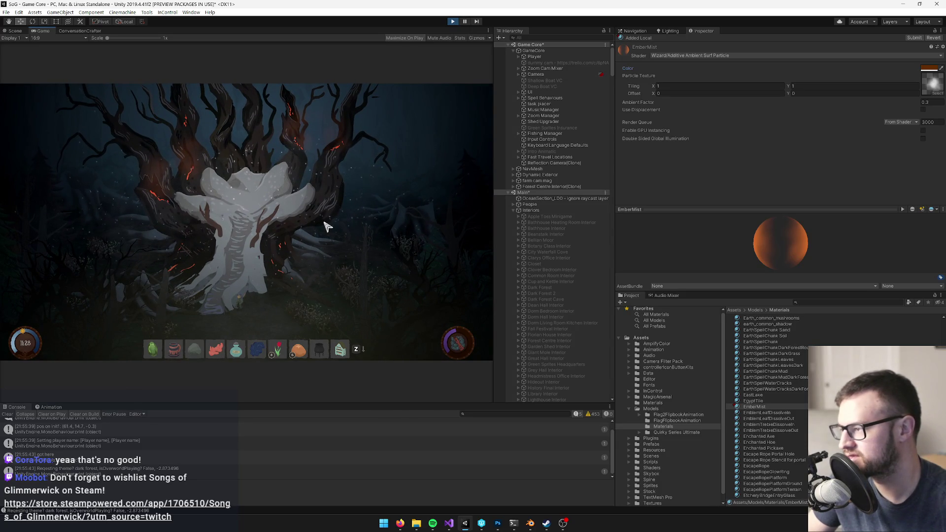
Fine-tune EmberMist's colour darker, then slightly brighter, to a dim brownish orange
{"action": "left_click", "coordinate": [923, 69]}
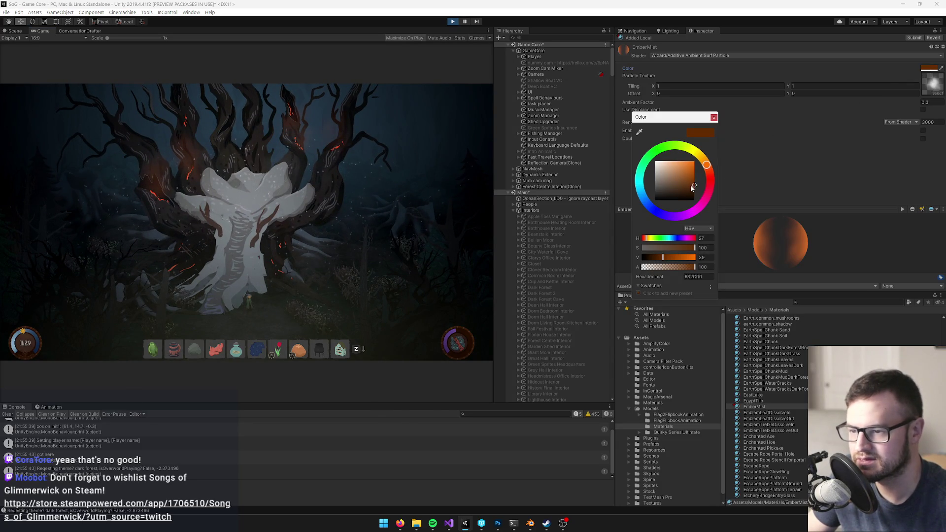
{"action": "left_click_drag", "start_coordinate": [693, 188], "coordinate": [696, 188]}
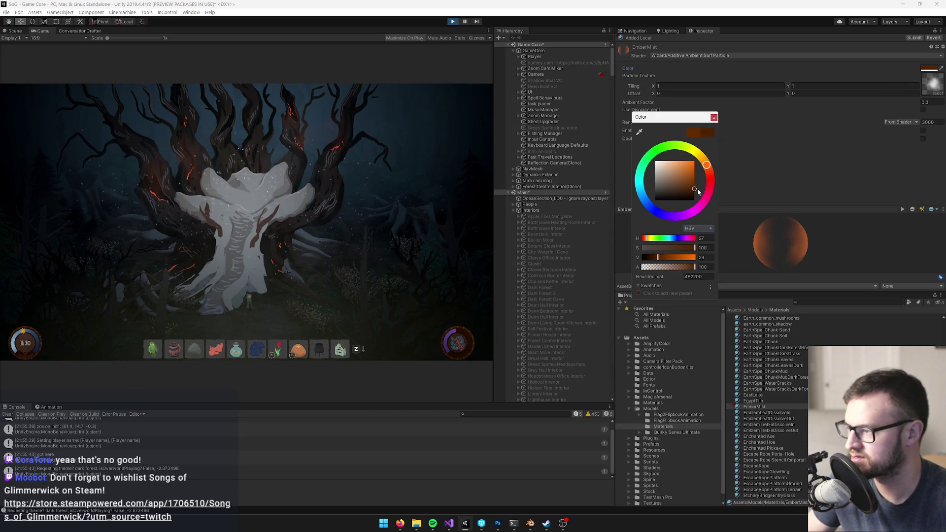
{"action": "left_click", "coordinate": [714, 118]}
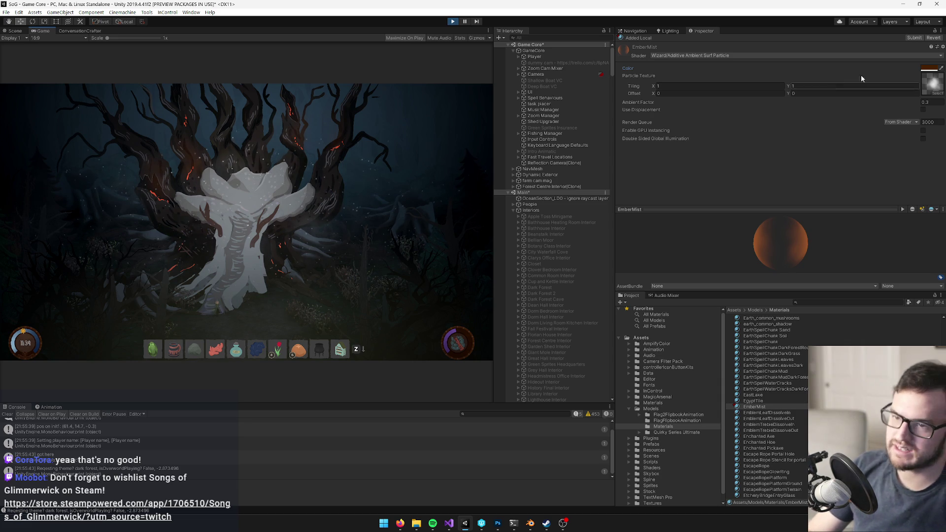
{"action": "left_click", "coordinate": [929, 68]}
{"action": "left_click_drag", "start_coordinate": [693, 190], "coordinate": [695, 187]}
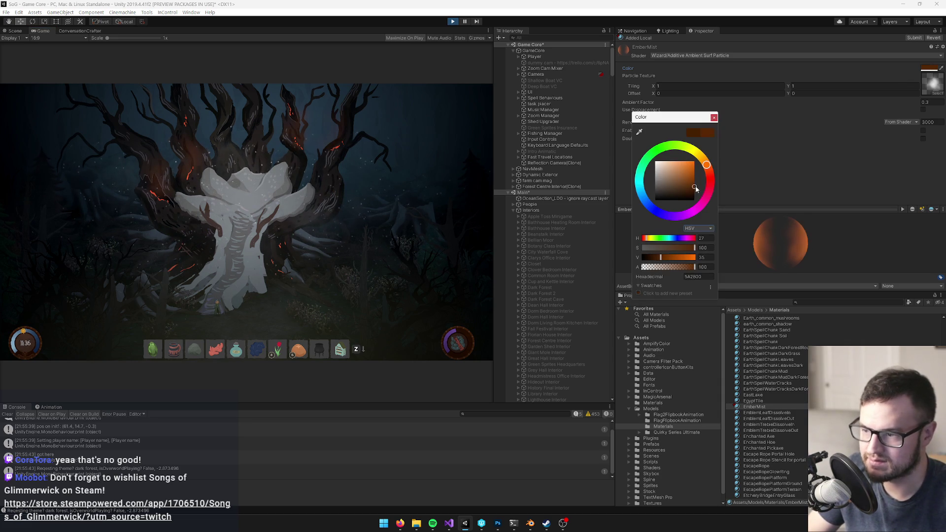
{"action": "left_click", "coordinate": [713, 118]}
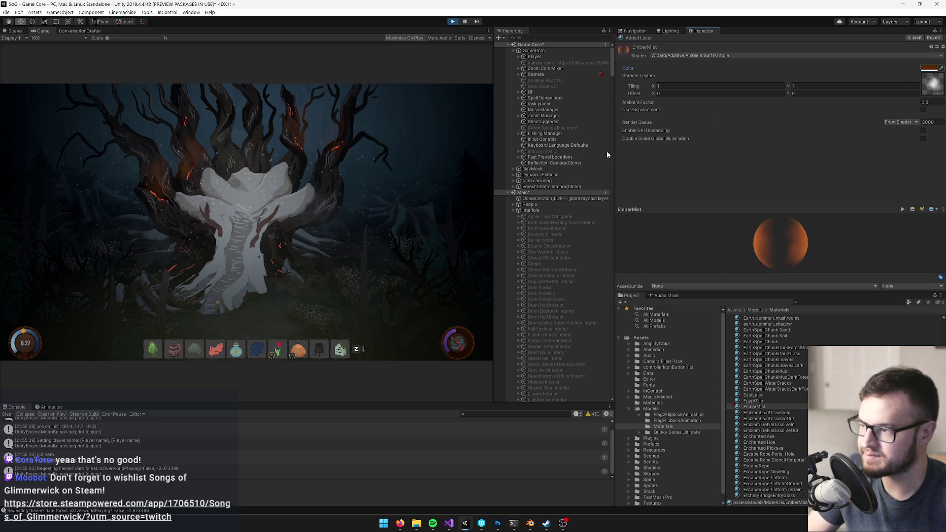
{"action": "left_click", "coordinate": [453, 22]}
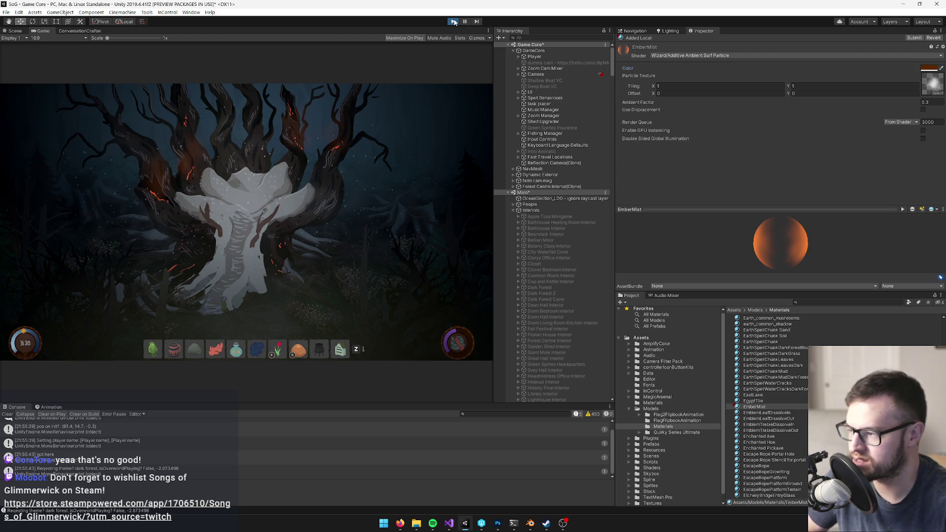
Stop the game and open Forest Centre Interior by searching the Hierarchy for 'centre'
{"action": "left_click", "coordinate": [454, 22]}
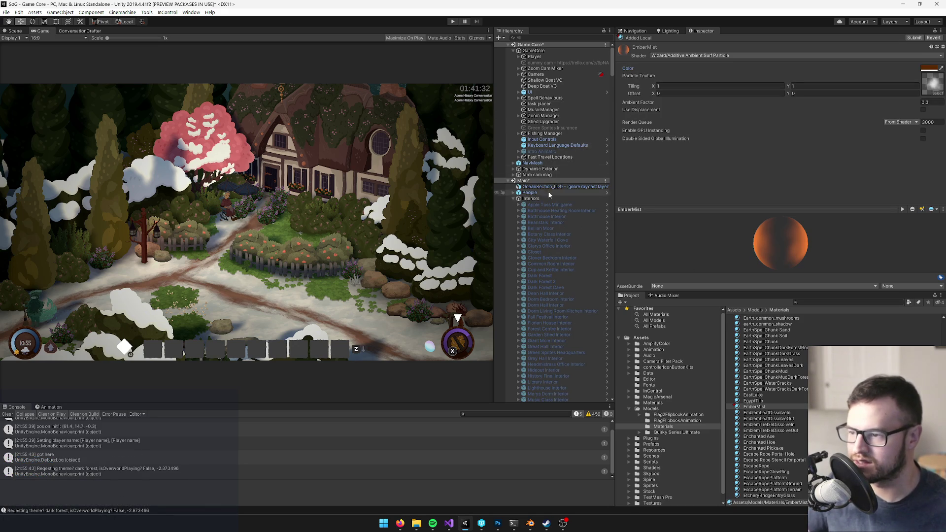
{"action": "scroll", "coordinate": [549, 175], "scroll_direction": "down", "scroll_amount": 1}
{"action": "scroll", "coordinate": [549, 182], "scroll_direction": "down", "scroll_amount": 5}
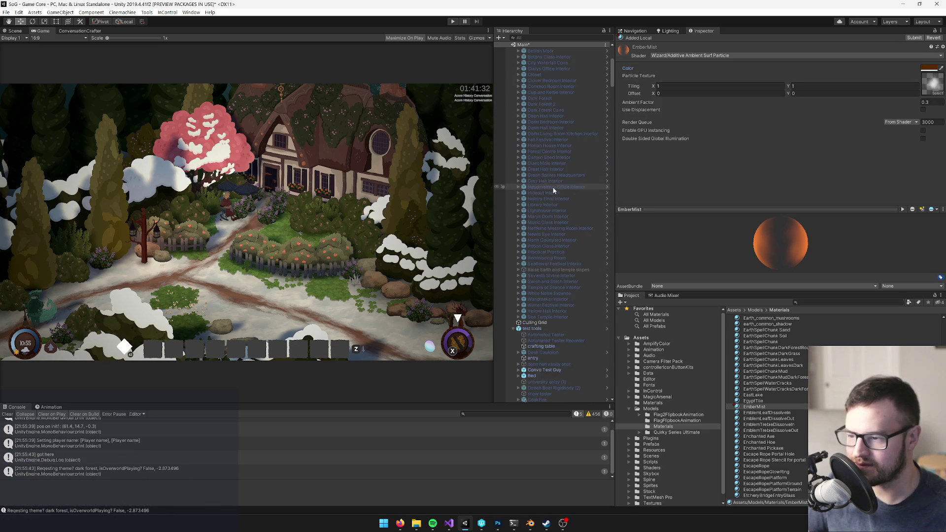
{"action": "type", "text": "centre"}
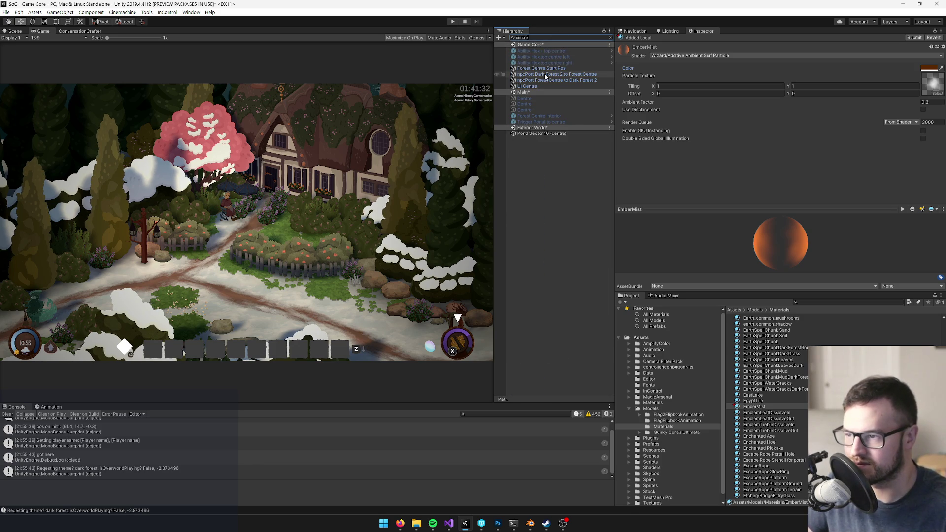
{"action": "left_click", "coordinate": [537, 117]}
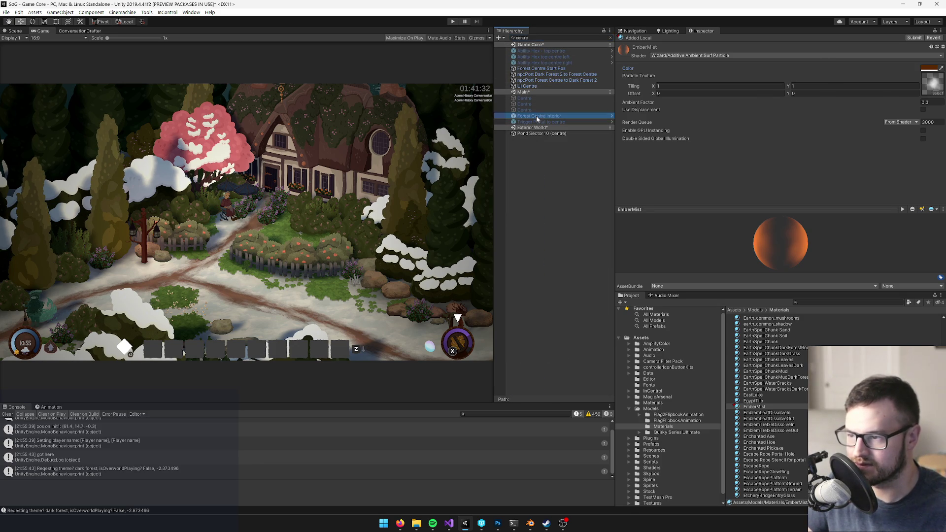
In the Scene view, select the tree's Ember Mist emitter and orbit toward the embers
{"action": "left_click", "coordinate": [14, 30]}
{"action": "scroll", "coordinate": [191, 205], "scroll_direction": "up", "scroll_amount": 5}
{"action": "left_click", "coordinate": [190, 205]}
{"action": "left_click", "coordinate": [194, 220]}
{"action": "mouse_move", "coordinate": [193, 220]}
{"action": "left_mouse_down"}
{"action": "mouse_move", "coordinate": [354, 227]}
{"action": "mouse_move", "coordinate": [455, 262]}
{"action": "left_mouse_up"}
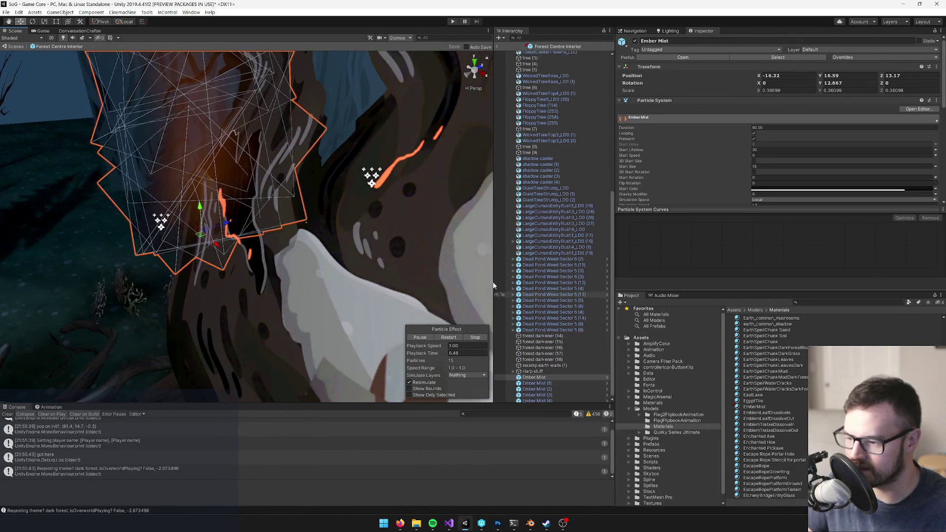
Delete the extra Ember Mist (4) emitter
{"action": "key", "text": "f"}
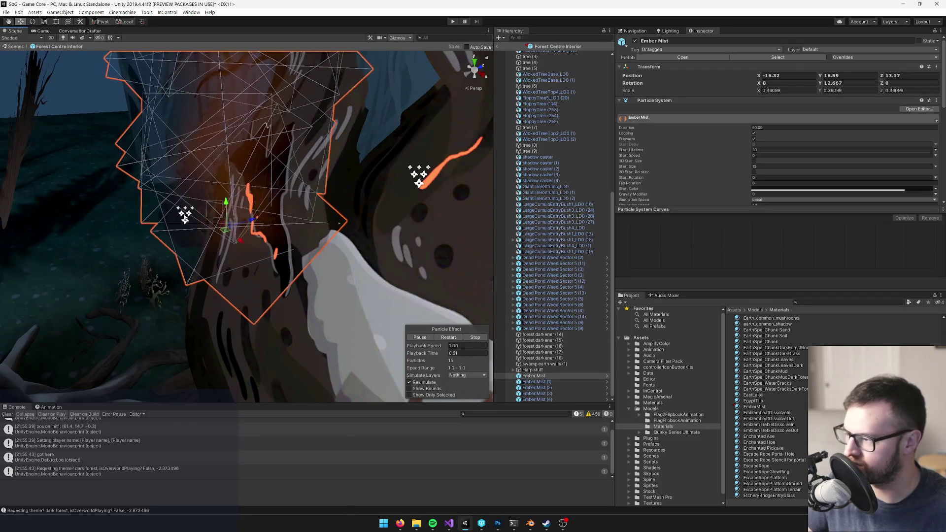
{"action": "left_click", "coordinate": [186, 213]}
{"action": "key", "text": "f"}
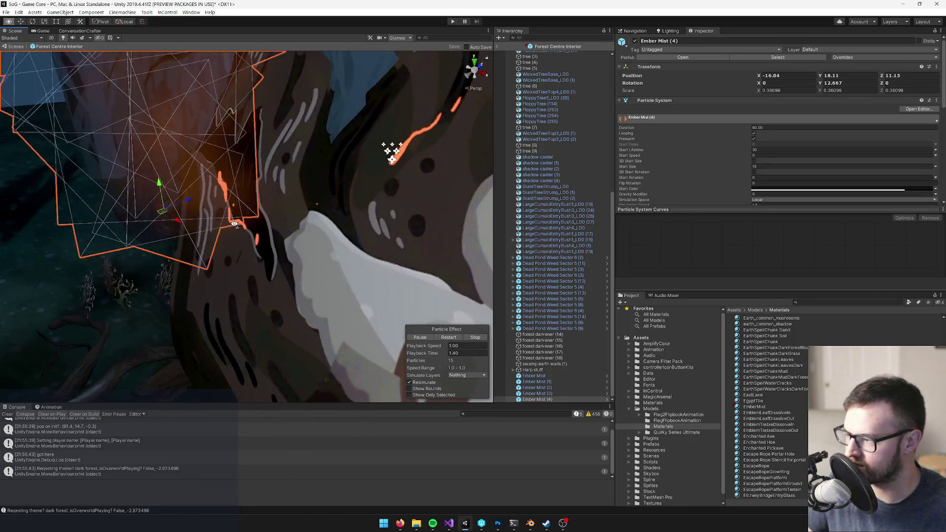
{"action": "key", "text": "Delete"}
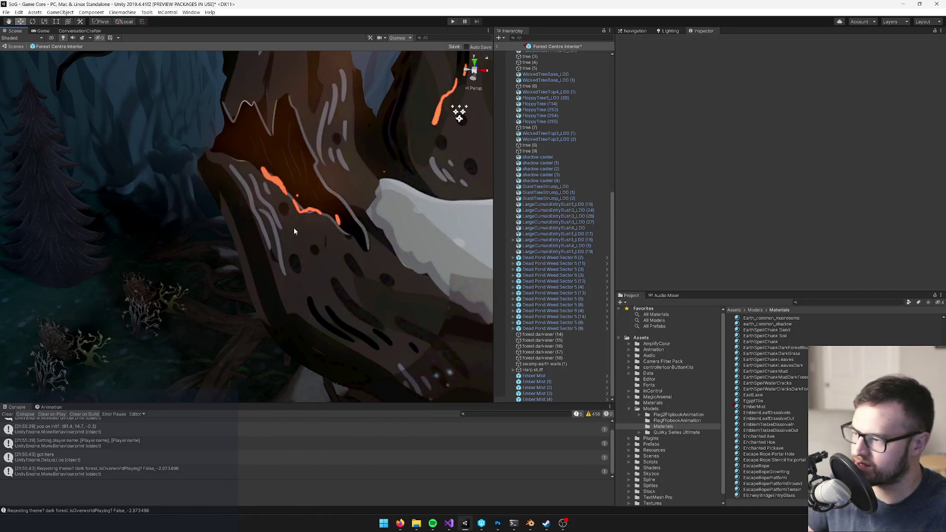
Brighten the EmberMist material colour to about hex 853800 and save the prefab changes
{"action": "left_click", "coordinate": [295, 203]}
{"action": "key", "text": "f"}
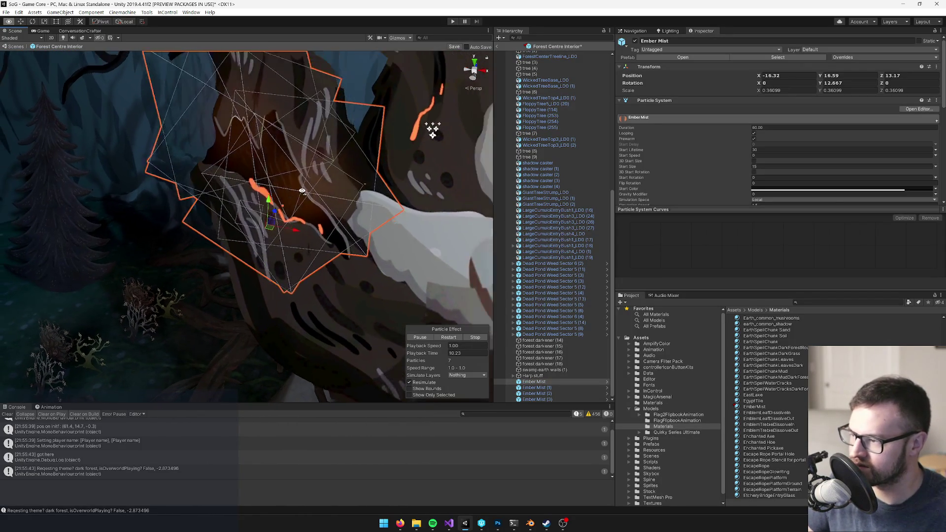
{"action": "scroll", "coordinate": [823, 196], "scroll_direction": "down", "scroll_amount": 10}
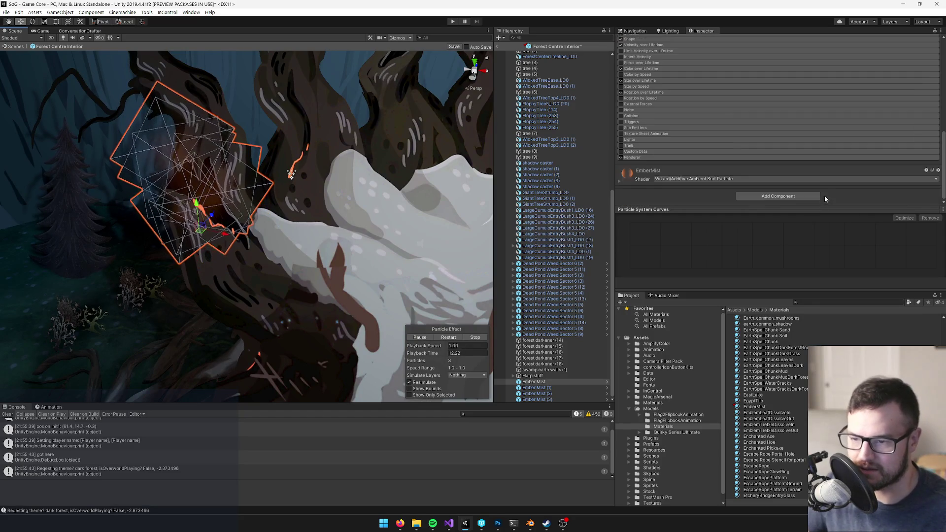
{"action": "left_click", "coordinate": [619, 179]}
{"action": "left_click", "coordinate": [924, 199]}
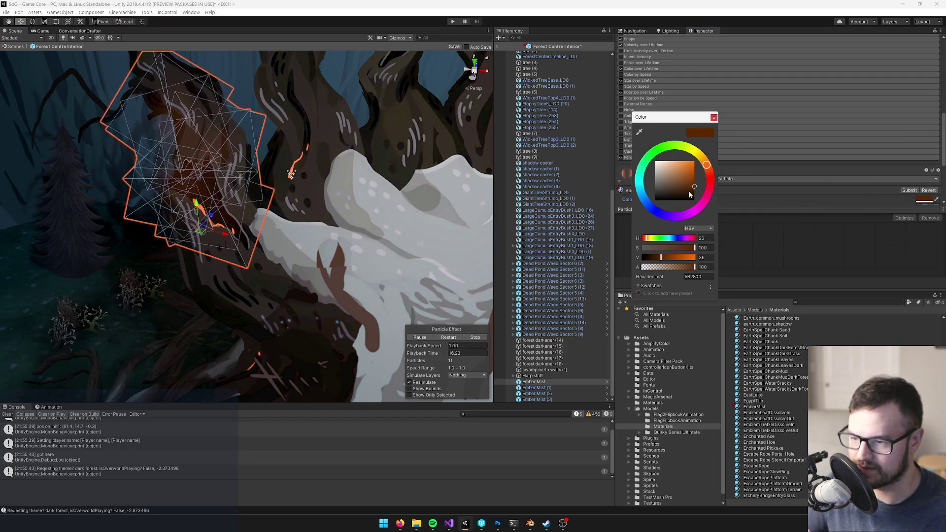
{"action": "left_click_drag", "start_coordinate": [664, 260], "coordinate": [670, 260]}
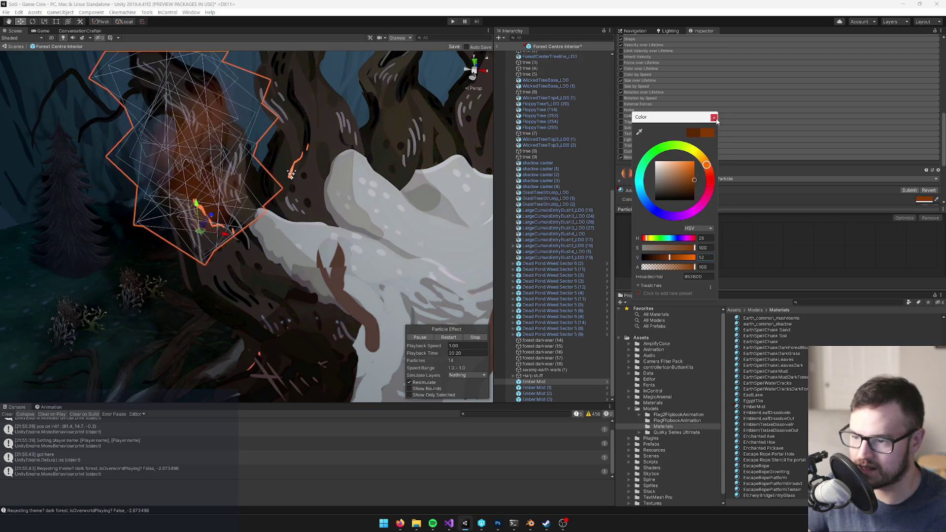
{"action": "left_click", "coordinate": [632, 210]}
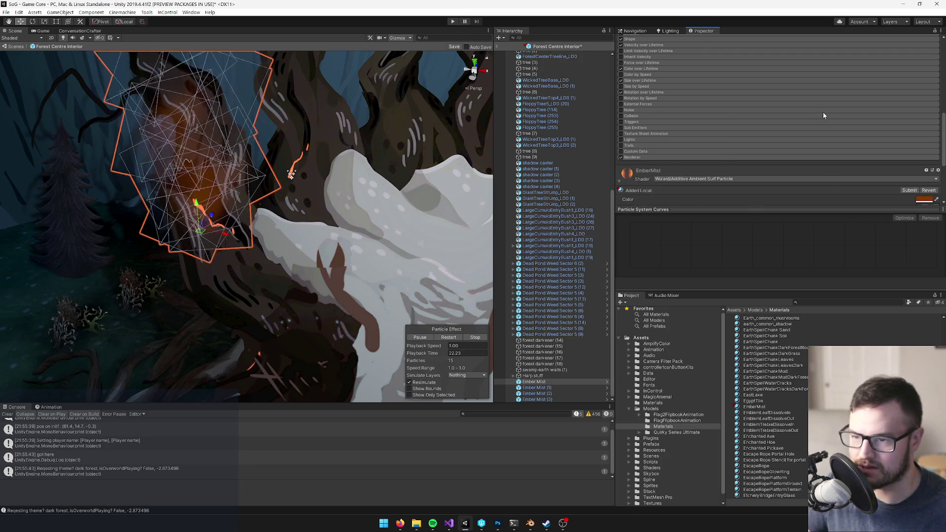
{"action": "scroll", "coordinate": [823, 111], "scroll_direction": "up", "scroll_amount": 10}
{"action": "left_click", "coordinate": [695, 57]}
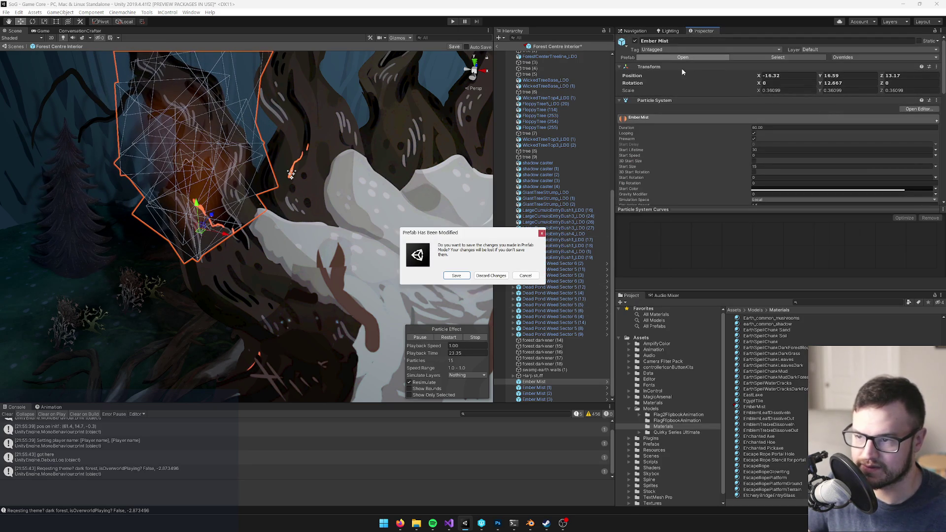
{"action": "left_click", "coordinate": [457, 276]}
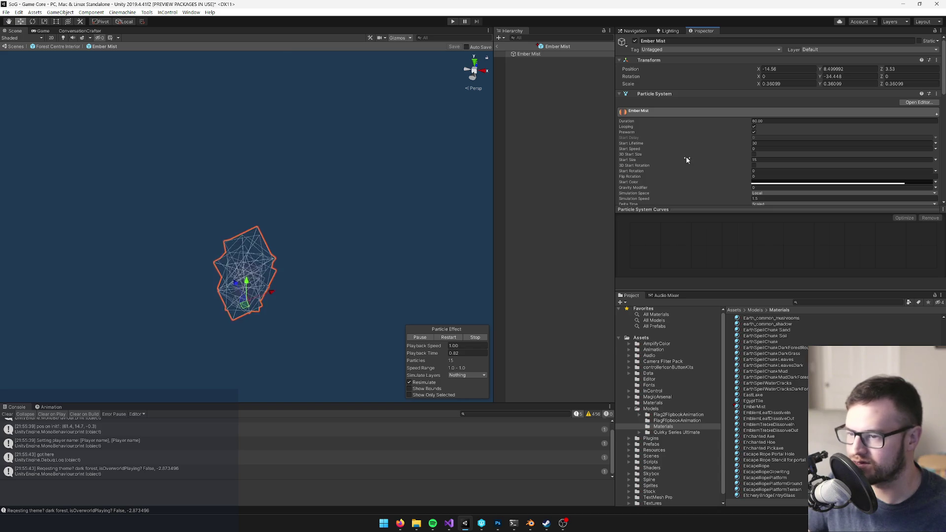
Set Ember Mist's Emission Rate over Time to .25 and save the prefab
{"action": "scroll", "coordinate": [798, 152], "scroll_direction": "down", "scroll_amount": 5}
{"action": "left_click", "coordinate": [648, 123]}
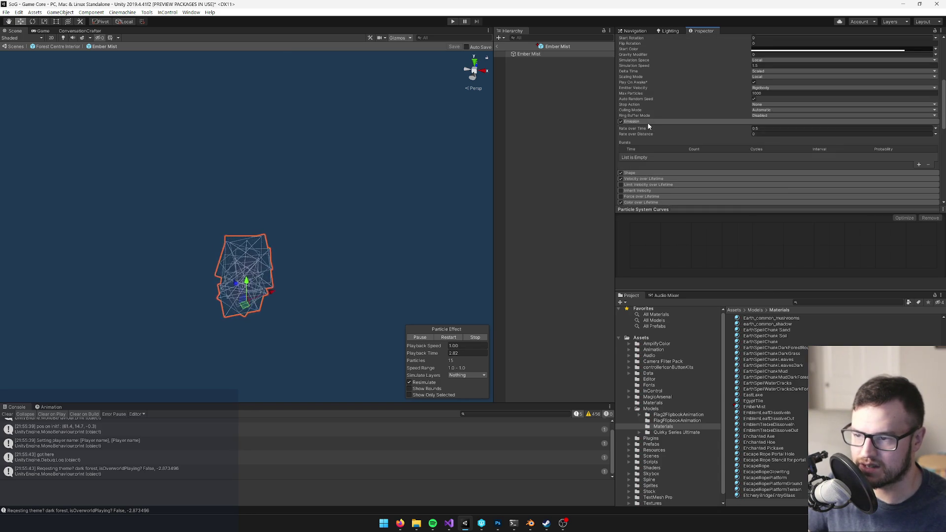
{"action": "left_click", "coordinate": [763, 128]}
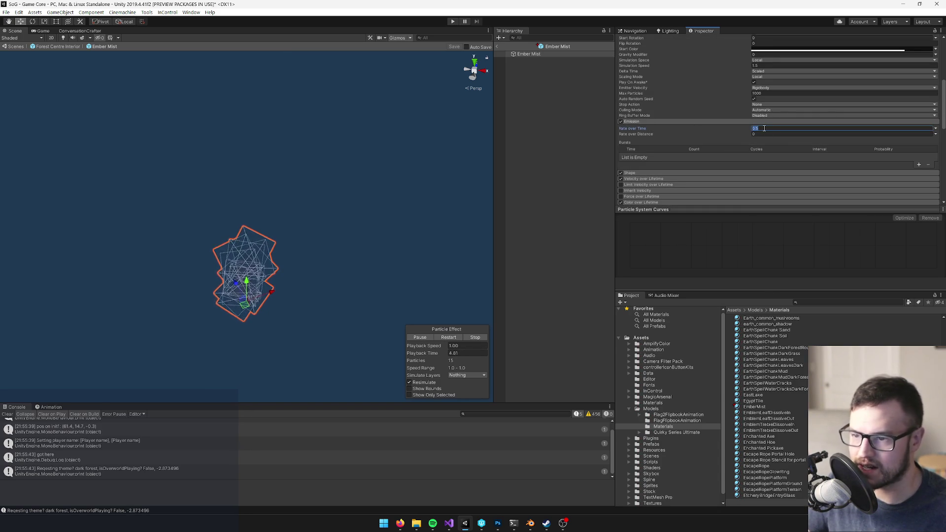
{"action": "type", "text": ".25"}
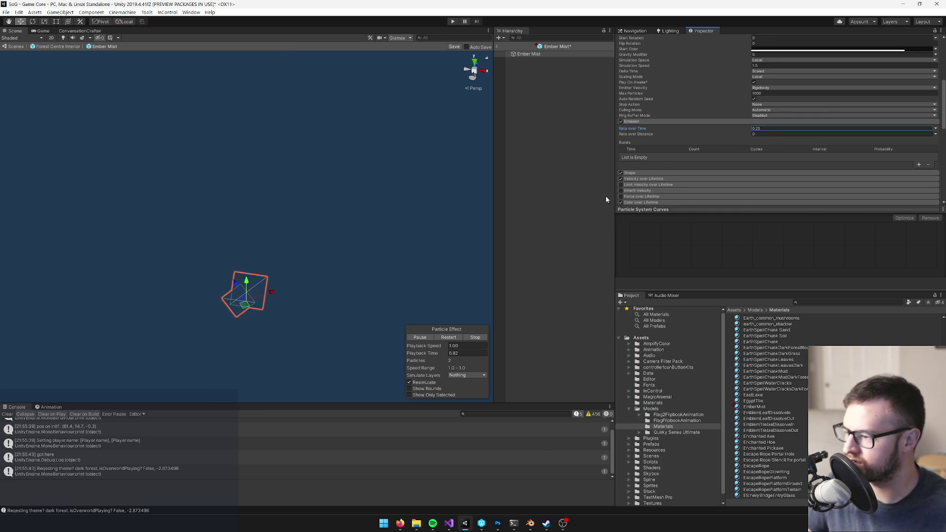
{"action": "left_click", "coordinate": [448, 337]}
{"action": "mouse_move", "coordinate": [382, 268]}
{"action": "left_mouse_down"}
{"action": "mouse_move", "coordinate": [383, 285]}
{"action": "mouse_move", "coordinate": [602, 278]}
{"action": "left_mouse_up"}
{"action": "left_click", "coordinate": [456, 46]}
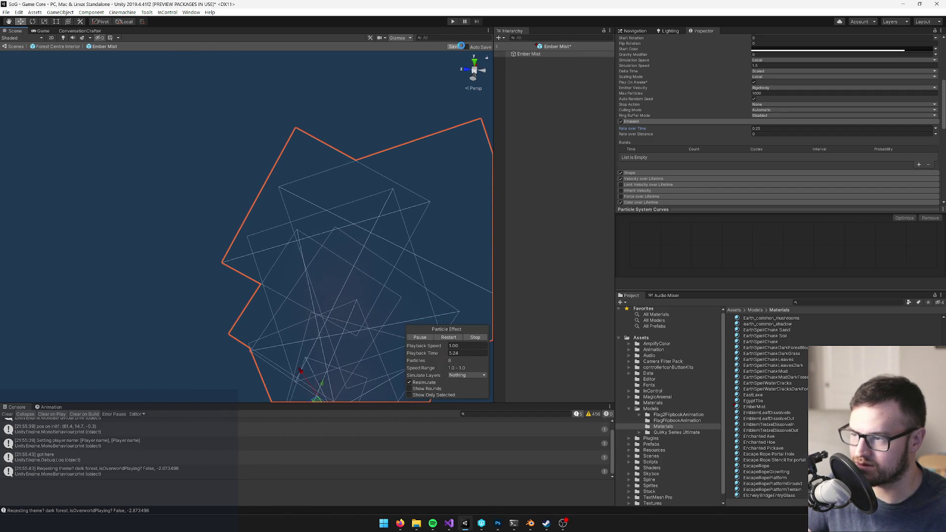
Leave prefab mode and view the ember effect on the forest tree
{"action": "left_click", "coordinate": [497, 46]}
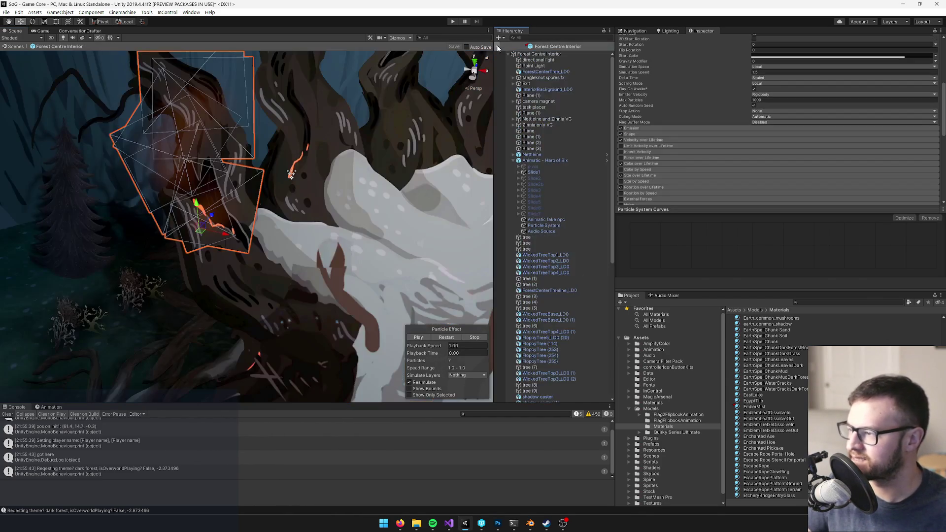
{"action": "left_click_drag", "start_coordinate": [317, 177], "coordinate": [338, 175]}
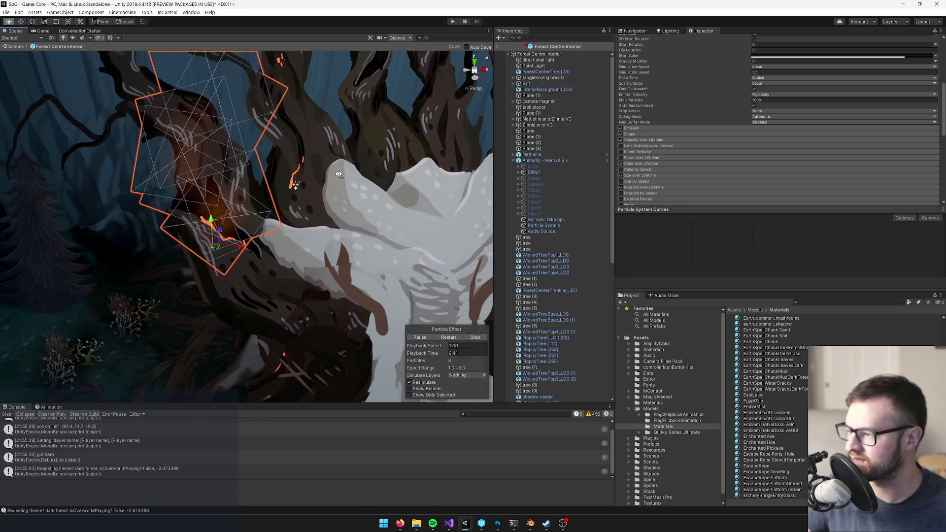
{"action": "scroll", "coordinate": [746, 94], "scroll_direction": "up", "scroll_amount": 5}
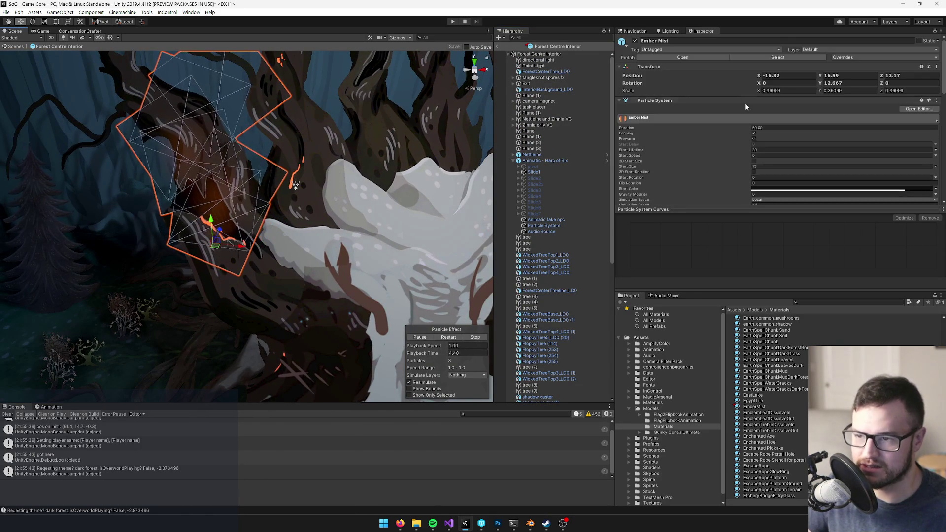
{"action": "scroll", "coordinate": [768, 129], "scroll_direction": "down", "scroll_amount": 3}
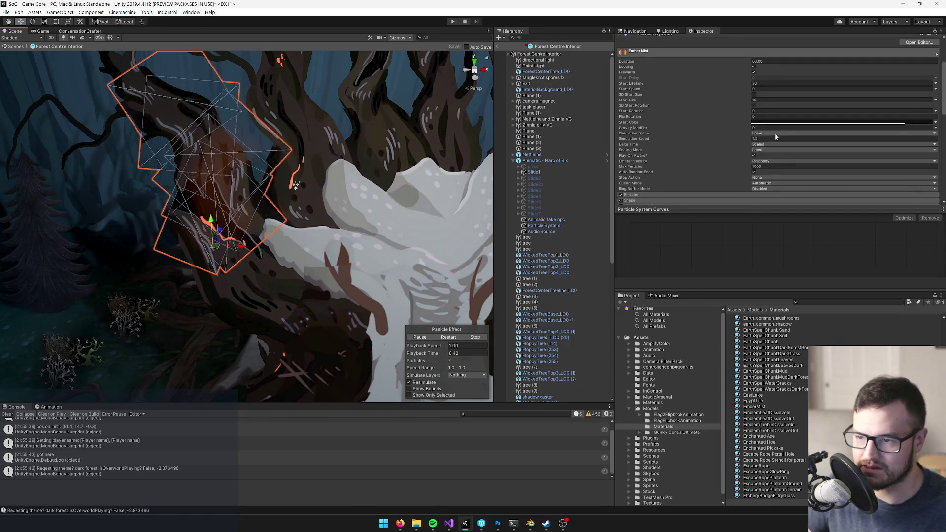
{"action": "scroll", "coordinate": [655, 129], "scroll_direction": "down", "scroll_amount": 3}
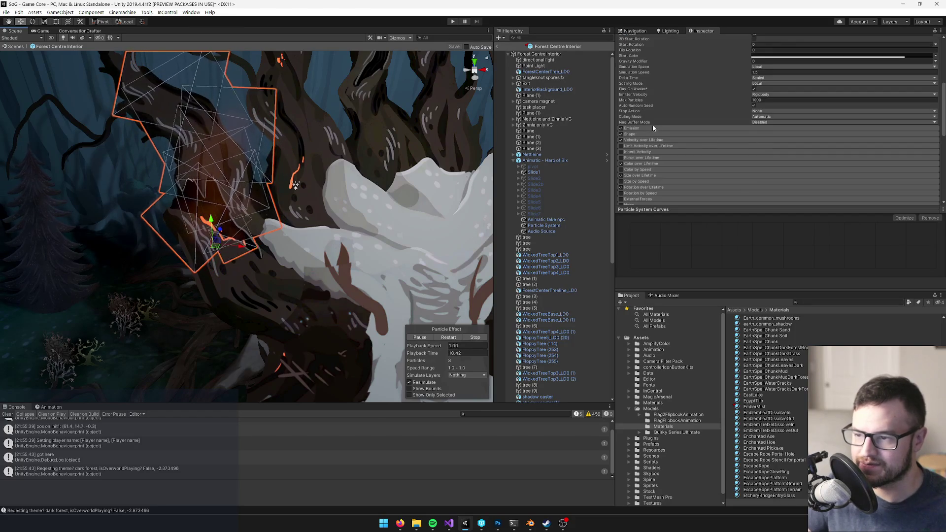
{"action": "scroll", "coordinate": [757, 114], "scroll_direction": "up", "scroll_amount": 3}
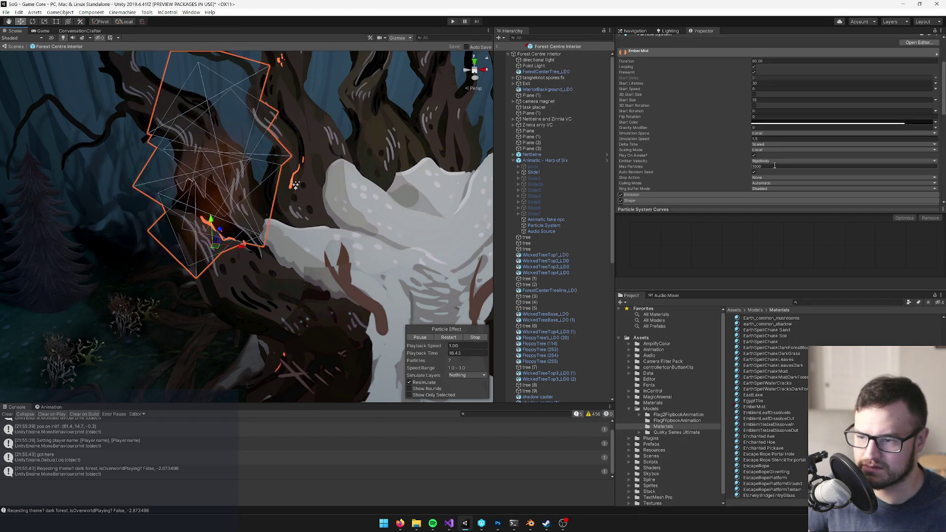
Set Ember Mist's Rate over Time to Random Between Two Constants, upper value 0.3
{"action": "left_click", "coordinate": [668, 193]}
{"action": "scroll", "coordinate": [733, 168], "scroll_direction": "down", "scroll_amount": 3}
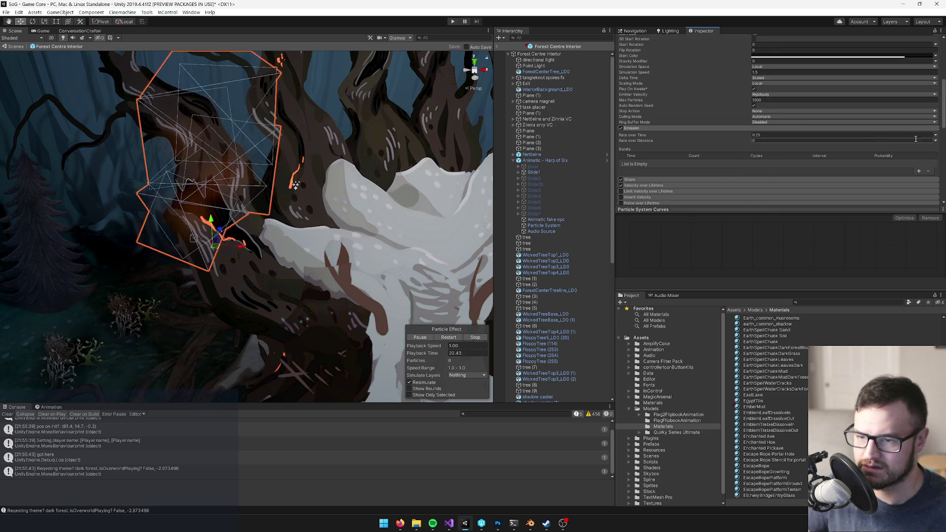
{"action": "left_click", "coordinate": [935, 135]}
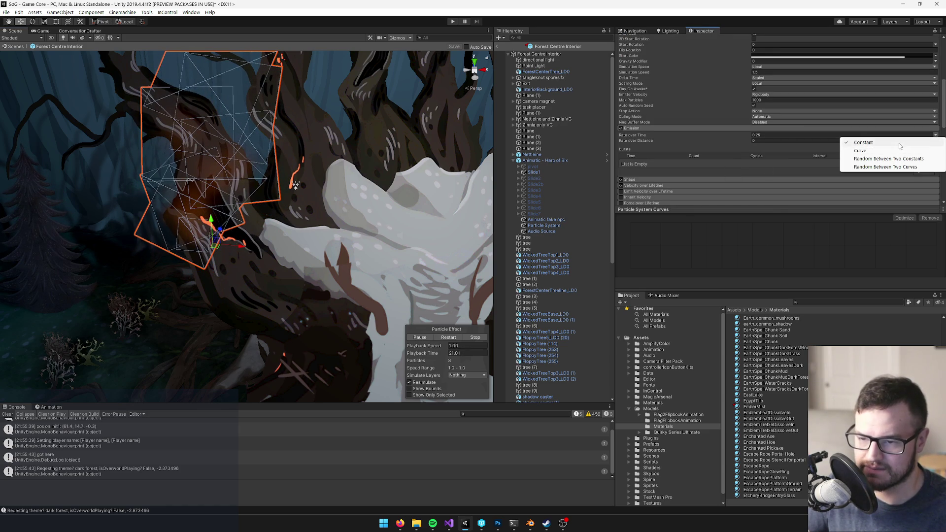
{"action": "left_click", "coordinate": [895, 160]}
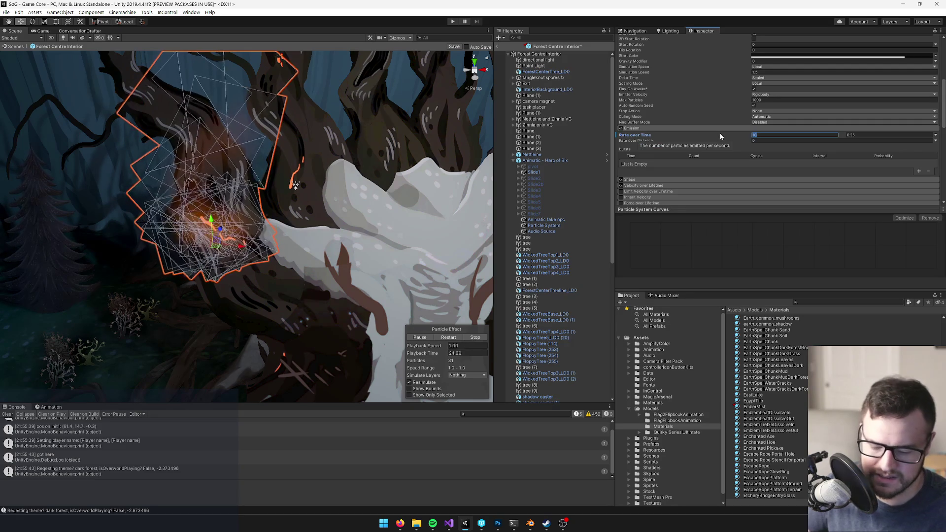
{"action": "key", "text": "Tab"}
{"action": "type", "text": ".3"}
{"action": "key", "text": "Return"}
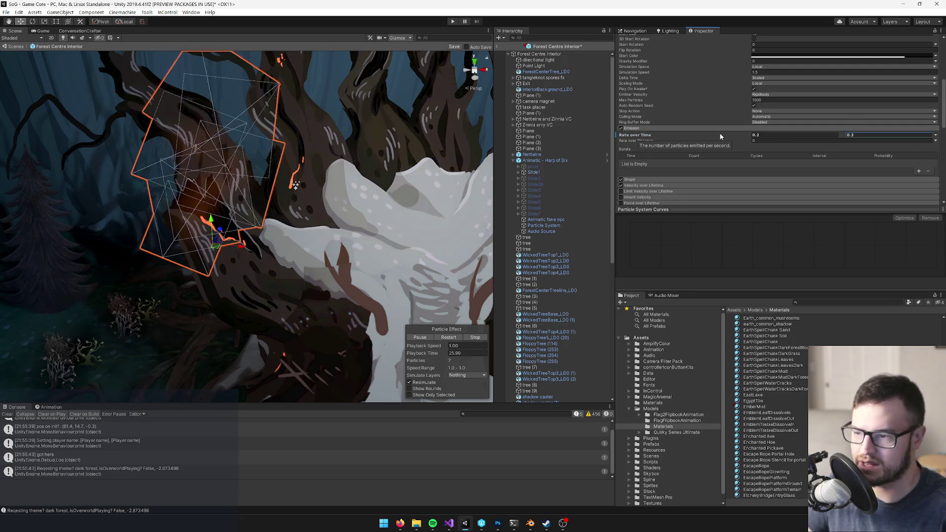
Apply all Ember Mist overrides to its prefab
{"action": "scroll", "coordinate": [323, 229], "scroll_direction": "up", "scroll_amount": 5}
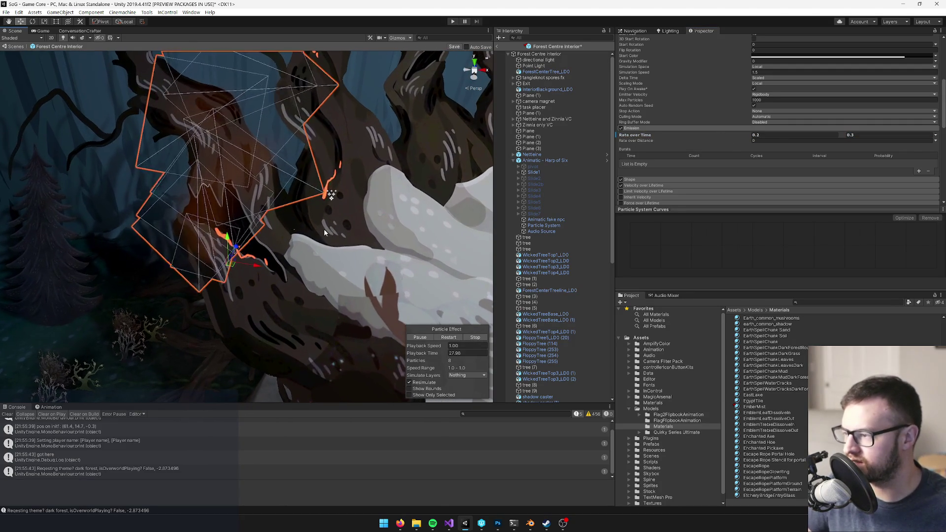
{"action": "mouse_move", "coordinate": [323, 228]}
{"action": "left_mouse_down"}
{"action": "mouse_move", "coordinate": [313, 234]}
{"action": "mouse_move", "coordinate": [328, 218]}
{"action": "left_mouse_up"}
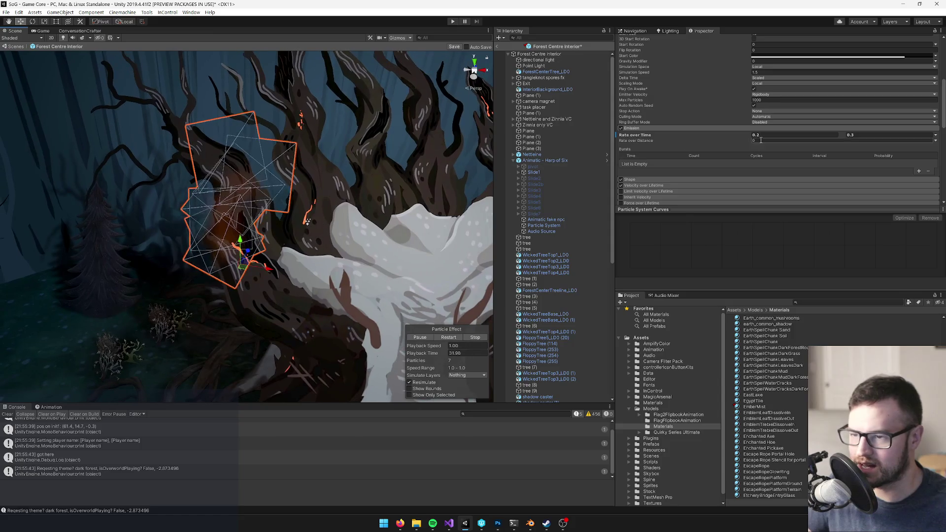
{"action": "scroll", "coordinate": [868, 72], "scroll_direction": "up", "scroll_amount": 5}
{"action": "left_click", "coordinate": [843, 57]}
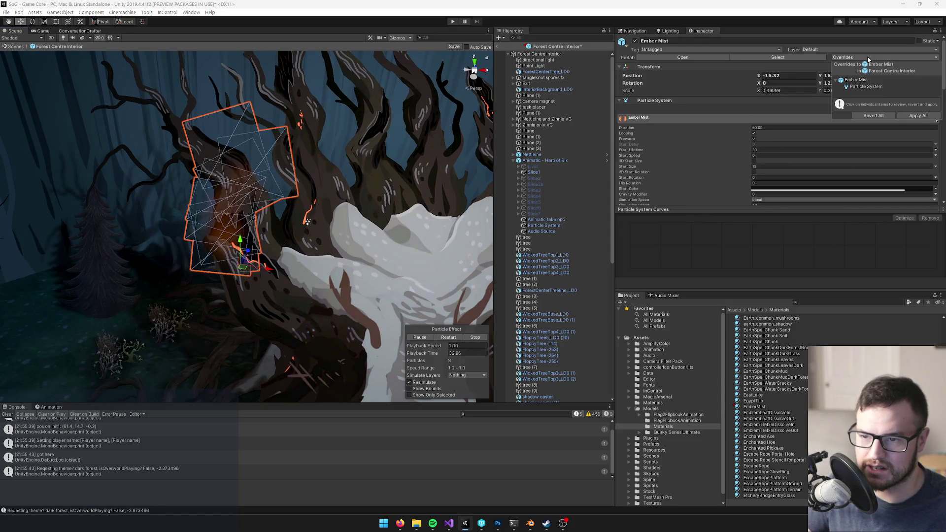
{"action": "left_click", "coordinate": [927, 117]}
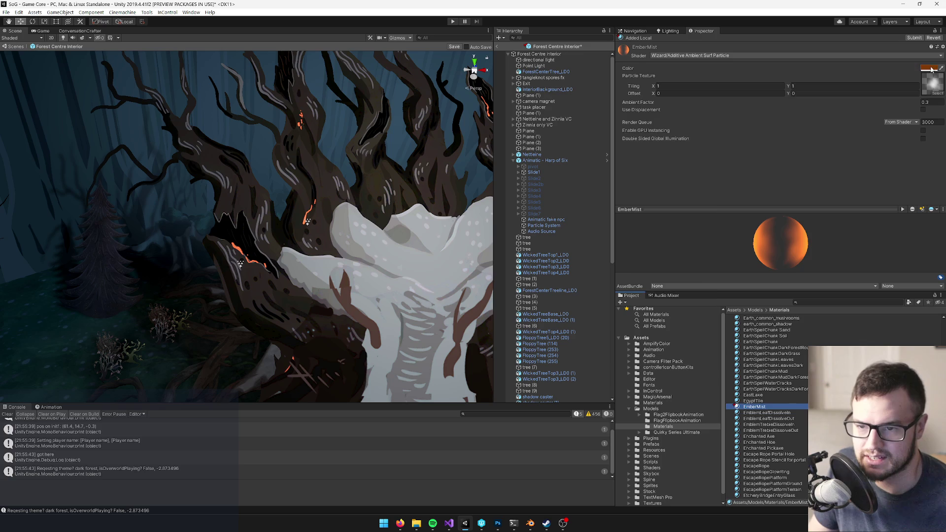
Brighten the EmberMist orange colour and save the Forest Centre Interior prefab
{"action": "left_click", "coordinate": [930, 68]}
{"action": "left_click_drag", "start_coordinate": [694, 183], "coordinate": [696, 180]}
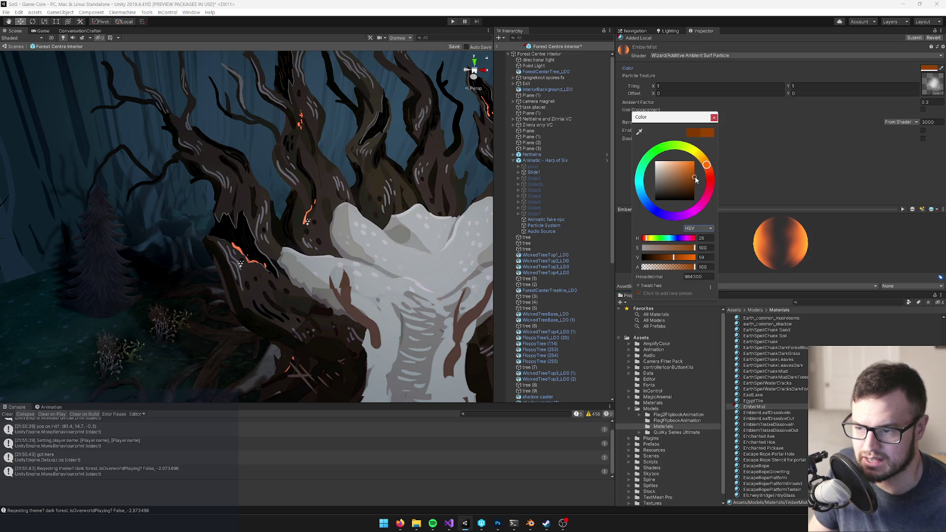
{"action": "left_click", "coordinate": [714, 117]}
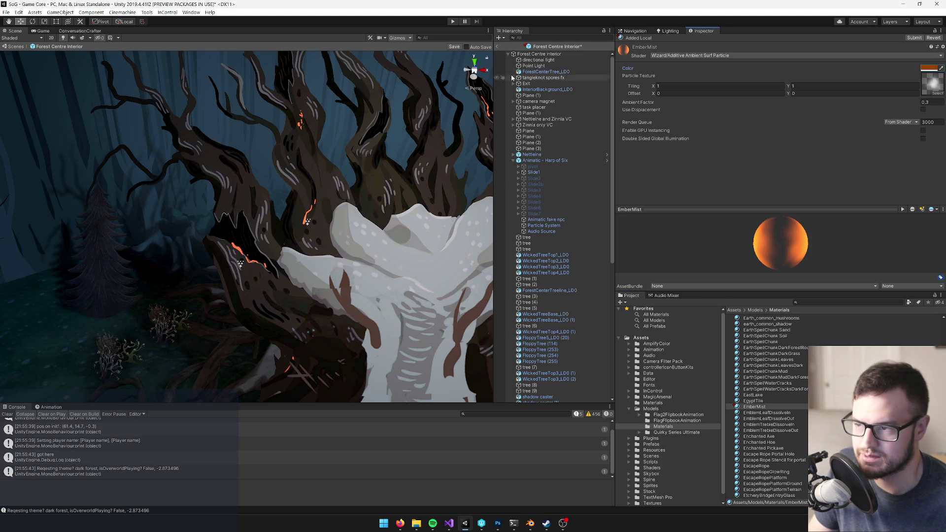
{"action": "left_click", "coordinate": [458, 47]}
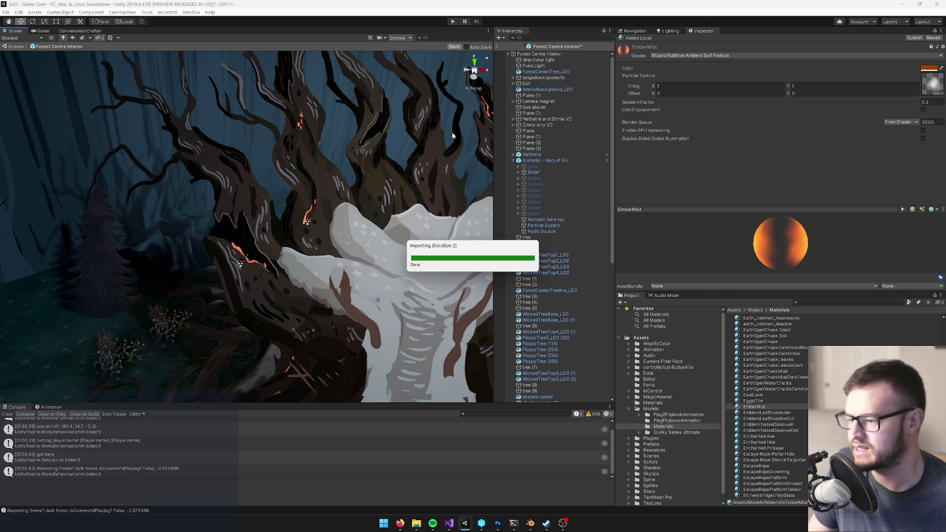
Return to the Game Core scene and switch to Blender's tree mesh in Edit Mode
{"action": "mouse_move", "coordinate": [394, 236]}
{"action": "left_mouse_down"}
{"action": "mouse_move", "coordinate": [347, 239]}
{"action": "mouse_move", "coordinate": [355, 395]}
{"action": "mouse_move", "coordinate": [334, 344]}
{"action": "mouse_move", "coordinate": [301, 397]}
{"action": "mouse_move", "coordinate": [315, 374]}
{"action": "left_mouse_up"}
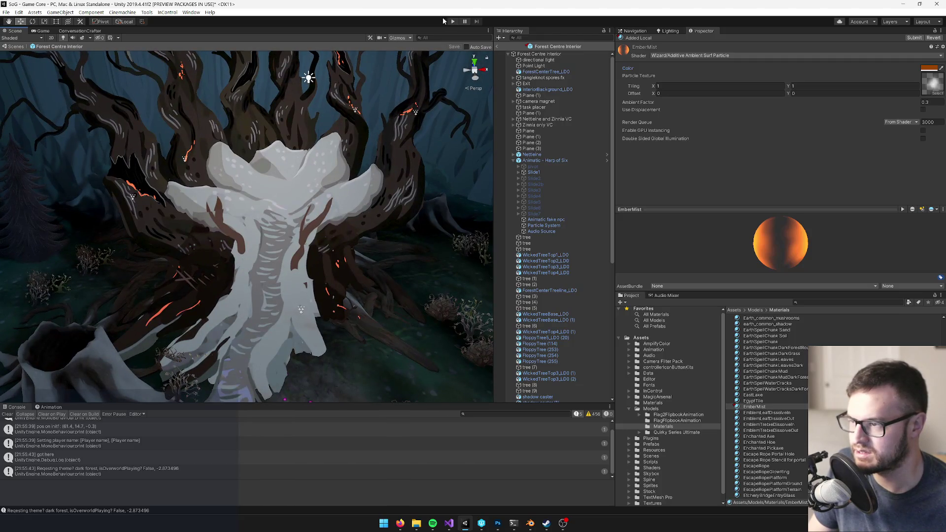
{"action": "left_click", "coordinate": [499, 46]}
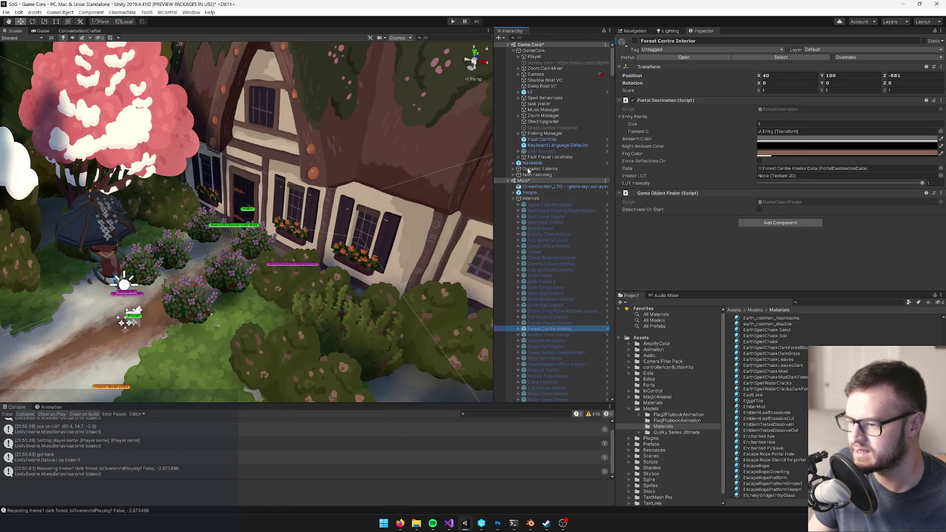
{"action": "left_click", "coordinate": [531, 523]}
{"action": "key", "text": "Tab"}
Move the tree plane to another layer and restore the full forest scene
{"action": "left_click_drag", "start_coordinate": [404, 213], "coordinate": [410, 296]}
{"action": "key", "text": "Tab"}
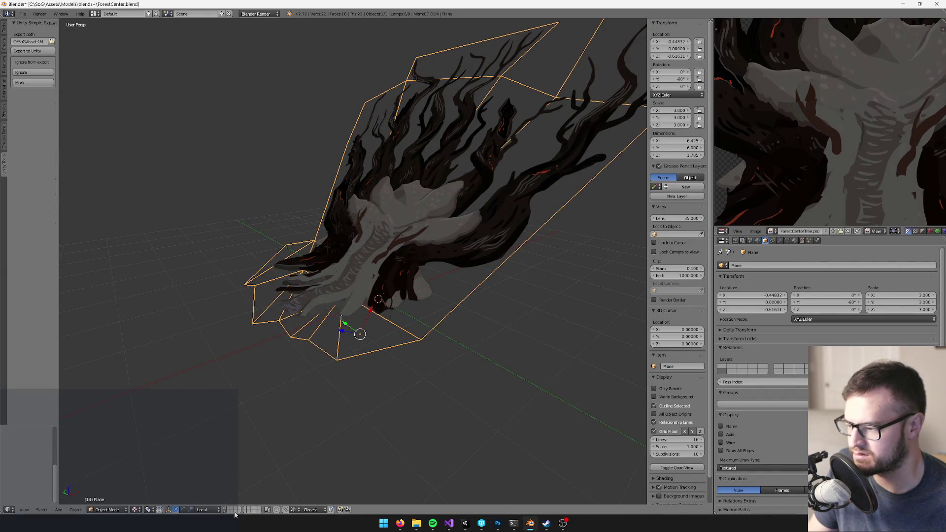
{"action": "key", "text": "KP_Divide"}
{"action": "key", "text": "KP_Divide"}
{"action": "mouse_move", "coordinate": [365, 282]}
{"action": "left_mouse_down"}
{"action": "mouse_move", "coordinate": [353, 266]}
{"action": "mouse_move", "coordinate": [347, 282]}
{"action": "left_mouse_up"}
{"action": "key", "text": "m"}
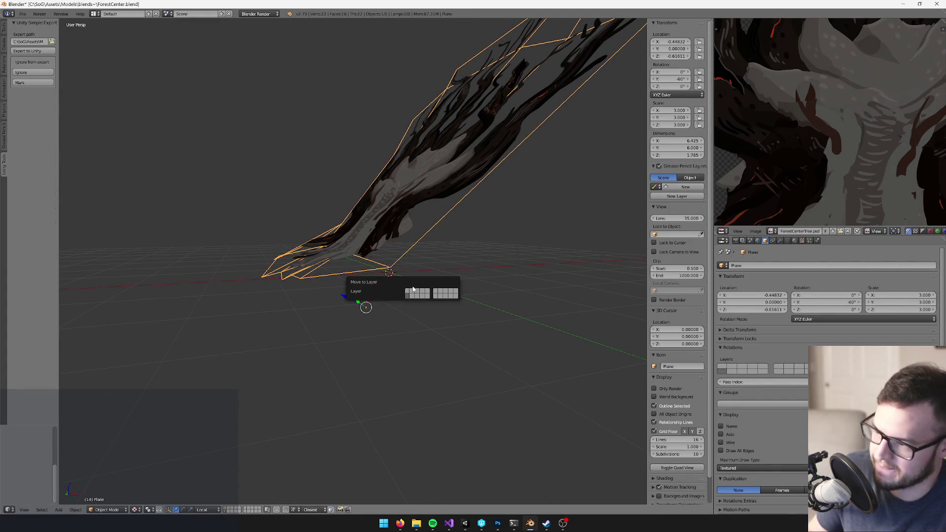
{"action": "left_click", "coordinate": [407, 294]}
{"action": "key", "text": "KP_Divide"}
{"action": "mouse_move", "coordinate": [348, 369]}
{"action": "left_mouse_down"}
{"action": "mouse_move", "coordinate": [382, 380]}
{"action": "mouse_move", "coordinate": [347, 358]}
{"action": "mouse_move", "coordinate": [417, 297]}
{"action": "left_mouse_up"}
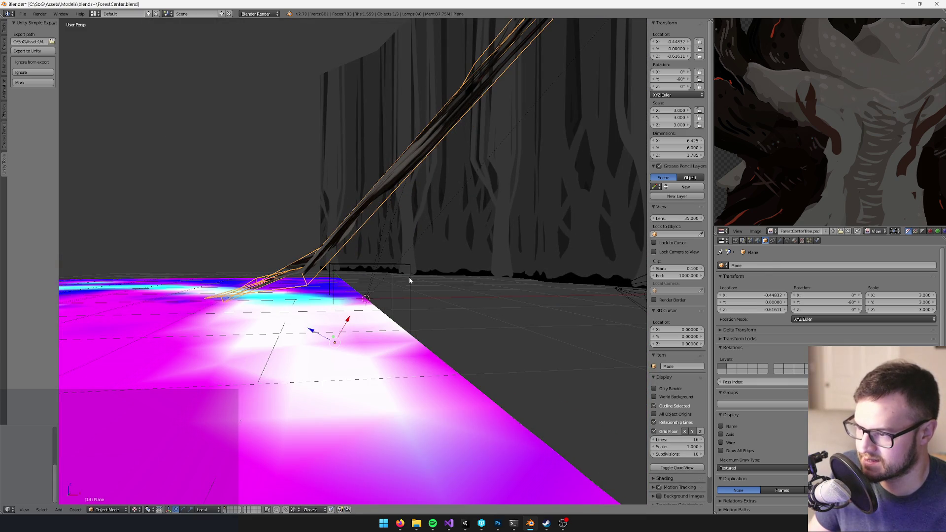
Rename the selected empty to ForestCenterTree_phys and set its display Size to 0.4
{"action": "right_click", "coordinate": [409, 280]}
{"action": "scroll", "coordinate": [428, 262], "scroll_direction": "up", "scroll_amount": 2}
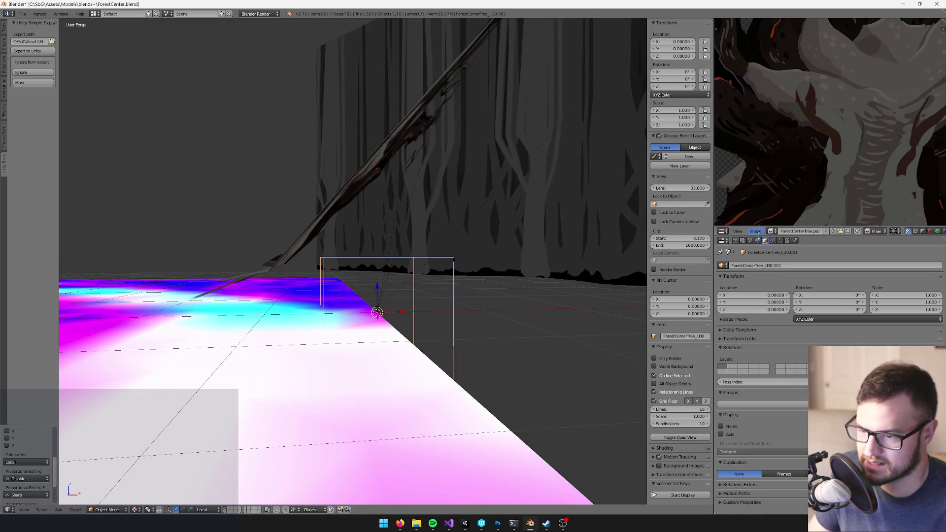
{"action": "left_click", "coordinate": [779, 241]}
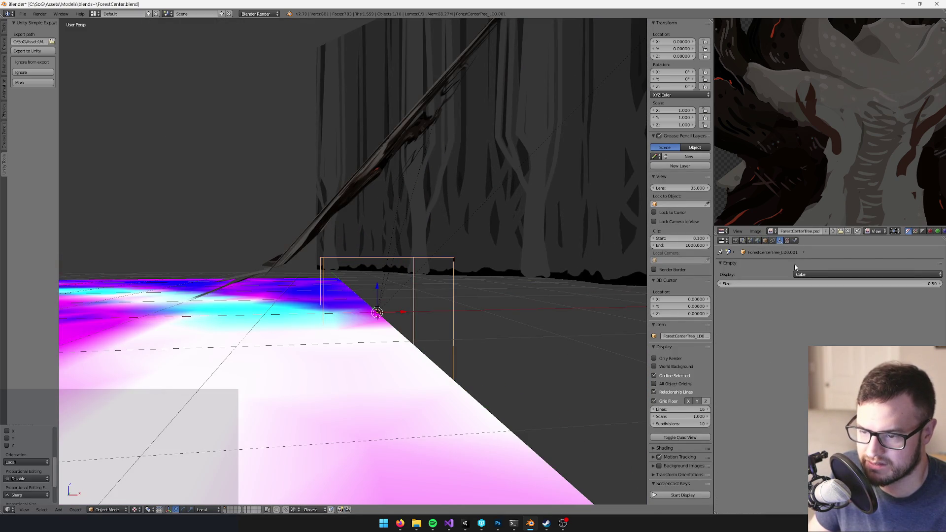
{"action": "left_click", "coordinate": [765, 240]}
{"action": "left_click", "coordinate": [765, 266]}
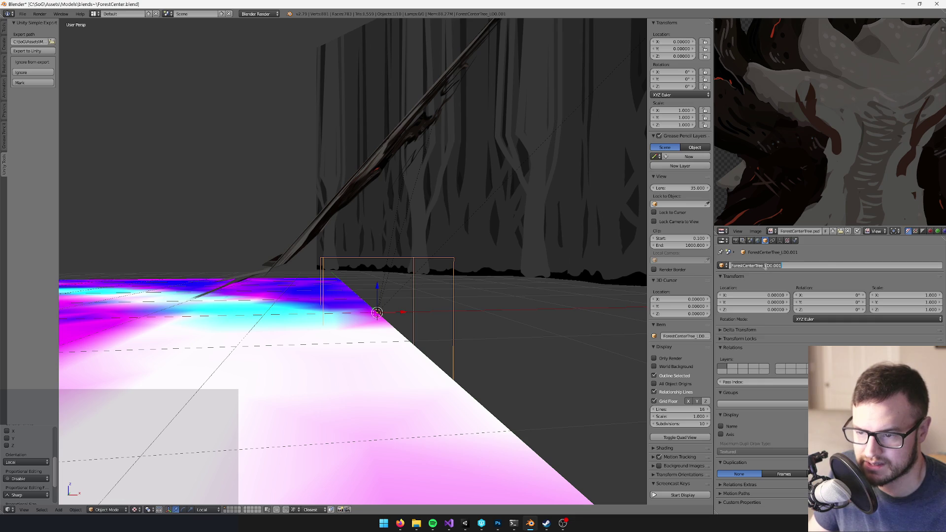
{"action": "type", "text": "ys"}
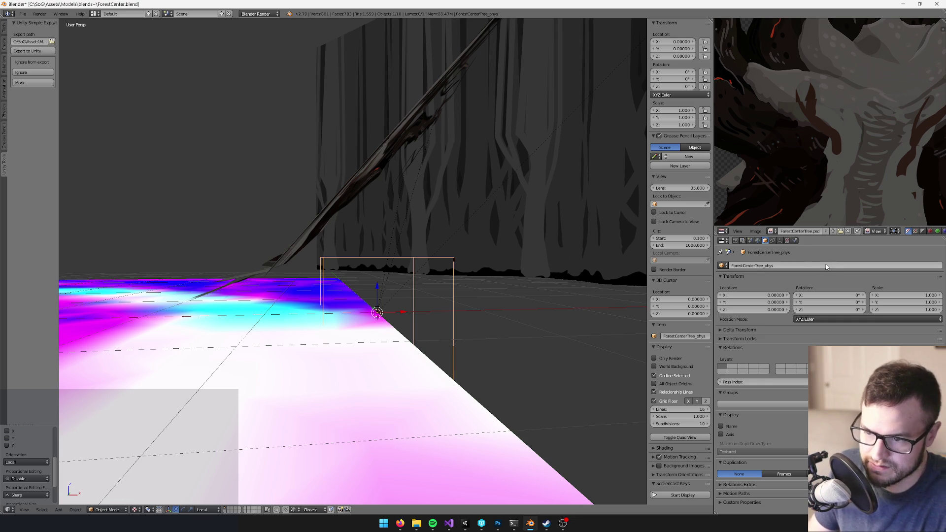
{"action": "key", "text": "Return"}
{"action": "left_click", "coordinate": [780, 241]}
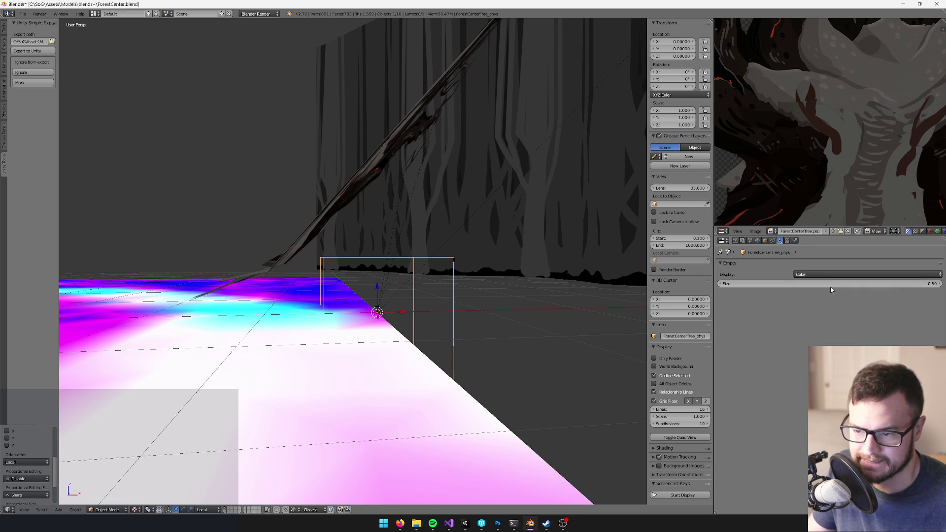
{"action": "left_click", "coordinate": [829, 284]}
{"action": "type", "text": "0.4"}
{"action": "key", "text": "Return"}
Reselect the ForestCenterTree_phys empty after checking the ground planes
{"action": "scroll", "coordinate": [389, 316], "scroll_direction": "up", "scroll_amount": 2}
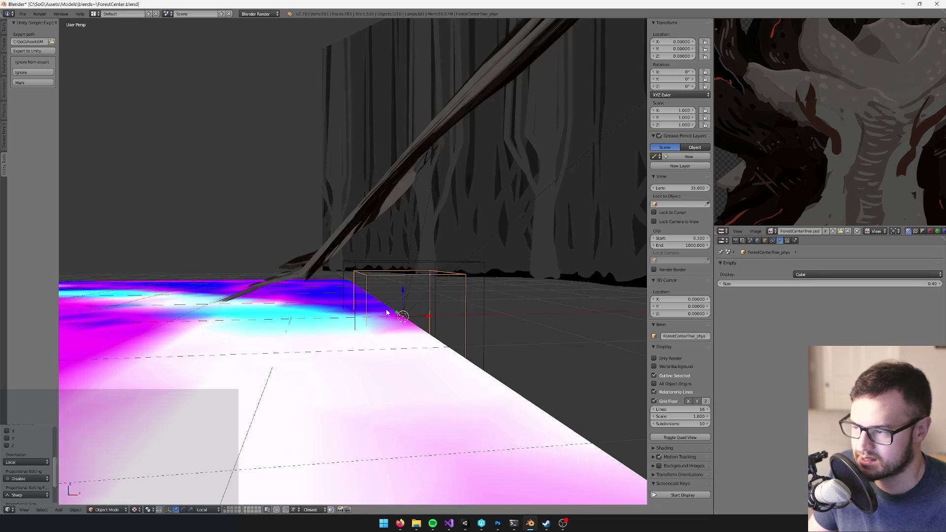
{"action": "scroll", "coordinate": [386, 312], "scroll_direction": "up", "scroll_amount": 2}
{"action": "scroll", "coordinate": [379, 259], "scroll_direction": "up", "scroll_amount": 1}
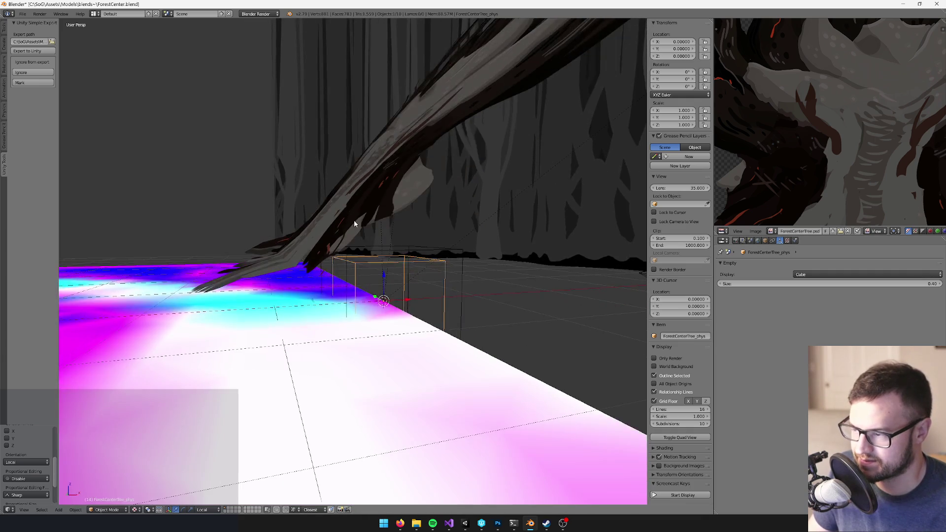
{"action": "scroll", "coordinate": [354, 229], "scroll_direction": "up", "scroll_amount": 2}
{"action": "right_click", "coordinate": [351, 246]}
{"action": "scroll", "coordinate": [374, 246], "scroll_direction": "up", "scroll_amount": 3}
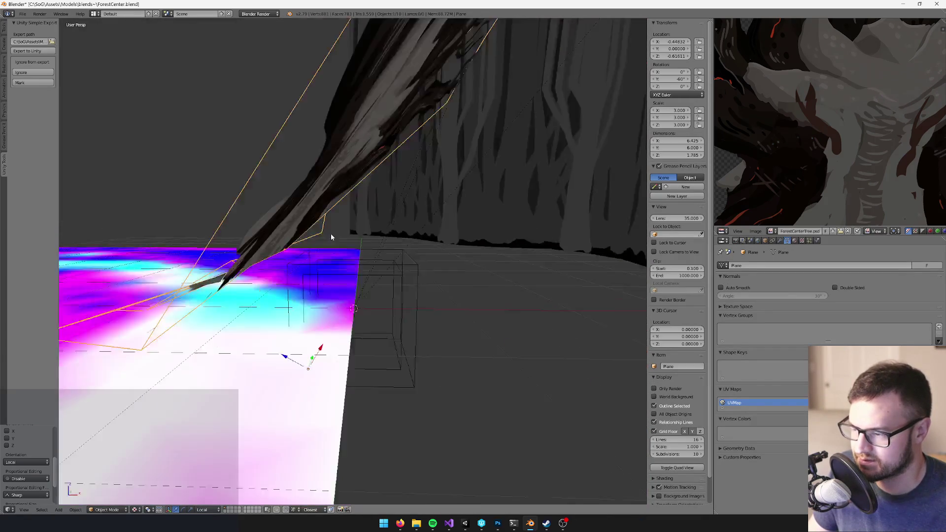
{"action": "scroll", "coordinate": [333, 233], "scroll_direction": "up", "scroll_amount": 3}
{"action": "scroll", "coordinate": [379, 273], "scroll_direction": "down", "scroll_amount": 2}
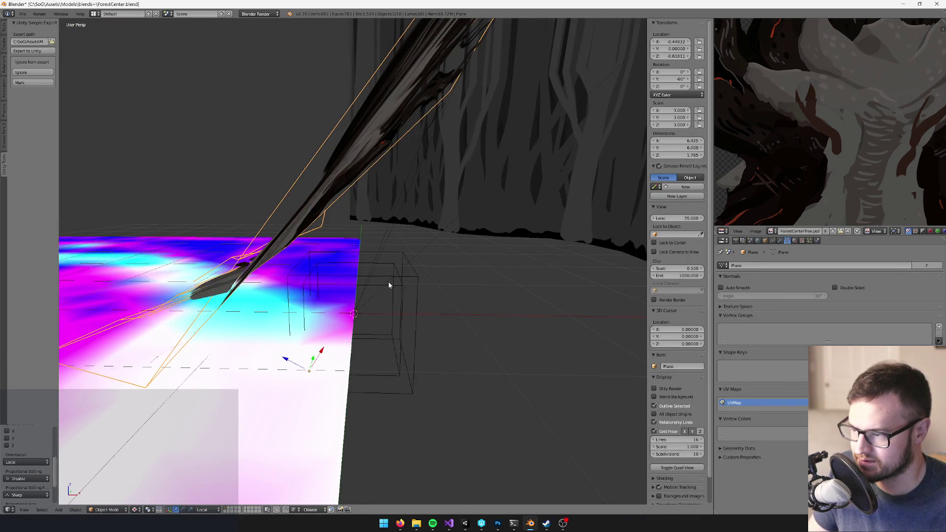
{"action": "scroll", "coordinate": [399, 280], "scroll_direction": "up", "scroll_amount": 3}
{"action": "scroll", "coordinate": [385, 266], "scroll_direction": "down", "scroll_amount": 4}
{"action": "right_click", "coordinate": [381, 266]}
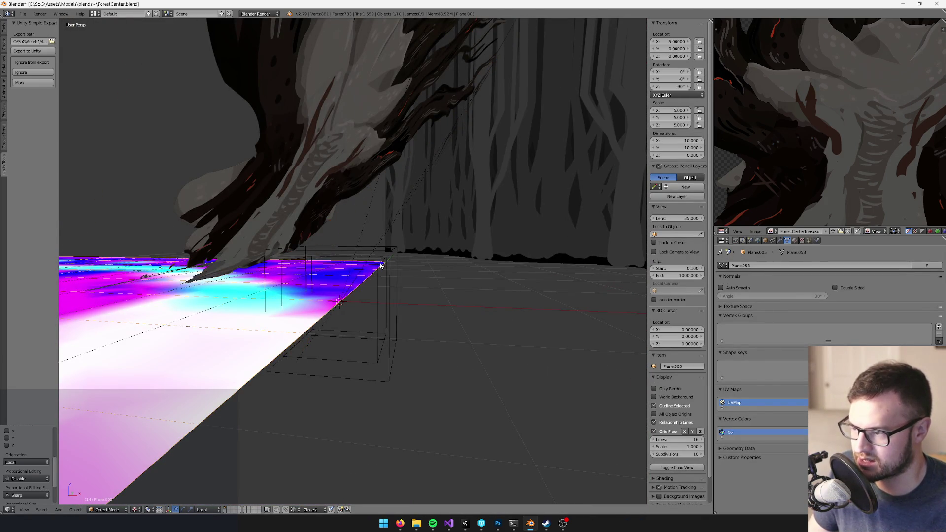
{"action": "right_click", "coordinate": [380, 266]}
{"action": "key", "text": "shift+a"}
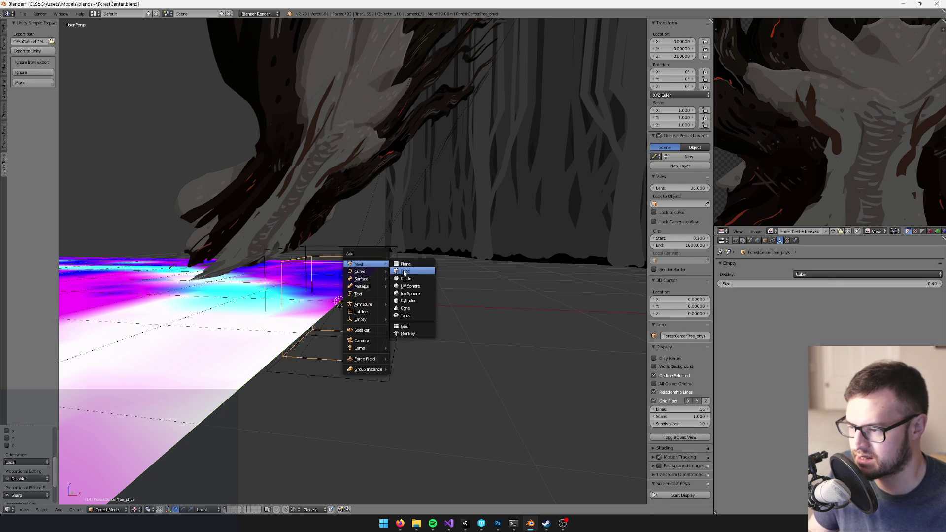
Add a cube with a new blue material named phys
{"action": "left_click", "coordinate": [404, 273]}
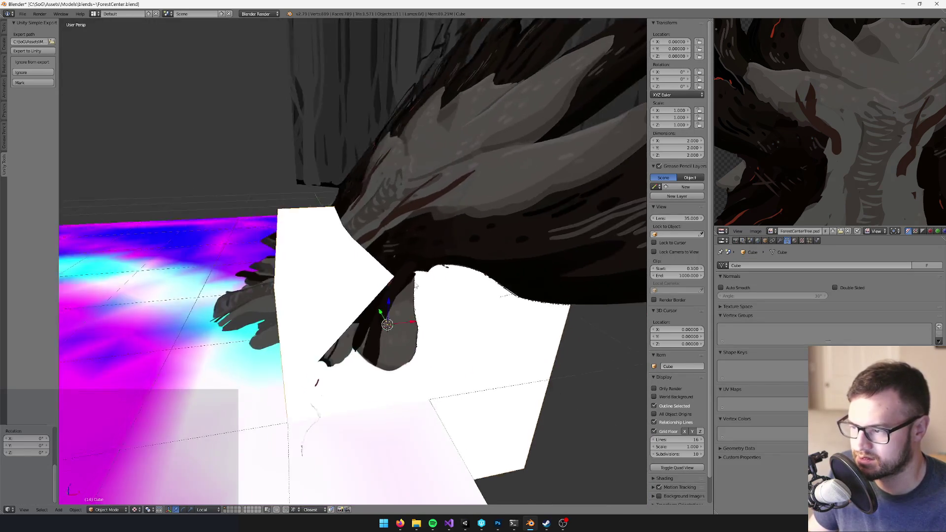
{"action": "left_click", "coordinate": [794, 241]}
{"action": "left_click", "coordinate": [745, 305]}
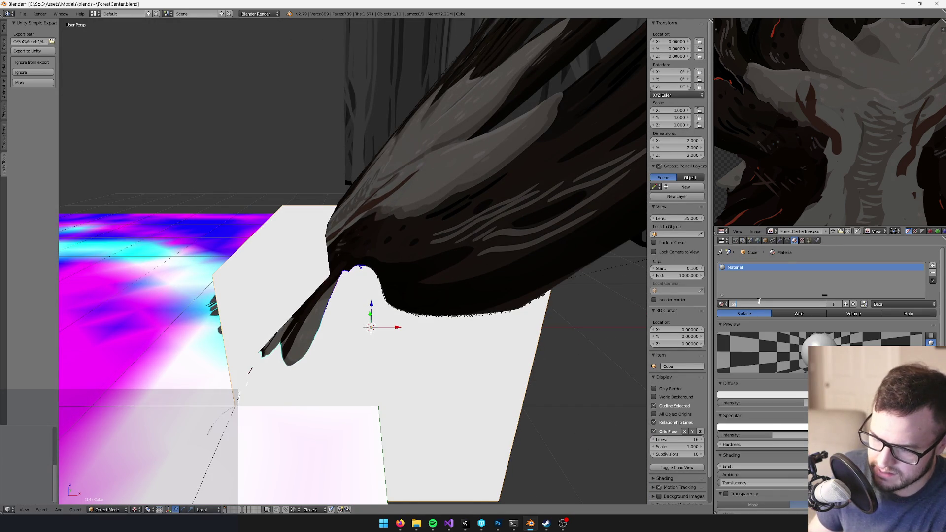
{"action": "type", "text": "ys"}
{"action": "key", "text": "Return"}
{"action": "key", "text": "KP_Decimal"}
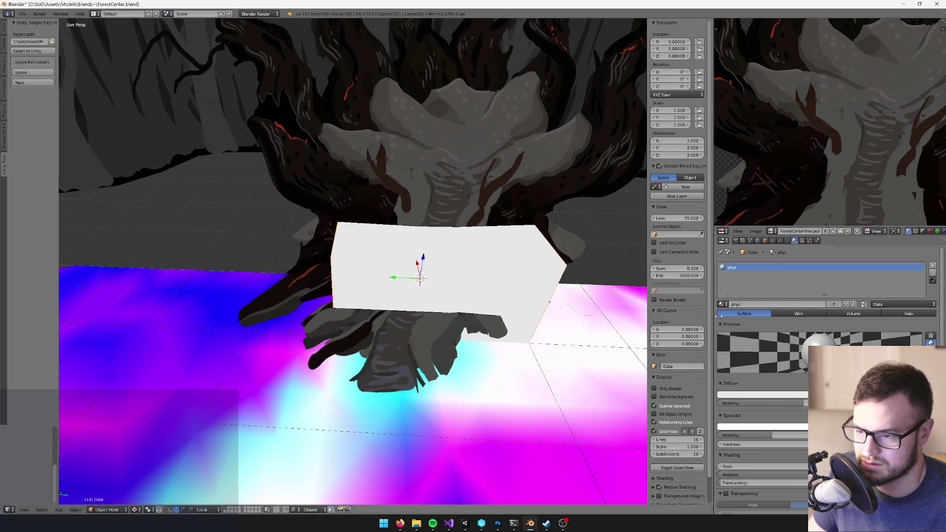
{"action": "left_click", "coordinate": [760, 395]}
{"action": "left_click", "coordinate": [764, 328]}
{"action": "left_click", "coordinate": [771, 321]}
{"action": "mouse_move", "coordinate": [460, 169]}
{"action": "left_mouse_down"}
{"action": "mouse_move", "coordinate": [419, 164]}
{"action": "mouse_move", "coordinate": [392, 138]}
{"action": "mouse_move", "coordinate": [341, 289]}
{"action": "mouse_move", "coordinate": [229, 513]}
{"action": "left_mouse_up"}
In Edit Mode, move the cube's bottom face and scale the box along X
{"action": "key", "text": "Tab"}
{"action": "right_click", "coordinate": [333, 358]}
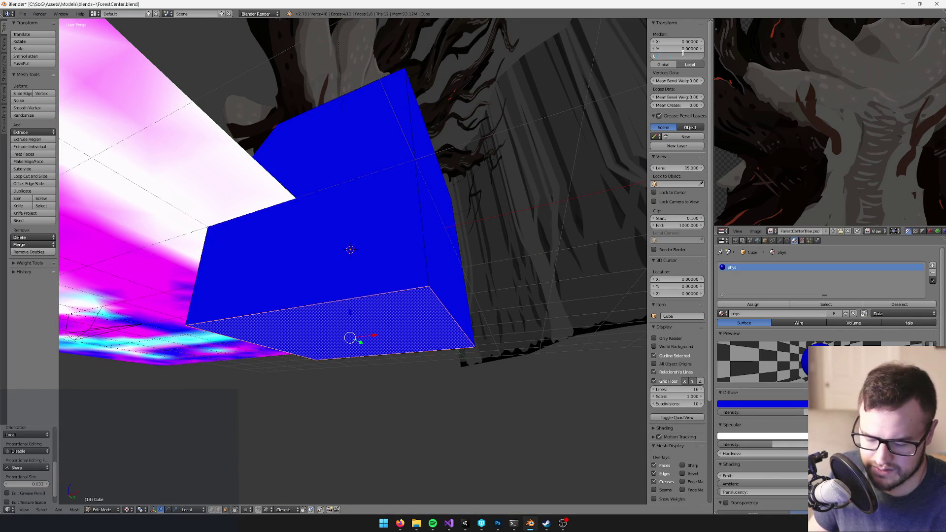
{"action": "key", "text": "Return"}
{"action": "mouse_move", "coordinate": [352, 251]}
{"action": "left_mouse_down"}
{"action": "mouse_move", "coordinate": [363, 211]}
{"action": "mouse_move", "coordinate": [346, 197]}
{"action": "left_mouse_up"}
{"action": "key", "text": "a"}
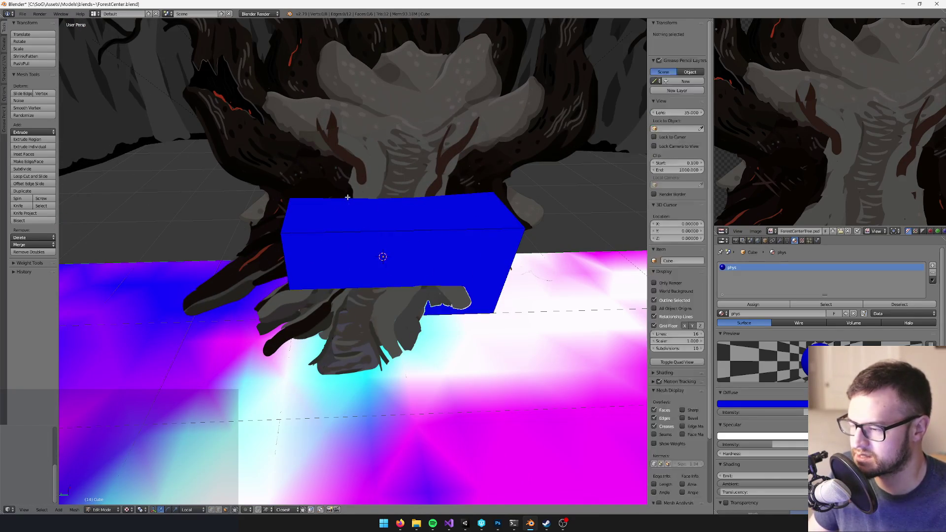
{"action": "key", "text": "a"}
{"action": "key", "text": "s"}
{"action": "key", "text": "x"}
{"action": "left_click", "coordinate": [386, 219]}
Raise the front face's top edge vertically to slant the block against the trunk
{"action": "right_click", "coordinate": [392, 276]}
{"action": "left_click_drag", "start_coordinate": [392, 276], "coordinate": [260, 455]}
{"action": "right_click", "coordinate": [404, 220]}
{"action": "mouse_move", "coordinate": [404, 220]}
{"action": "left_mouse_down"}
{"action": "mouse_move", "coordinate": [305, 208]}
{"action": "mouse_move", "coordinate": [288, 156]}
{"action": "mouse_move", "coordinate": [341, 183]}
{"action": "left_mouse_up"}
{"action": "key", "text": "z"}
{"action": "left_click", "coordinate": [361, 140]}
{"action": "mouse_move", "coordinate": [361, 141]}
{"action": "left_mouse_down"}
{"action": "mouse_move", "coordinate": [374, 147]}
{"action": "mouse_move", "coordinate": [375, 162]}
{"action": "mouse_move", "coordinate": [373, 140]}
{"action": "mouse_move", "coordinate": [247, 158]}
{"action": "mouse_move", "coordinate": [355, 179]}
{"action": "mouse_move", "coordinate": [384, 172]}
{"action": "mouse_move", "coordinate": [412, 228]}
{"action": "mouse_move", "coordinate": [315, 216]}
{"action": "mouse_move", "coordinate": [334, 208]}
{"action": "mouse_move", "coordinate": [341, 245]}
{"action": "mouse_move", "coordinate": [390, 239]}
{"action": "mouse_move", "coordinate": [336, 232]}
{"action": "mouse_move", "coordinate": [365, 222]}
{"action": "mouse_move", "coordinate": [382, 178]}
{"action": "mouse_move", "coordinate": [445, 161]}
{"action": "mouse_move", "coordinate": [412, 165]}
{"action": "mouse_move", "coordinate": [416, 204]}
{"action": "mouse_move", "coordinate": [401, 192]}
{"action": "mouse_move", "coordinate": [441, 186]}
{"action": "mouse_move", "coordinate": [409, 196]}
{"action": "left_mouse_up"}
{"action": "right_click", "coordinate": [329, 209]}
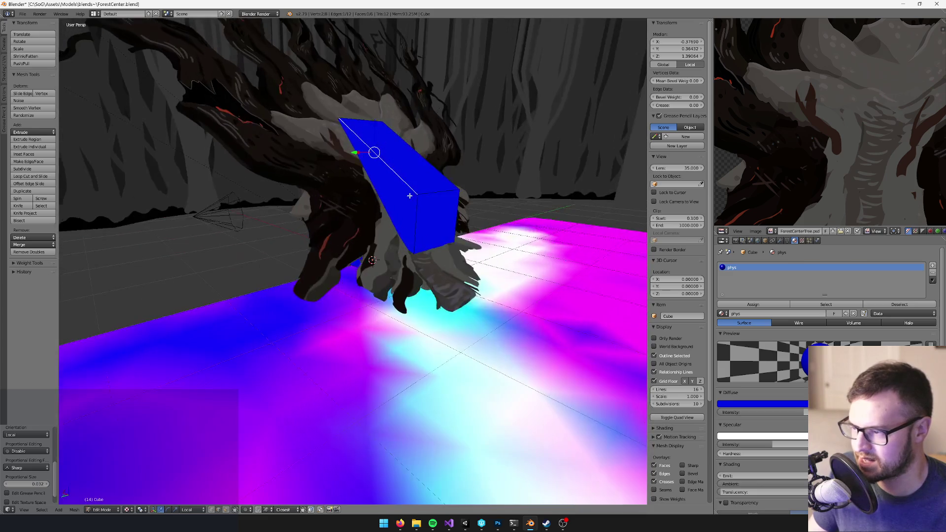
Delete every face except the top one, leaving a single angled plane
{"action": "left_click", "coordinate": [226, 512]}
{"action": "right_click", "coordinate": [418, 180]}
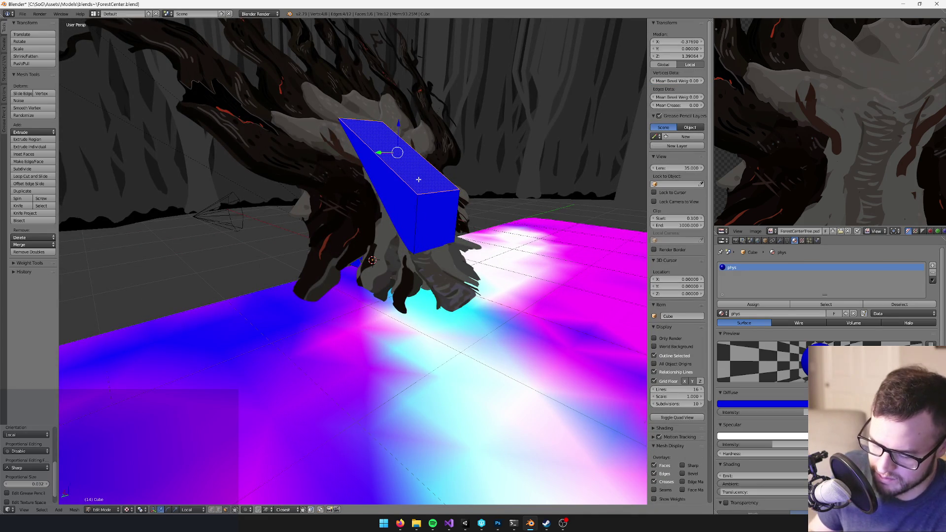
{"action": "key", "text": "ctrl+i"}
{"action": "key", "text": "x"}
{"action": "left_click", "coordinate": [418, 180]}
{"action": "key", "text": "Tab"}
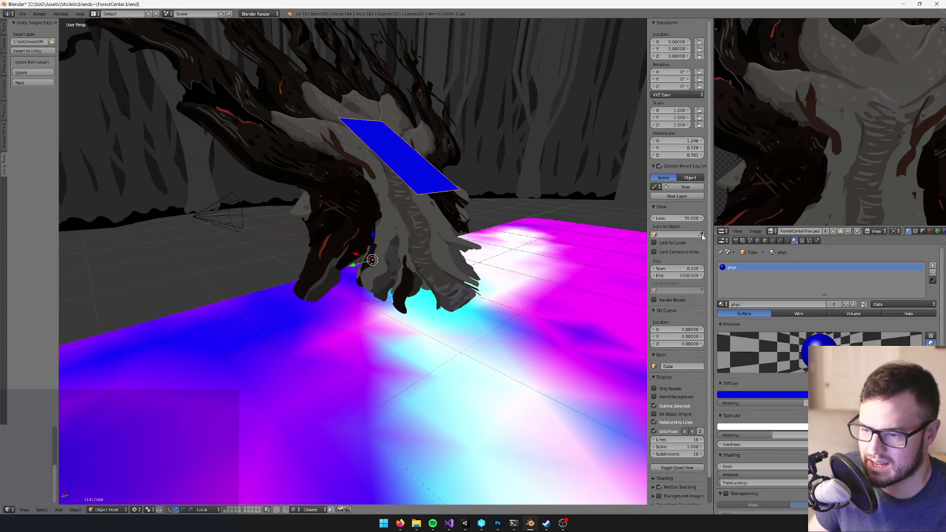
Add a Solidify modifier to the blue plane with a thickness of 0.1
{"action": "left_click", "coordinate": [780, 240]}
{"action": "left_click", "coordinate": [766, 264]}
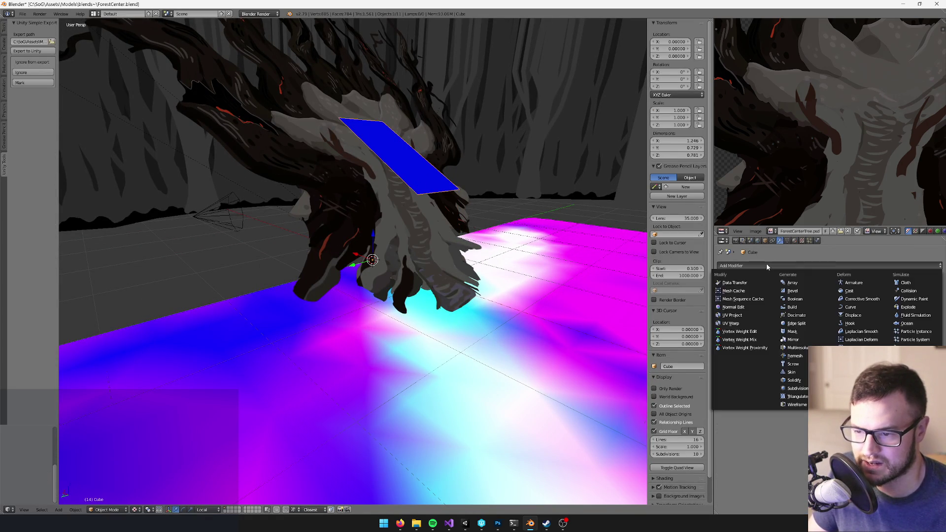
{"action": "left_click", "coordinate": [794, 380]}
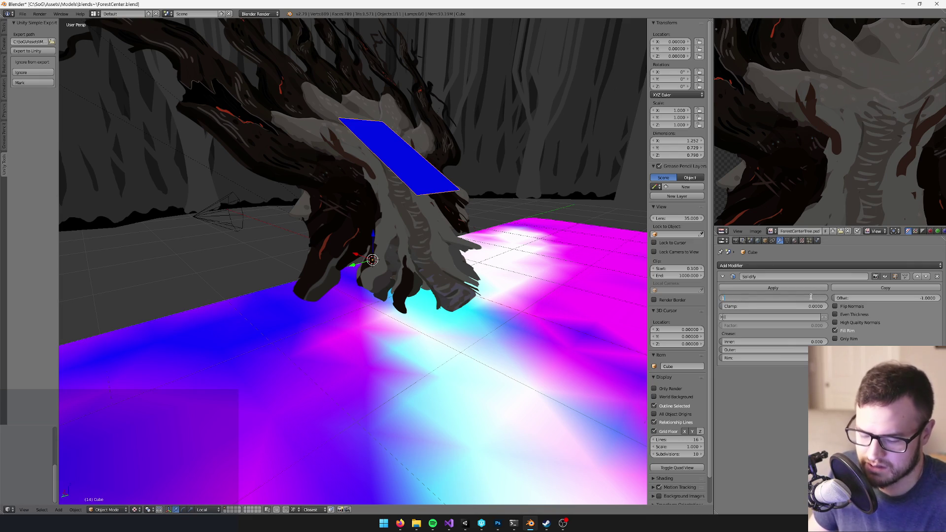
{"action": "key", "text": "Return"}
{"action": "scroll", "coordinate": [420, 215], "scroll_direction": "up", "scroll_amount": 2}
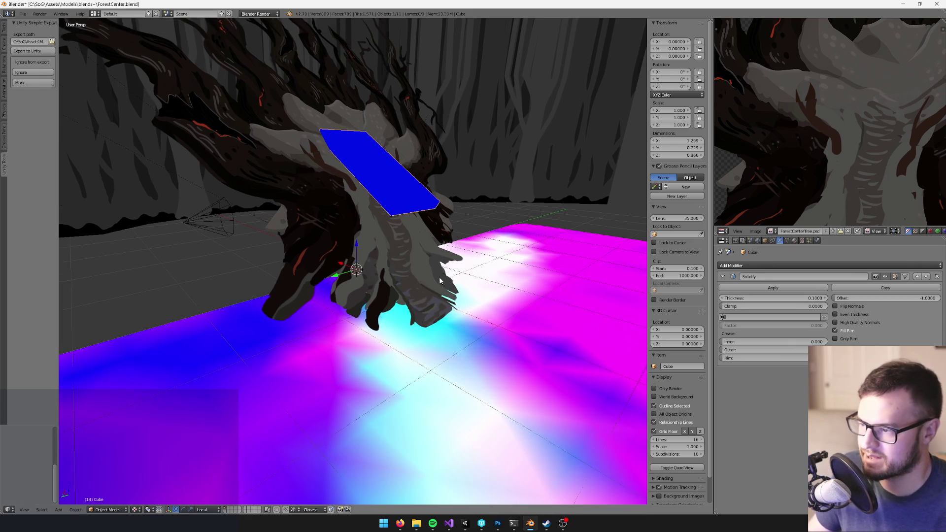
In Edit Mode, lower the slab's end edge along Z, then shift the bottom edge along Y
{"action": "key", "text": "Tab"}
{"action": "scroll", "coordinate": [420, 215], "scroll_direction": "up", "scroll_amount": 2}
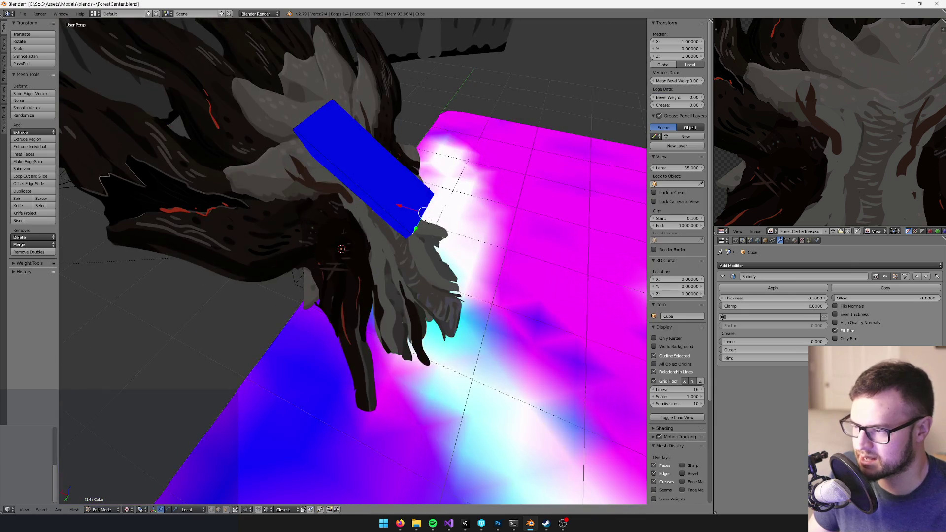
{"action": "right_click", "coordinate": [407, 208]}
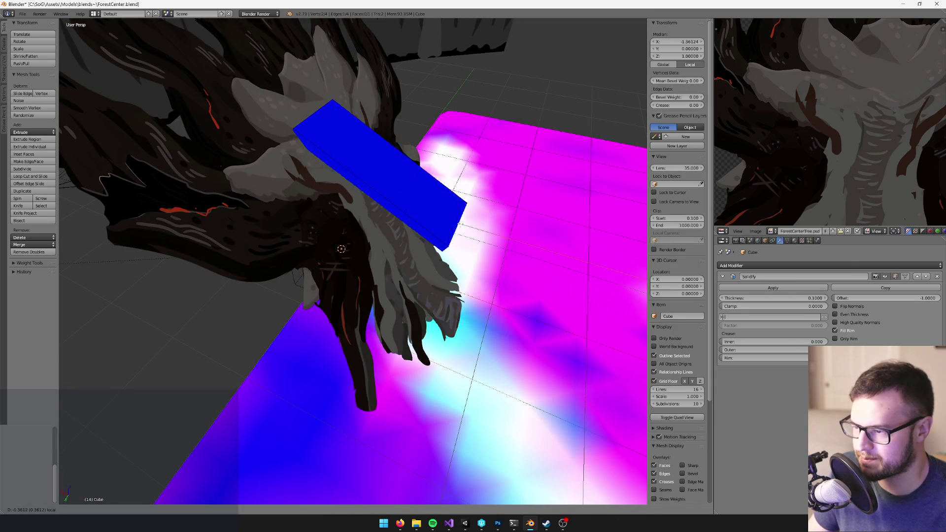
{"action": "scroll", "coordinate": [440, 194], "scroll_direction": "up", "scroll_amount": 2}
{"action": "left_click_drag", "start_coordinate": [439, 194], "coordinate": [440, 151]}
{"action": "key", "text": "g"}
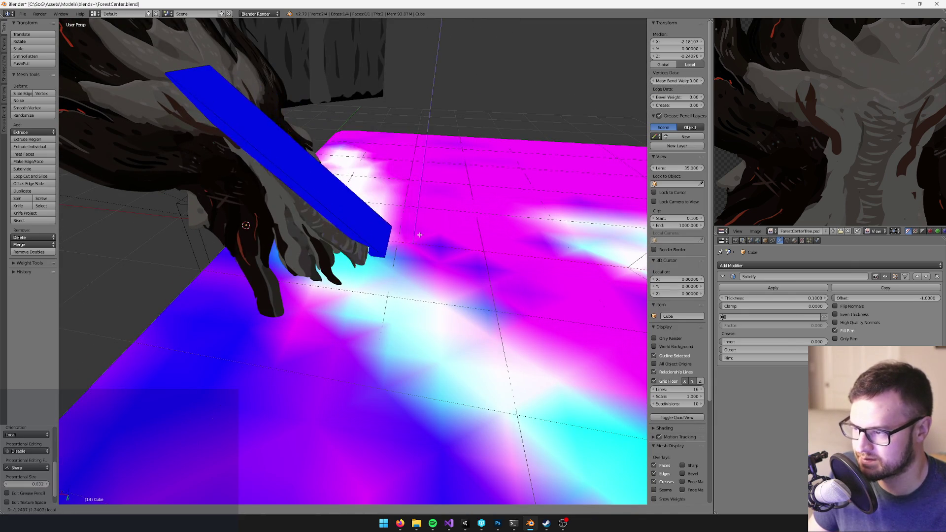
{"action": "key", "text": "z"}
{"action": "key", "text": "z"}
{"action": "left_click", "coordinate": [392, 241]}
{"action": "mouse_move", "coordinate": [392, 241]}
{"action": "left_mouse_down"}
{"action": "mouse_move", "coordinate": [368, 212]}
{"action": "mouse_move", "coordinate": [369, 249]}
{"action": "mouse_move", "coordinate": [409, 270]}
{"action": "left_mouse_up"}
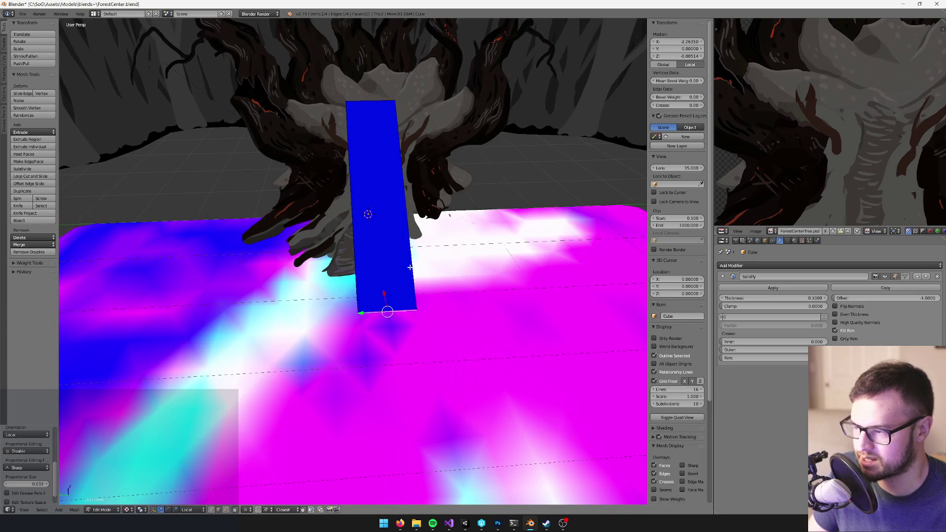
{"action": "key", "text": "g"}
{"action": "key", "text": "y"}
{"action": "left_click", "coordinate": [350, 215]}
Add a horizontal loop cut across the slab's middle and adjust that middle edge
{"action": "key", "text": "ctrl+r"}
{"action": "left_click", "coordinate": [359, 197]}
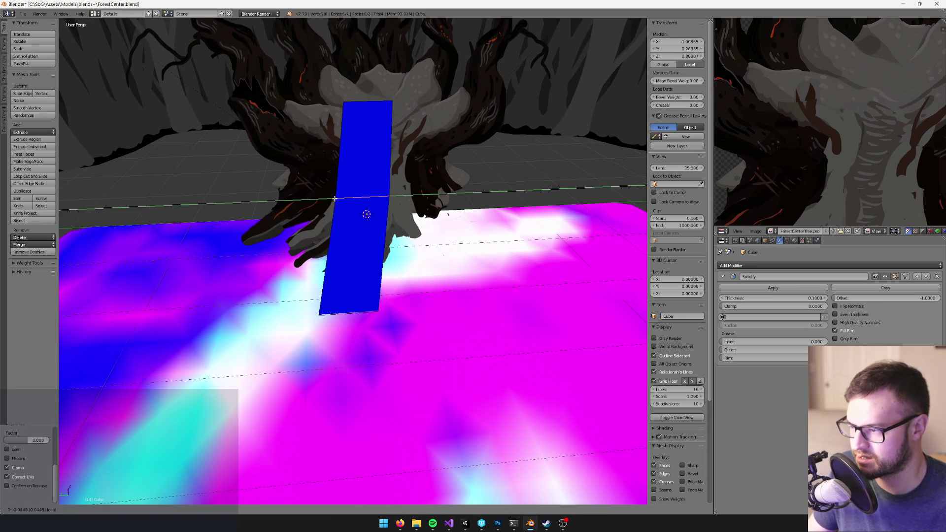
{"action": "left_click", "coordinate": [409, 186]}
{"action": "key", "text": "s"}
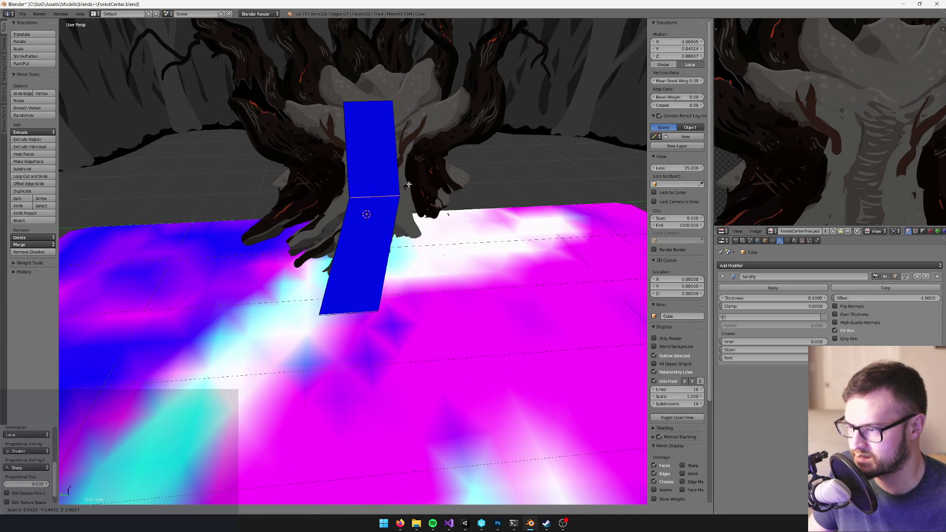
{"action": "left_click", "coordinate": [396, 186]}
{"action": "mouse_move", "coordinate": [396, 186]}
{"action": "left_mouse_down"}
{"action": "mouse_move", "coordinate": [446, 173]}
{"action": "mouse_move", "coordinate": [495, 227]}
{"action": "mouse_move", "coordinate": [418, 232]}
{"action": "mouse_move", "coordinate": [341, 183]}
{"action": "mouse_move", "coordinate": [318, 202]}
{"action": "left_mouse_up"}
{"action": "scroll", "coordinate": [342, 183], "scroll_direction": "up", "scroll_amount": 3}
Add two more edge loops and scale the top loop outward into a wide cap
{"action": "key", "text": "ctrl+r"}
{"action": "left_click", "coordinate": [342, 169]}
{"action": "key", "text": "ctrl+r"}
{"action": "left_click", "coordinate": [319, 209]}
{"action": "right_click", "coordinate": [320, 209]}
{"action": "key", "text": "s"}
{"action": "left_click", "coordinate": [513, 166]}
{"action": "mouse_move", "coordinate": [514, 167]}
{"action": "left_mouse_down"}
{"action": "mouse_move", "coordinate": [478, 170]}
{"action": "mouse_move", "coordinate": [432, 196]}
{"action": "left_mouse_up"}
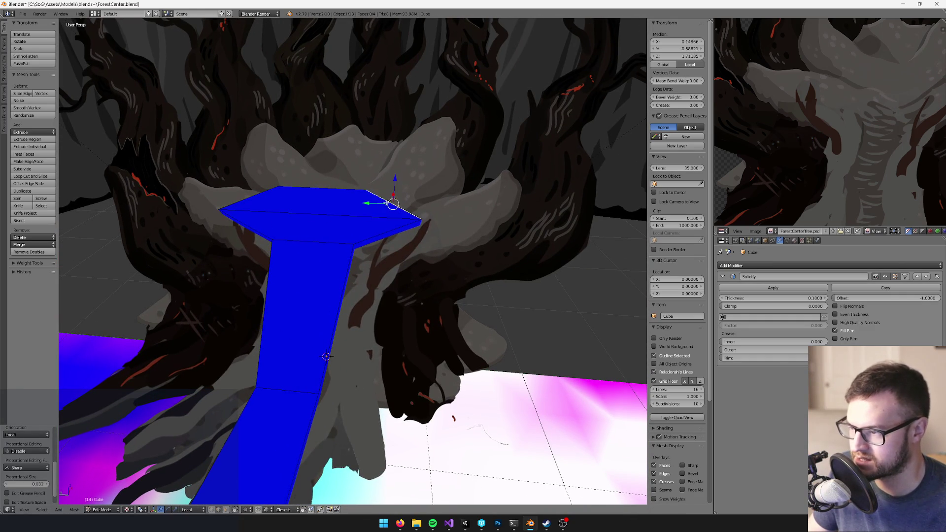
Widen the cap edge, add a loop cut, and move its right vertex outward along Y
{"action": "mouse_move", "coordinate": [373, 203]}
{"action": "left_mouse_down"}
{"action": "mouse_move", "coordinate": [388, 238]}
{"action": "mouse_move", "coordinate": [291, 334]}
{"action": "left_mouse_up"}
{"action": "key", "text": "ctrl+r"}
{"action": "left_click", "coordinate": [305, 341]}
{"action": "right_click", "coordinate": [305, 341]}
{"action": "right_click", "coordinate": [344, 274]}
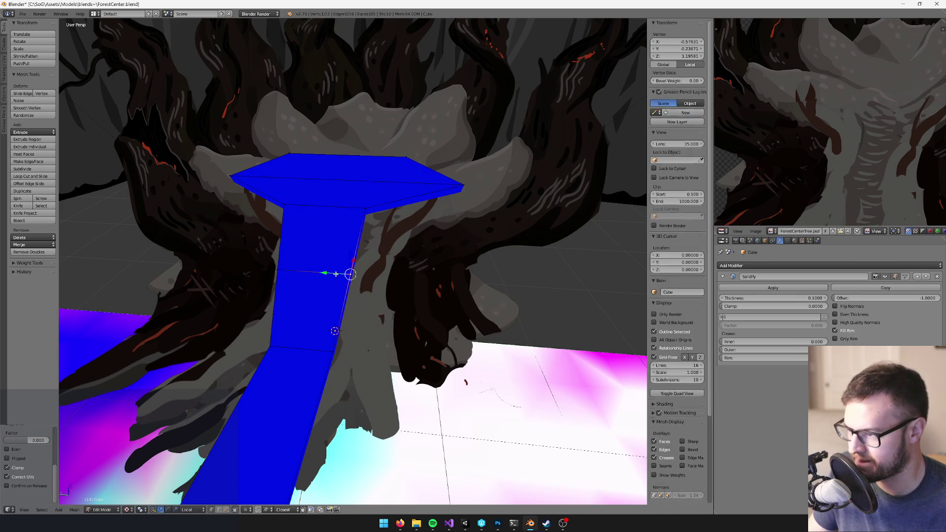
{"action": "key", "text": "g"}
{"action": "key", "text": "y"}
{"action": "key", "text": "y"}
{"action": "left_click", "coordinate": [325, 272]}
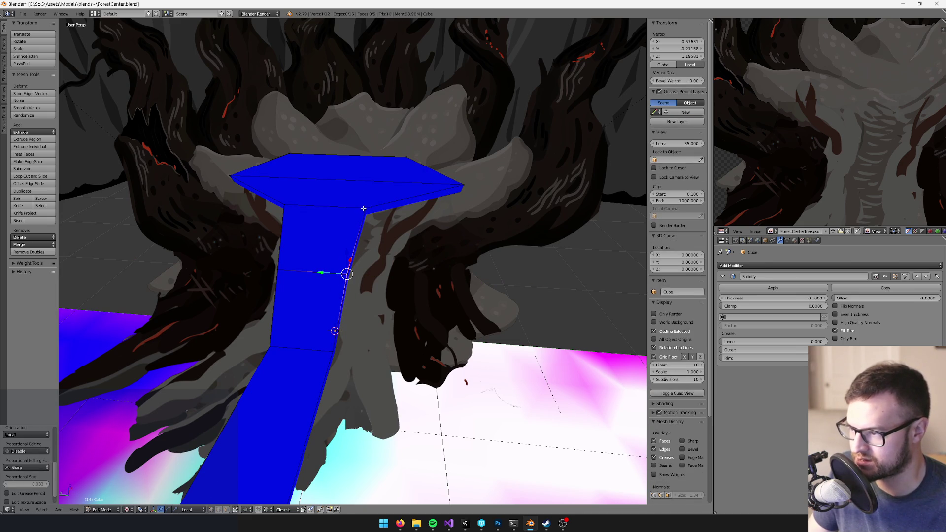
Move the loop's left vertex along Y, then drag the bottom-left vertex left and down
{"action": "right_click", "coordinate": [286, 206]}
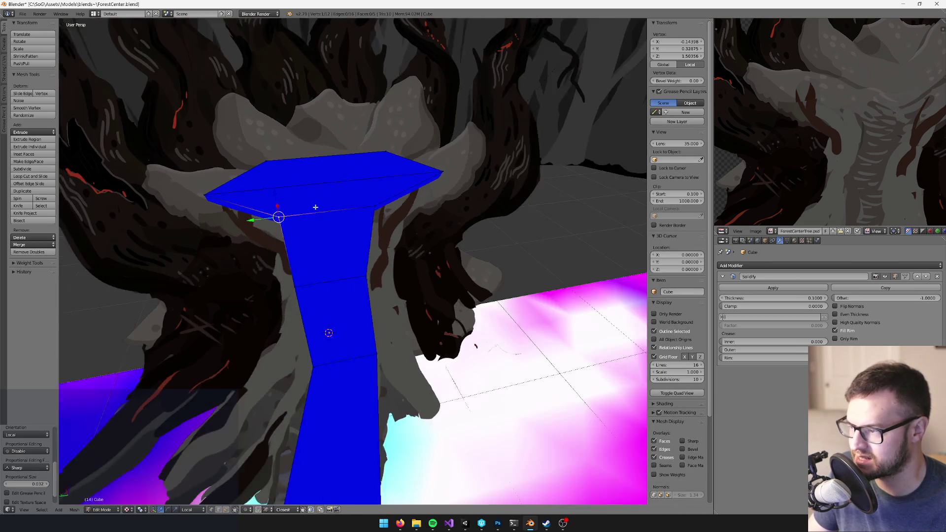
{"action": "left_click_drag", "start_coordinate": [261, 222], "coordinate": [278, 224]}
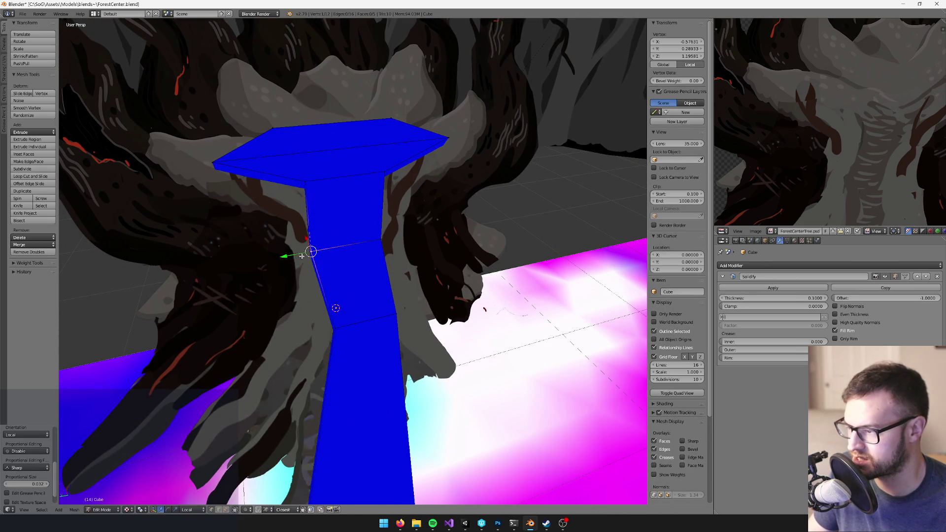
{"action": "key", "text": "g"}
{"action": "key", "text": "y"}
{"action": "key", "text": "y"}
{"action": "left_click", "coordinate": [302, 256]}
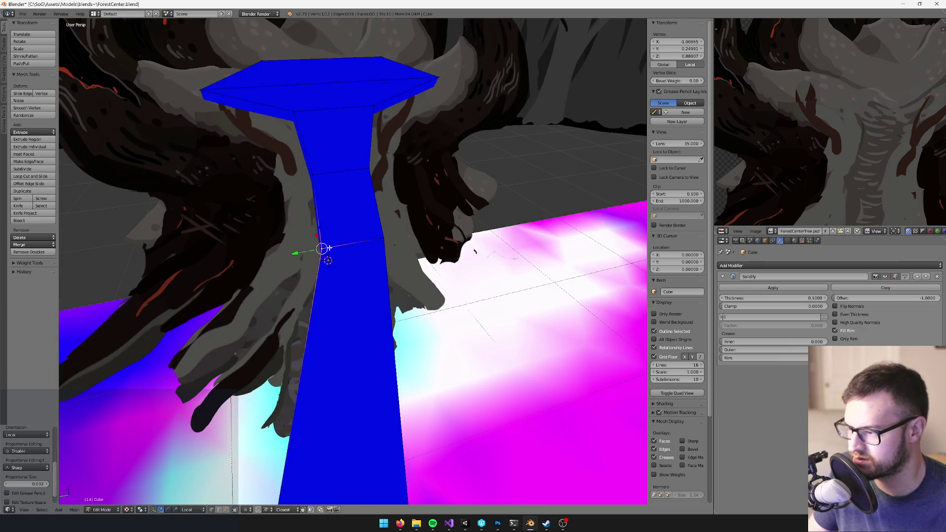
{"action": "right_click", "coordinate": [330, 247]}
{"action": "right_click", "coordinate": [267, 403]}
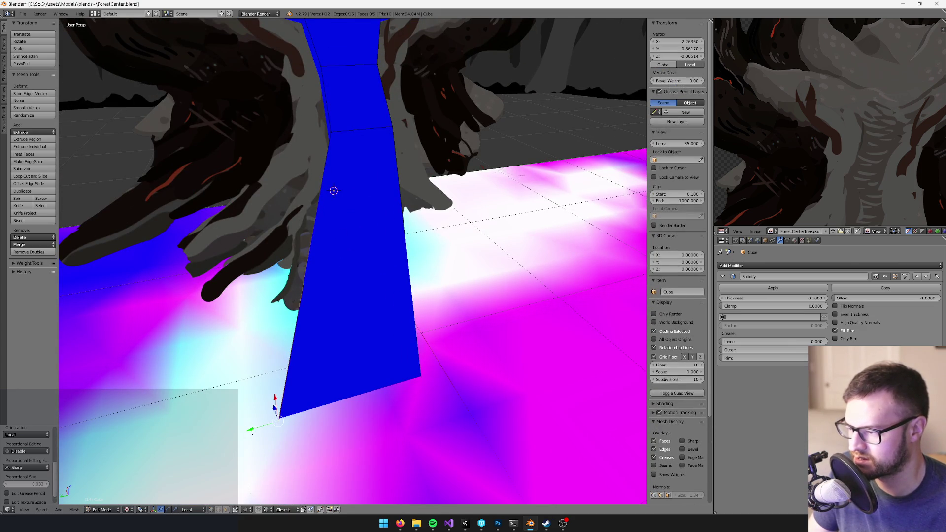
{"action": "key", "text": "g"}
{"action": "left_click", "coordinate": [209, 437]}
Extrude the selected bottom edge and merge the two stray vertices into one
{"action": "left_click_drag", "start_coordinate": [345, 295], "coordinate": [276, 256]}
{"action": "right_click", "coordinate": [348, 200], "text": "shift"}
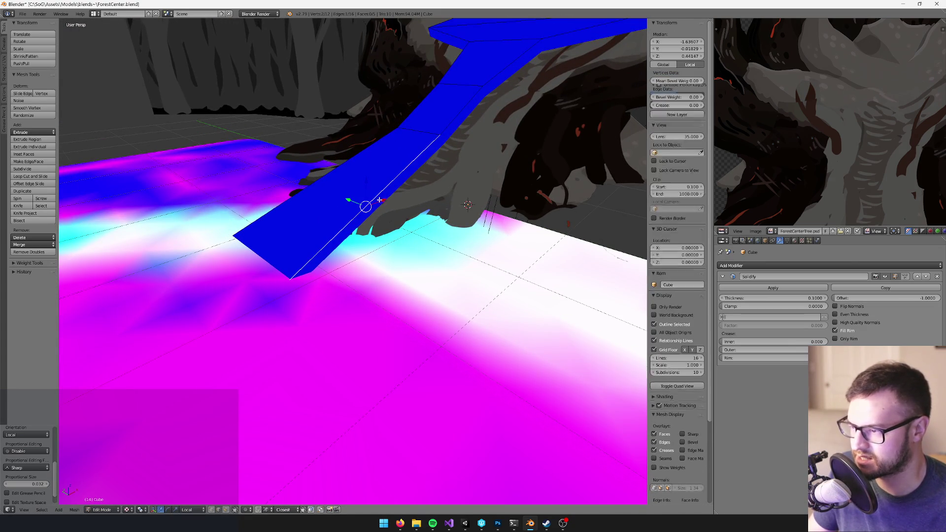
{"action": "mouse_move", "coordinate": [348, 200]}
{"action": "left_mouse_down"}
{"action": "mouse_move", "coordinate": [469, 172]}
{"action": "mouse_move", "coordinate": [349, 393]}
{"action": "left_mouse_up"}
{"action": "key", "text": "e"}
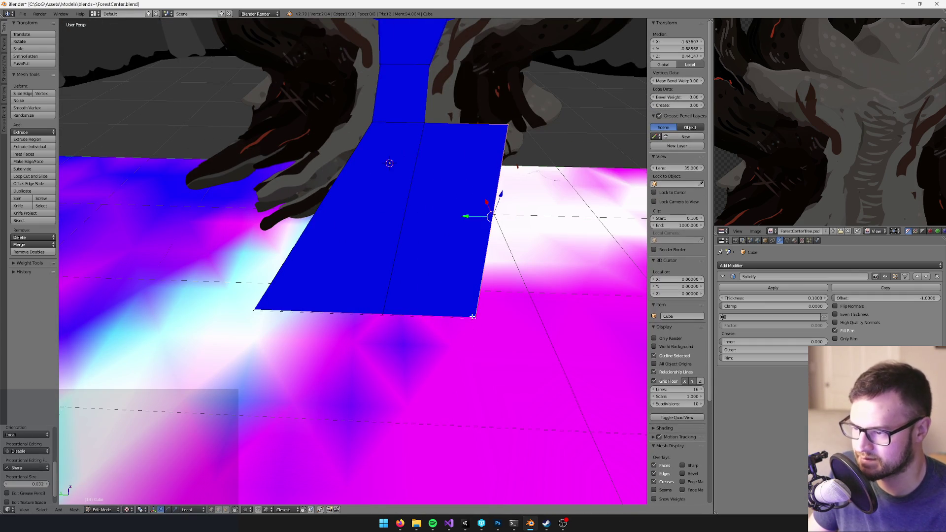
{"action": "key", "text": "alt+m"}
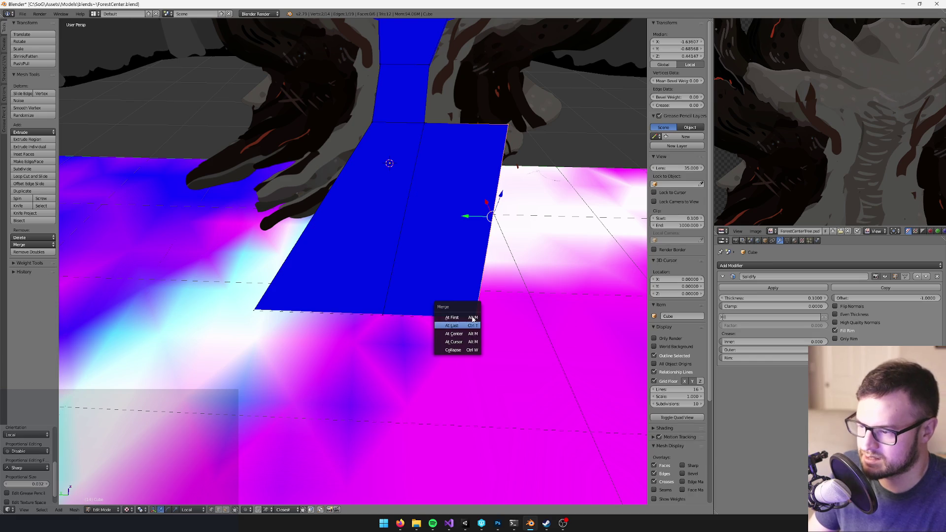
{"action": "left_click", "coordinate": [448, 317]}
{"action": "mouse_move", "coordinate": [447, 318]}
{"action": "left_mouse_down"}
{"action": "mouse_move", "coordinate": [356, 354]}
{"action": "mouse_move", "coordinate": [392, 320]}
{"action": "mouse_move", "coordinate": [378, 315]}
{"action": "mouse_move", "coordinate": [294, 437]}
{"action": "mouse_move", "coordinate": [419, 249]}
{"action": "mouse_move", "coordinate": [386, 249]}
{"action": "mouse_move", "coordinate": [391, 255]}
{"action": "left_mouse_up"}
Cut a new edge loop across the blue face and extrude it outward
{"action": "key", "text": "a"}
{"action": "key", "text": "ctrl+r"}
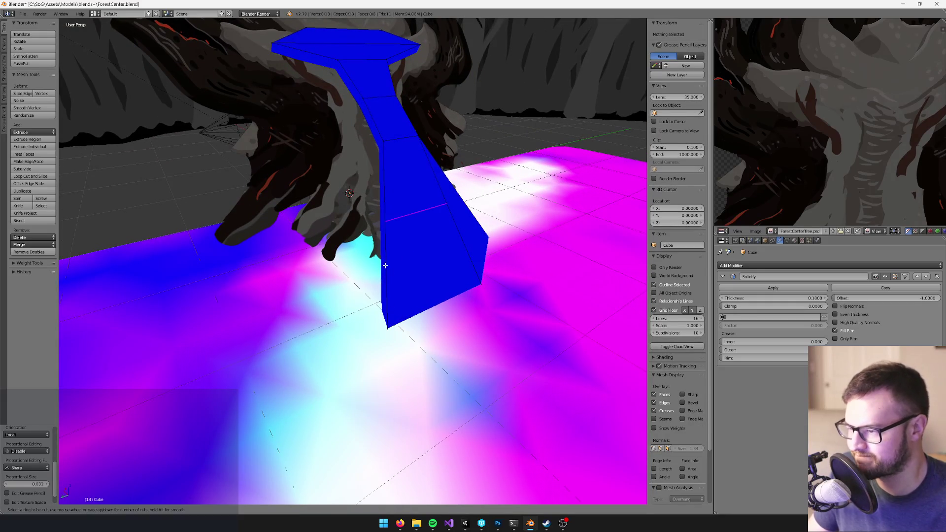
{"action": "left_click", "coordinate": [383, 265]}
{"action": "left_click", "coordinate": [383, 267]}
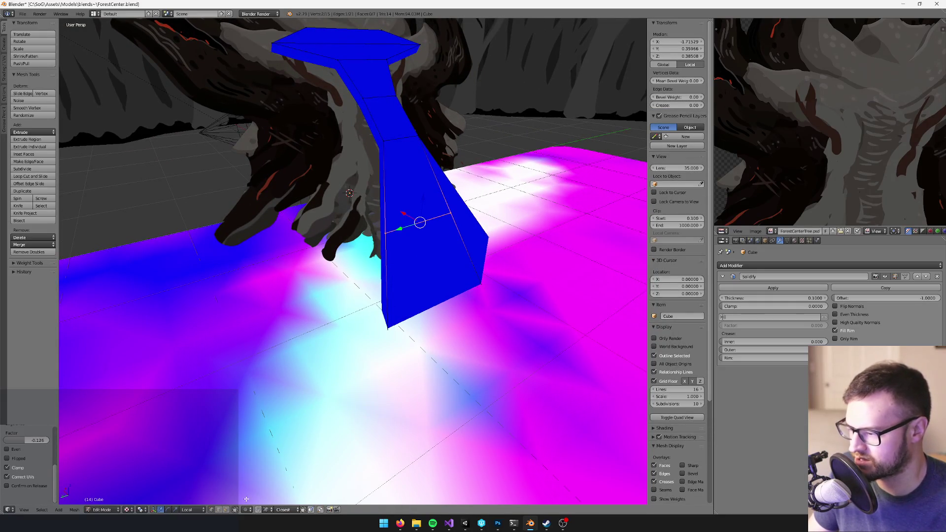
{"action": "key", "text": "e"}
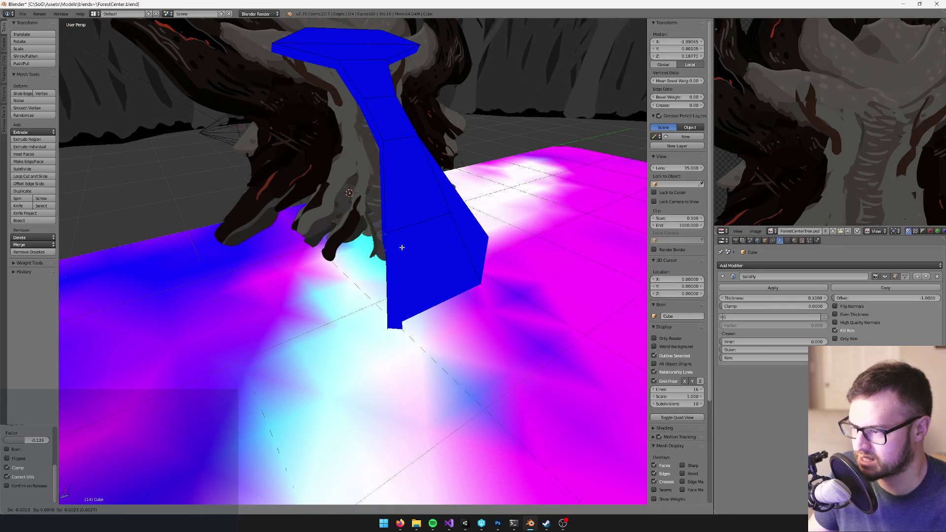
{"action": "left_click", "coordinate": [319, 264]}
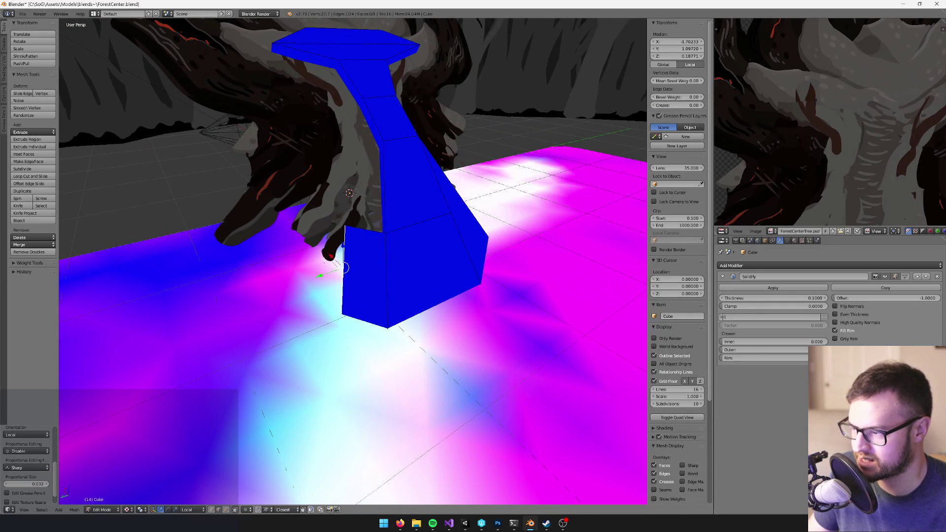
Merge the lower edge's two vertices into one and reposition the merged vertex
{"action": "left_click", "coordinate": [346, 227]}
{"action": "left_click", "coordinate": [387, 234], "text": "shift"}
{"action": "key", "text": "alt+m"}
{"action": "left_click", "coordinate": [384, 237]}
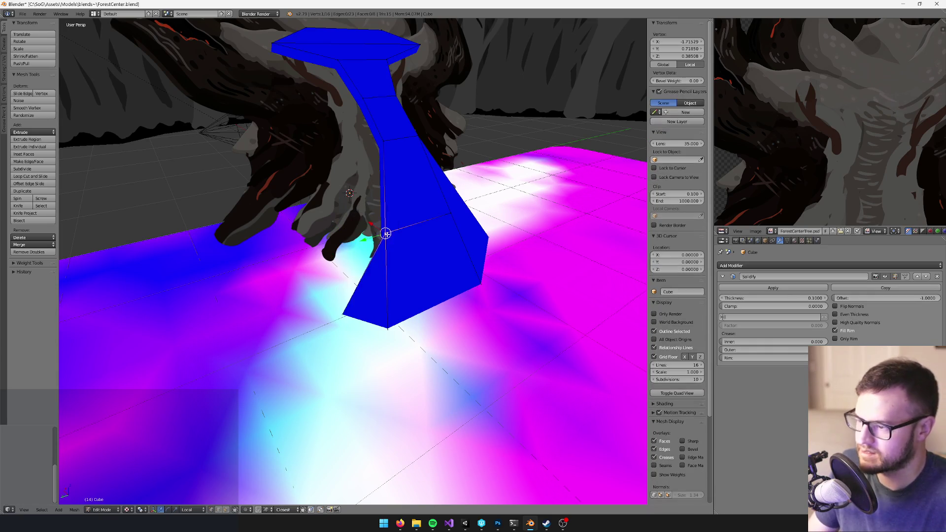
{"action": "key", "text": "g"}
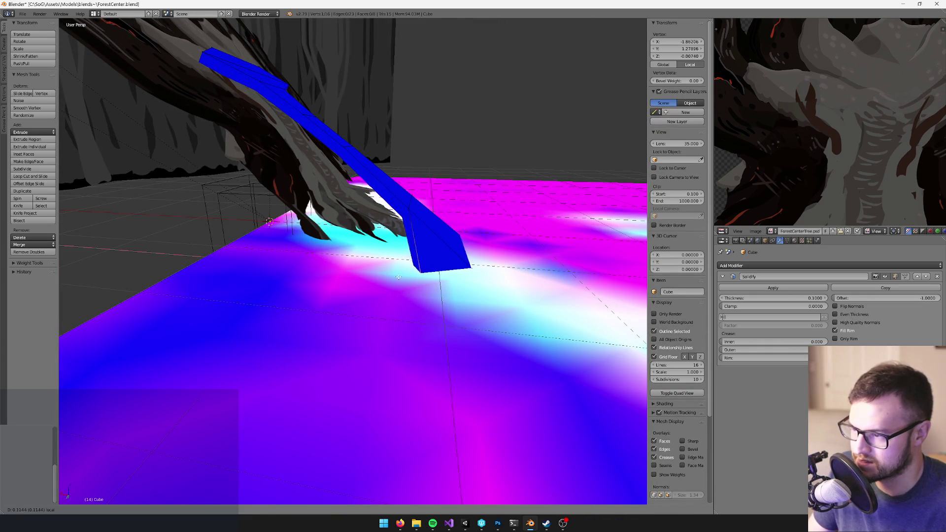
{"action": "left_click", "coordinate": [372, 292]}
{"action": "scroll", "coordinate": [372, 291], "scroll_direction": "up", "scroll_amount": 3}
{"action": "mouse_move", "coordinate": [364, 275]}
{"action": "left_mouse_down"}
{"action": "mouse_move", "coordinate": [338, 264]}
{"action": "mouse_move", "coordinate": [412, 247]}
{"action": "left_mouse_up"}
Knife-cut an edge to the corner vertex and delete the right-side triangle face
{"action": "key", "text": "k"}
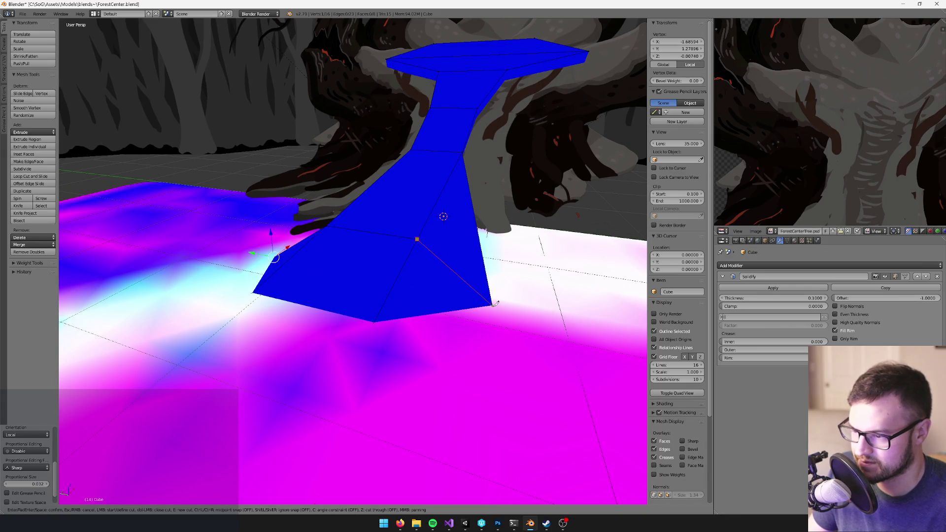
{"action": "left_click", "coordinate": [492, 304]}
{"action": "key", "text": "Return"}
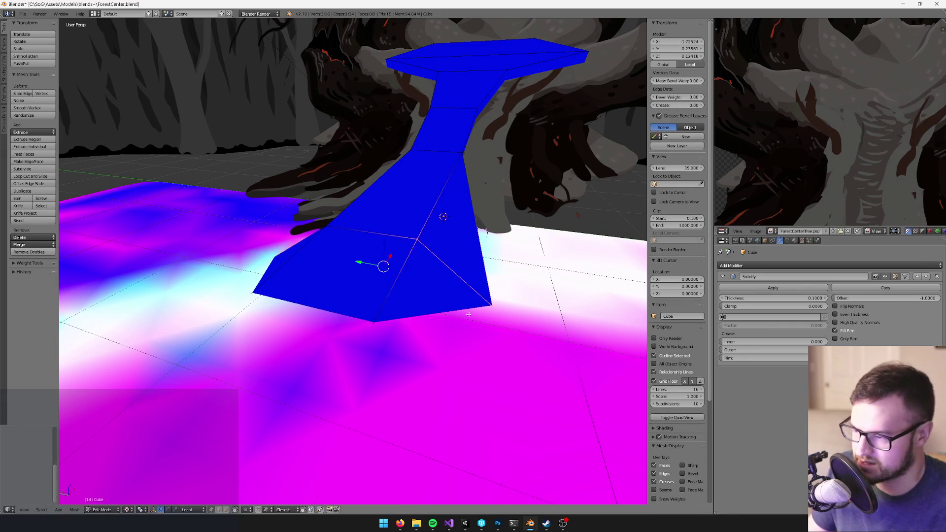
{"action": "left_click", "coordinate": [225, 511]}
{"action": "right_click", "coordinate": [446, 221]}
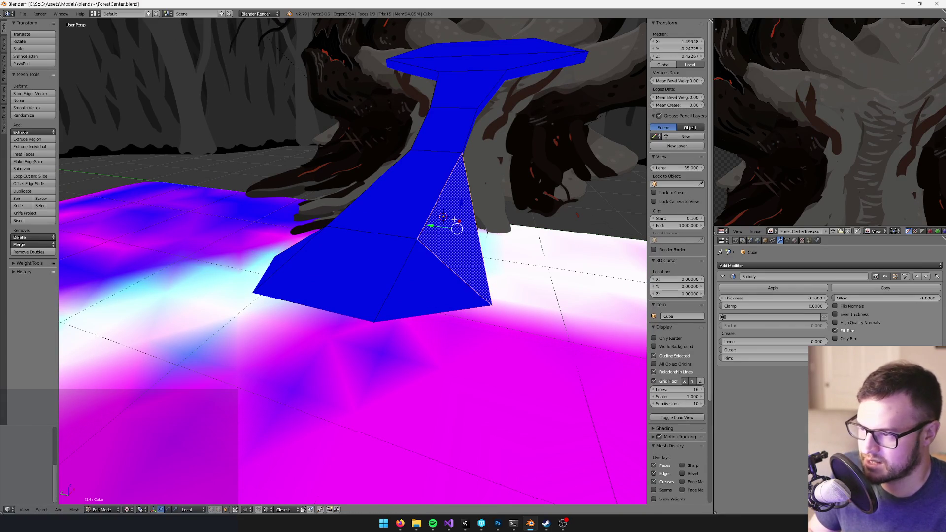
{"action": "key", "text": "x"}
{"action": "left_click", "coordinate": [454, 220]}
Extrude the column's left and right edge loops upward to make the sides taller
{"action": "left_click_drag", "start_coordinate": [437, 217], "coordinate": [196, 524]}
{"action": "right_click", "coordinate": [369, 220], "text": "alt"}
{"action": "right_click", "coordinate": [453, 211], "text": "alt+shift"}
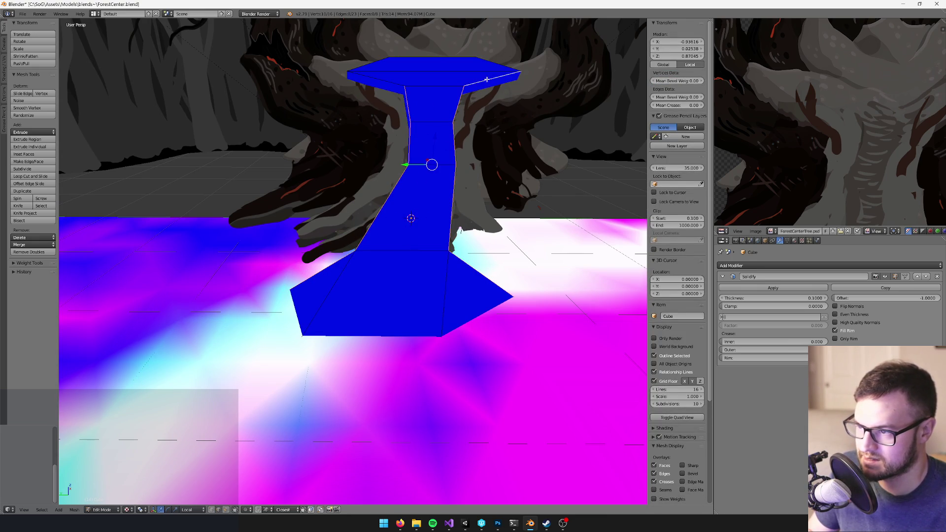
{"action": "left_click_drag", "start_coordinate": [486, 61], "coordinate": [474, 175]}
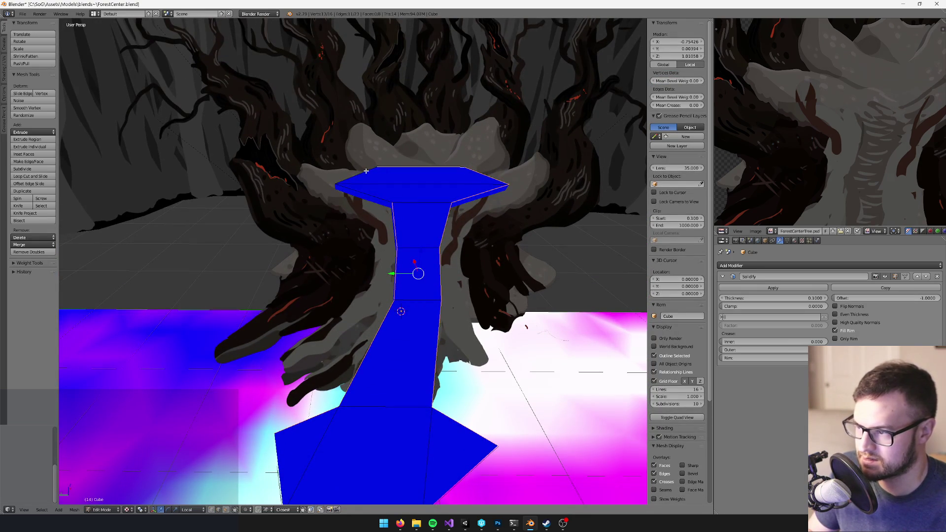
{"action": "key", "text": "e"}
{"action": "left_click", "coordinate": [440, 194]}
{"action": "mouse_move", "coordinate": [439, 194]}
{"action": "left_mouse_down"}
{"action": "mouse_move", "coordinate": [378, 220]}
{"action": "mouse_move", "coordinate": [401, 205]}
{"action": "mouse_move", "coordinate": [403, 183]}
{"action": "mouse_move", "coordinate": [437, 207]}
{"action": "mouse_move", "coordinate": [483, 207]}
{"action": "mouse_move", "coordinate": [433, 213]}
{"action": "mouse_move", "coordinate": [408, 183]}
{"action": "mouse_move", "coordinate": [392, 211]}
{"action": "mouse_move", "coordinate": [391, 258]}
{"action": "mouse_move", "coordinate": [361, 239]}
{"action": "mouse_move", "coordinate": [343, 244]}
{"action": "mouse_move", "coordinate": [401, 243]}
{"action": "mouse_move", "coordinate": [366, 301]}
{"action": "mouse_move", "coordinate": [468, 283]}
{"action": "left_mouse_up"}
{"action": "left_click", "coordinate": [375, 214]}
{"action": "scroll", "coordinate": [468, 283], "scroll_direction": "up", "scroll_amount": 2}
{"action": "mouse_move", "coordinate": [385, 273]}
{"action": "left_mouse_down"}
{"action": "mouse_move", "coordinate": [408, 278]}
{"action": "mouse_move", "coordinate": [372, 251]}
{"action": "left_mouse_up"}
Return to Object Mode, save the blend file, and switch to the Unity editor
{"action": "key", "text": "Tab"}
{"action": "scroll", "coordinate": [363, 264], "scroll_direction": "up", "scroll_amount": 5}
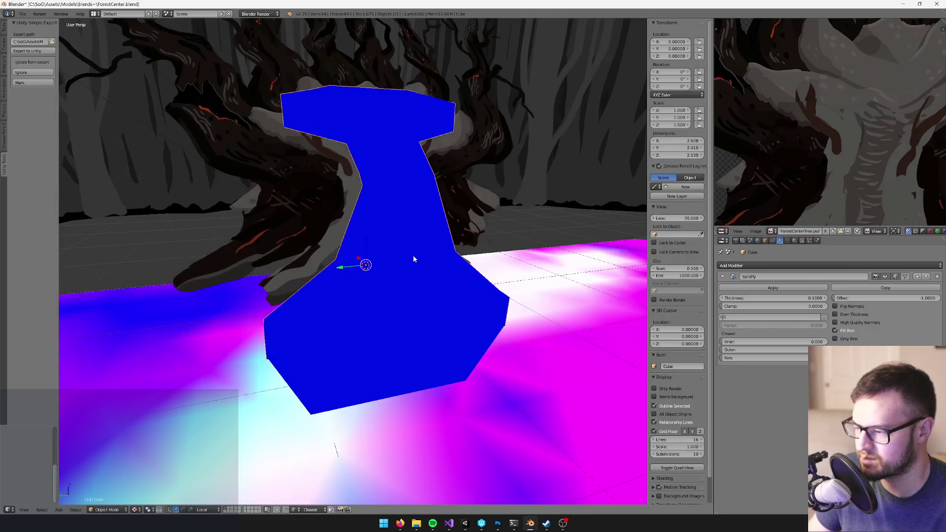
{"action": "key", "text": "ctrl+s"}
{"action": "left_click", "coordinate": [405, 261]}
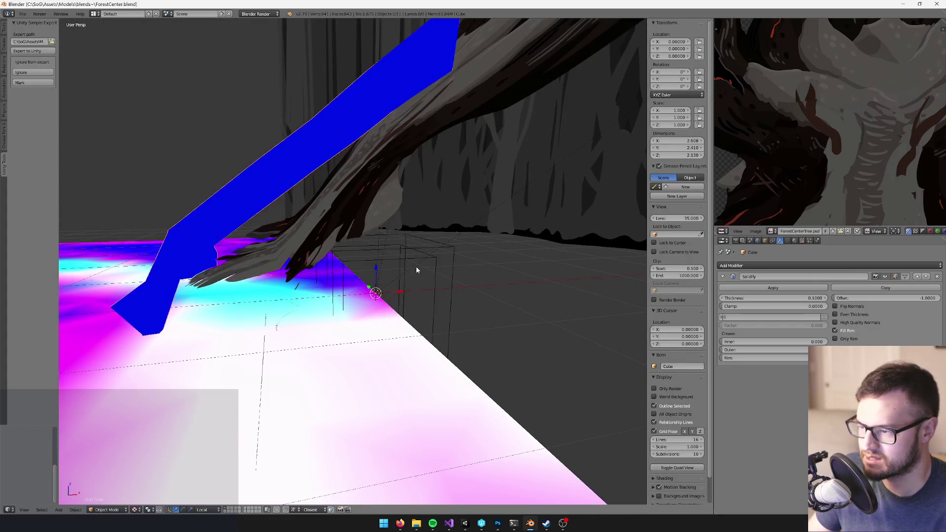
{"action": "right_click", "coordinate": [429, 266]}
{"action": "key", "text": "ctrl+s"}
{"action": "left_click", "coordinate": [428, 264]}
{"action": "key", "text": "ctrl+s"}
{"action": "left_click", "coordinate": [429, 263]}
{"action": "right_click", "coordinate": [428, 266]}
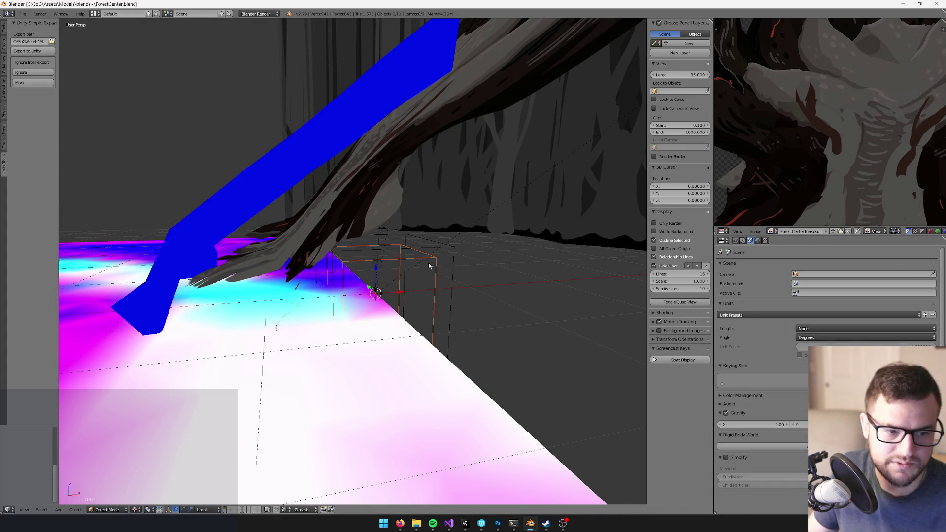
{"action": "left_click_drag", "start_coordinate": [412, 253], "coordinate": [456, 441]}
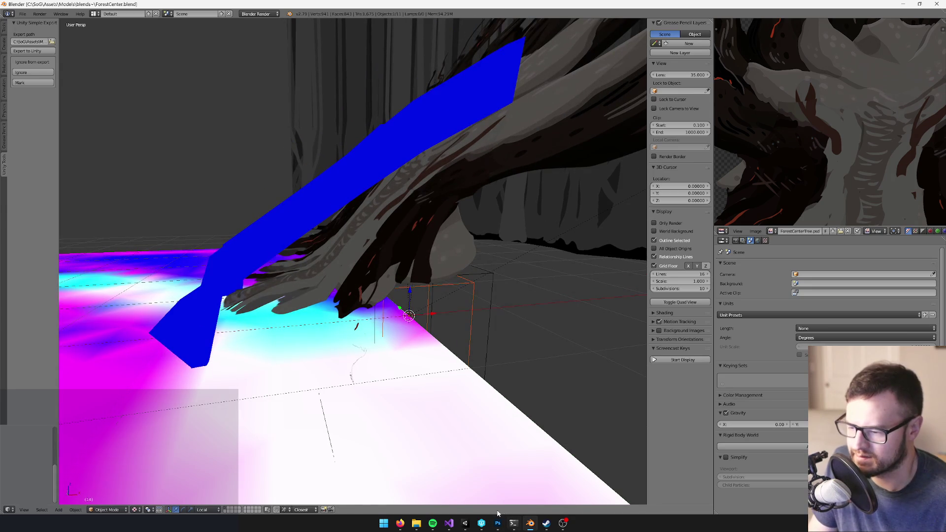
{"action": "left_click", "coordinate": [466, 524]}
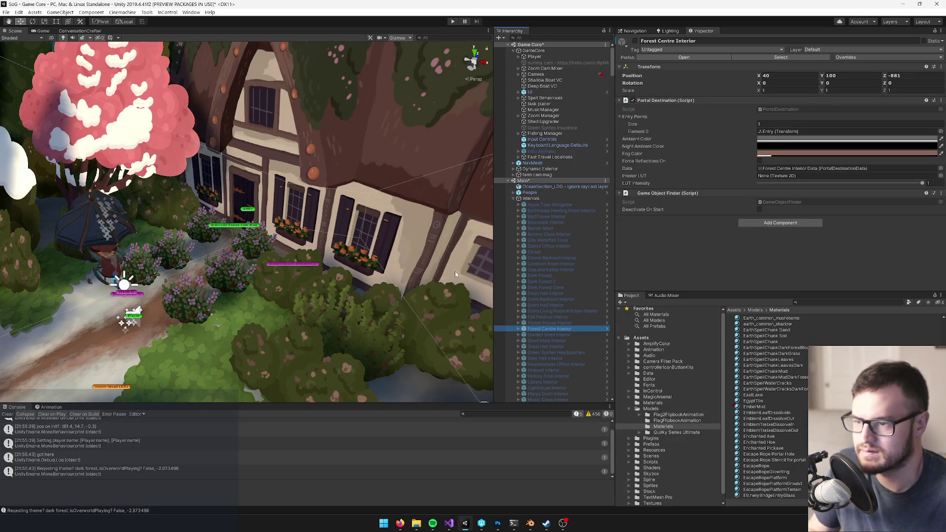
In the Forest Centre Interior prefab, add a Mesh Collider using ForestCenterTree_phys_mesh to the tree
{"action": "left_click", "coordinate": [685, 57]}
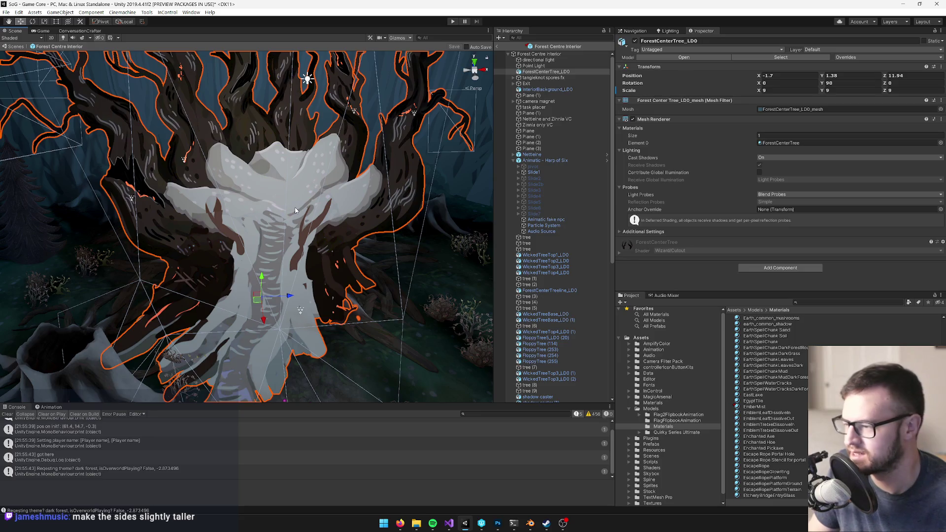
{"action": "mouse_move", "coordinate": [216, 302]}
{"action": "left_mouse_down"}
{"action": "mouse_move", "coordinate": [170, 299]}
{"action": "mouse_move", "coordinate": [196, 258]}
{"action": "mouse_move", "coordinate": [326, 200]}
{"action": "mouse_move", "coordinate": [319, 185]}
{"action": "mouse_move", "coordinate": [339, 183]}
{"action": "left_mouse_up"}
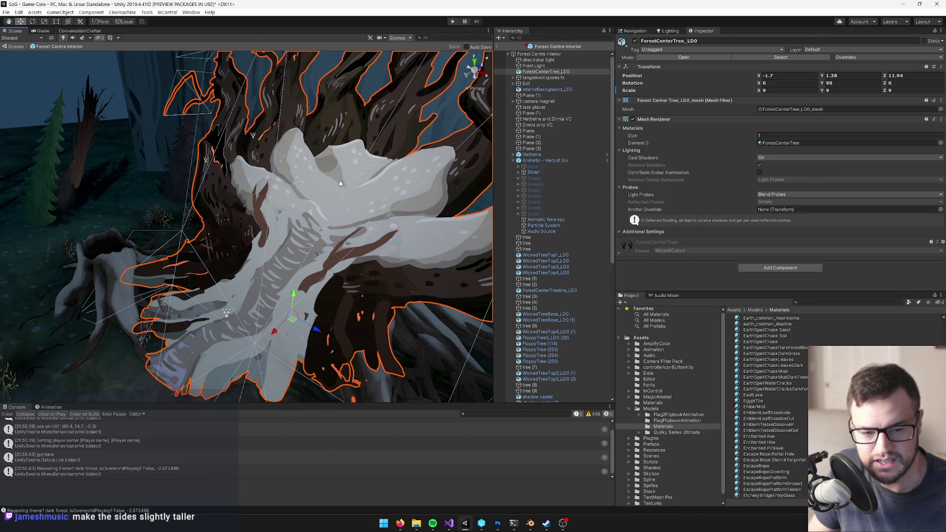
{"action": "mouse_move", "coordinate": [354, 146]}
{"action": "left_mouse_down"}
{"action": "mouse_move", "coordinate": [298, 153]}
{"action": "mouse_move", "coordinate": [331, 188]}
{"action": "left_mouse_up"}
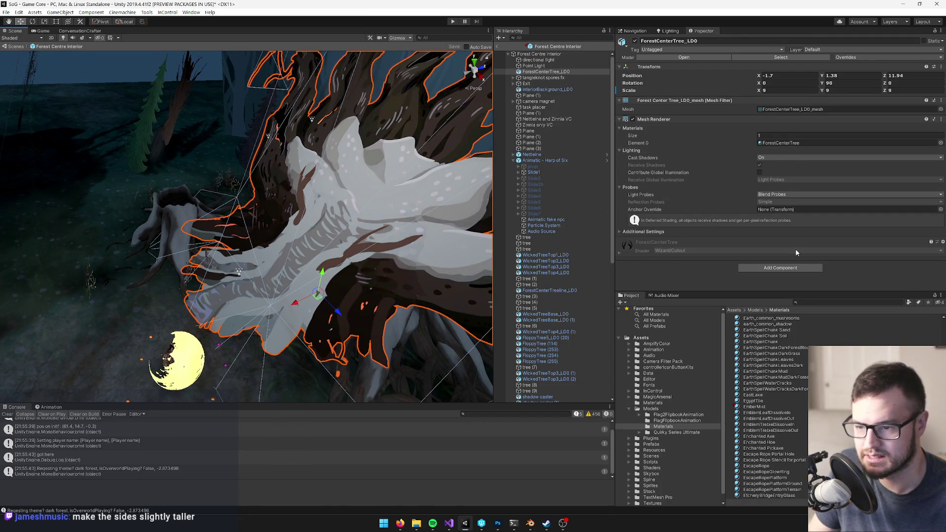
{"action": "left_click", "coordinate": [787, 268]}
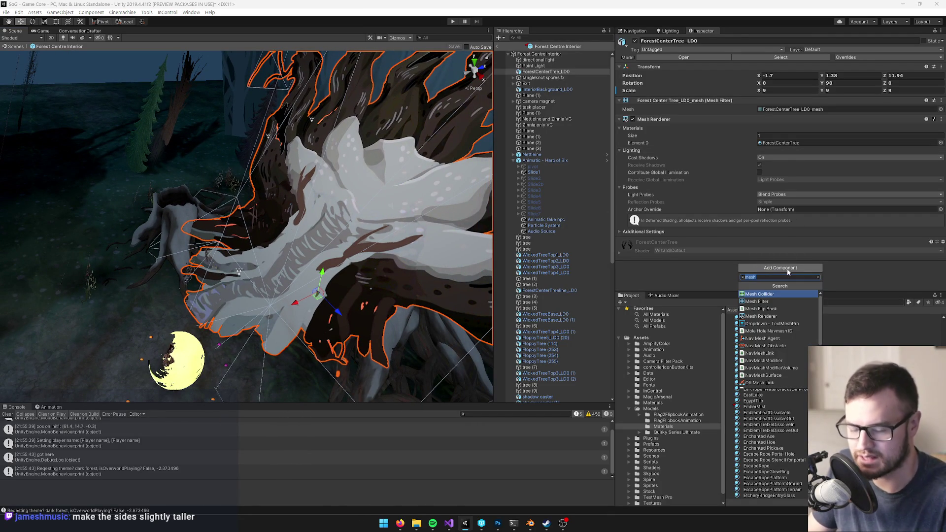
{"action": "key", "text": "Return"}
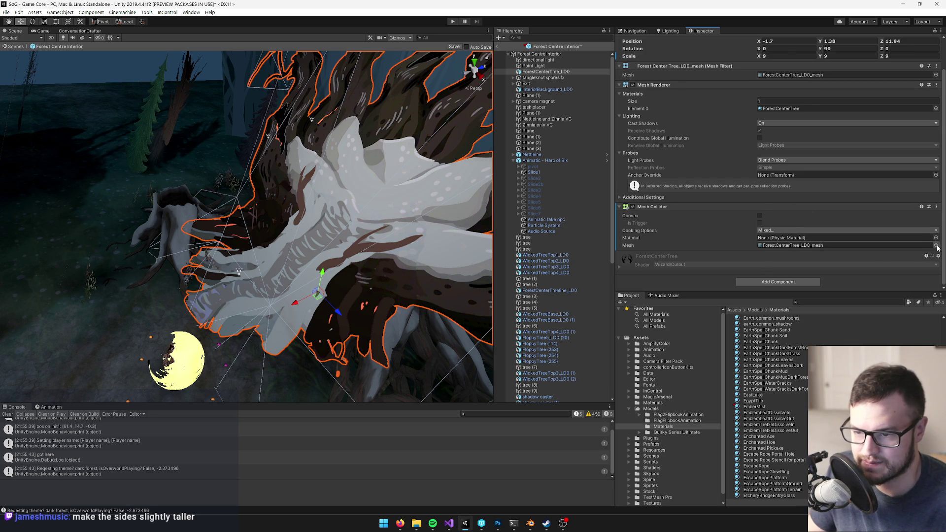
{"action": "left_click", "coordinate": [936, 245]}
{"action": "left_click", "coordinate": [460, 208]}
{"action": "double_click", "coordinate": [461, 208]}
Save the prefab and go back to the Game Core scene
{"action": "mouse_move", "coordinate": [369, 201]}
{"action": "left_mouse_down"}
{"action": "mouse_move", "coordinate": [304, 199]}
{"action": "mouse_move", "coordinate": [472, 189]}
{"action": "mouse_move", "coordinate": [370, 168]}
{"action": "mouse_move", "coordinate": [320, 177]}
{"action": "left_mouse_up"}
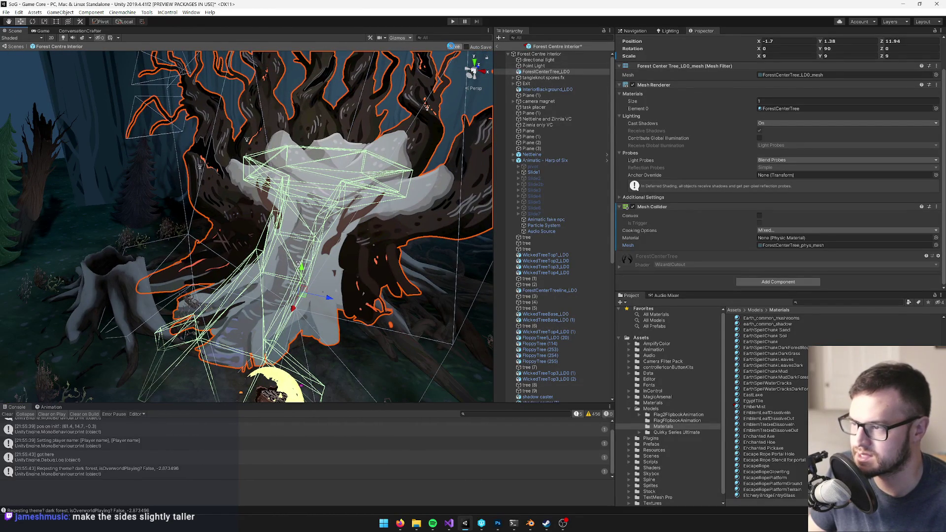
{"action": "left_click", "coordinate": [453, 47]}
{"action": "mouse_move", "coordinate": [355, 191]}
{"action": "left_mouse_down"}
{"action": "mouse_move", "coordinate": [298, 196]}
{"action": "mouse_move", "coordinate": [219, 174]}
{"action": "mouse_move", "coordinate": [261, 191]}
{"action": "left_mouse_up"}
{"action": "left_click", "coordinate": [499, 46]}
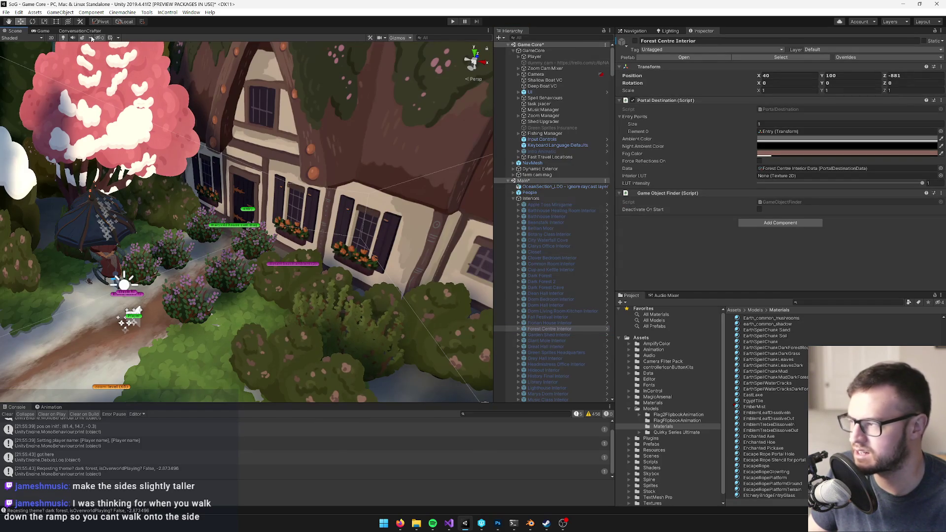
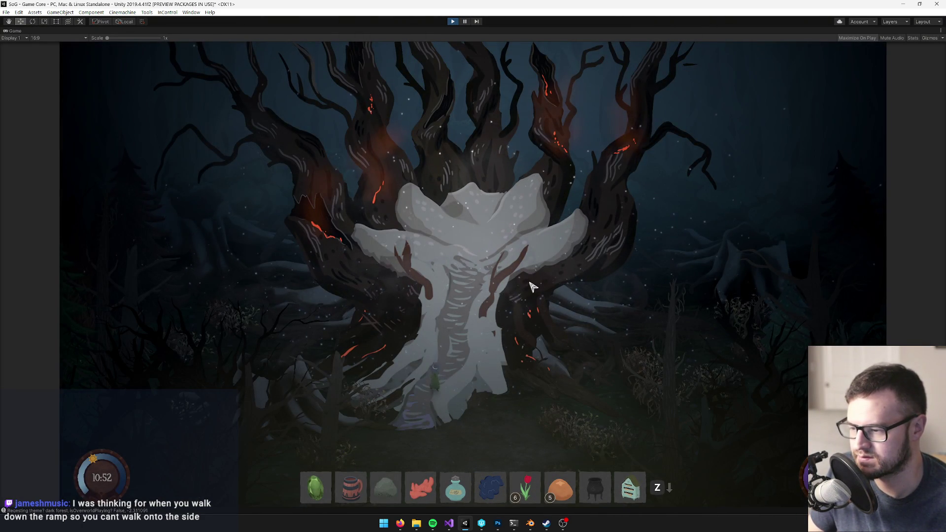
Walk the character down the tree ramp, sidestep left and right, then head back up
{"action": "key", "text": "s"}
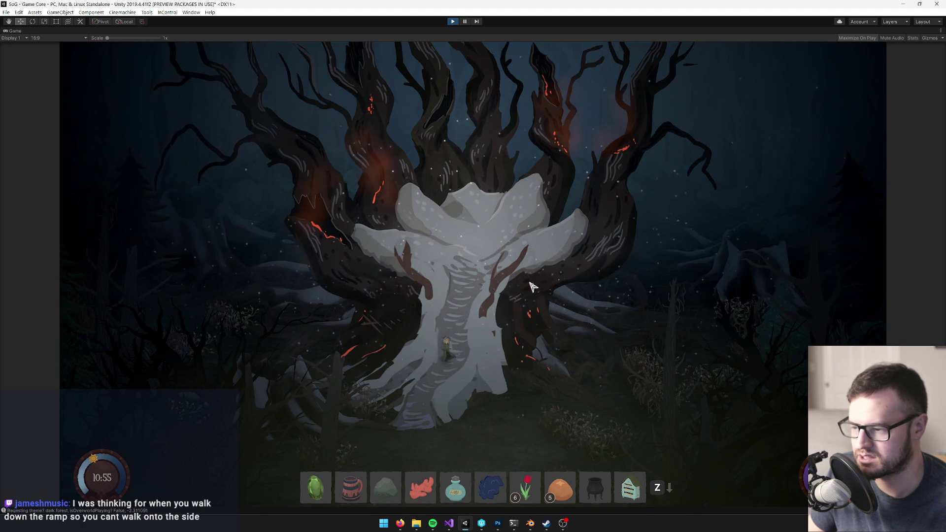
{"action": "key", "text": "s"}
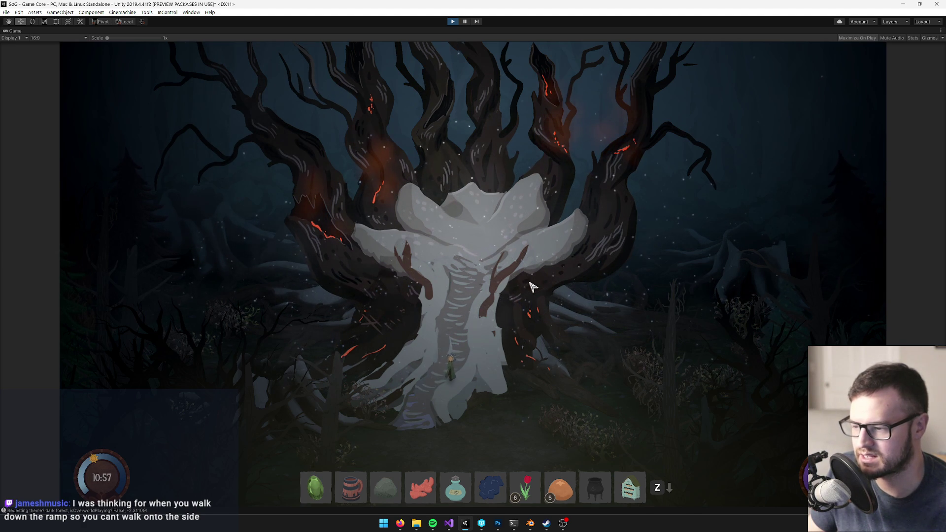
{"action": "key", "text": "a"}
{"action": "key", "text": "d"}
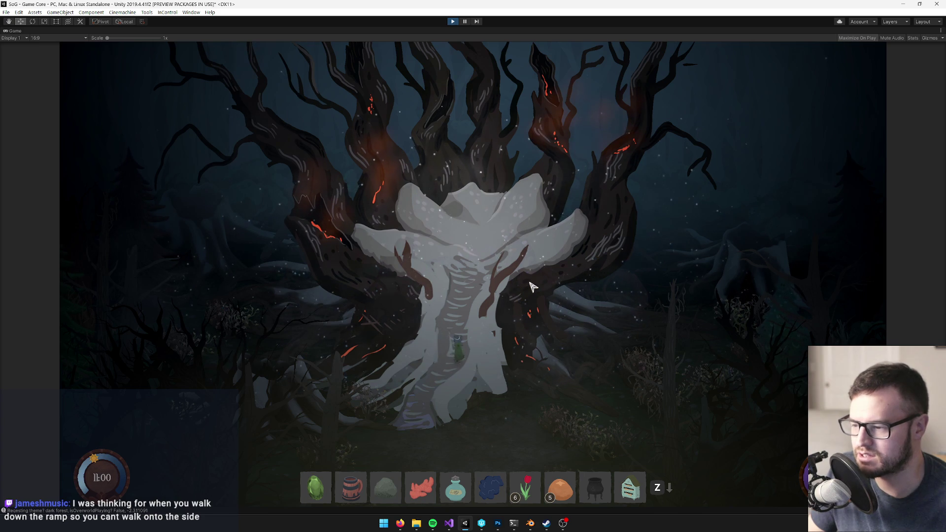
{"action": "key", "text": "w"}
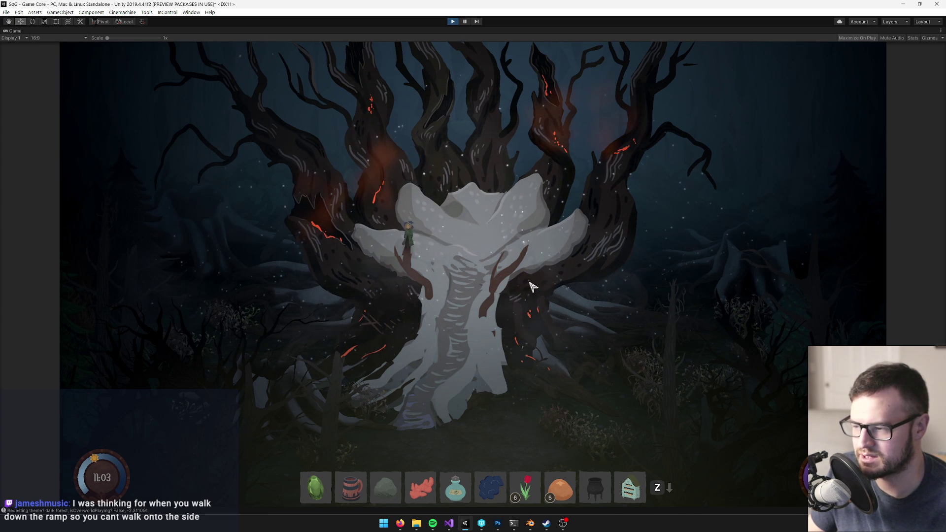
Cross the white tree platform, then walk down and up the ramp again to its foot
{"action": "key", "text": "d"}
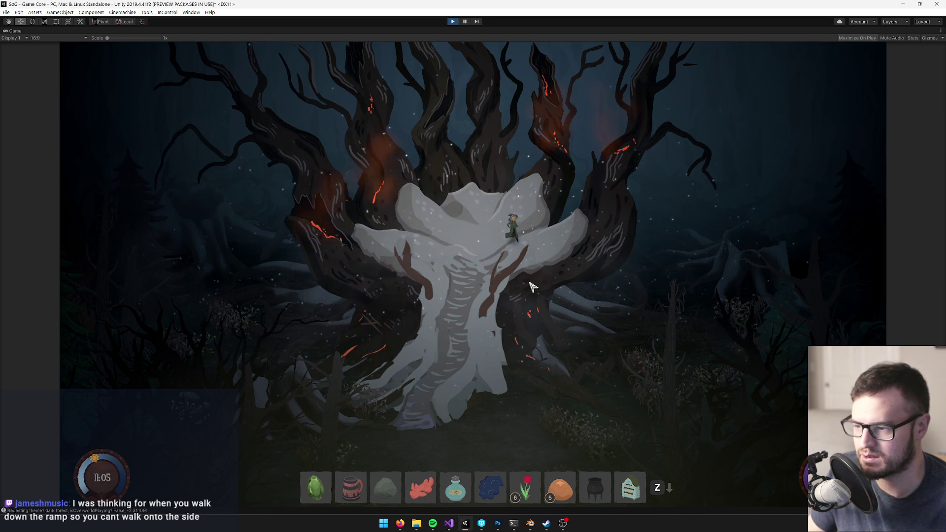
{"action": "key", "text": "s"}
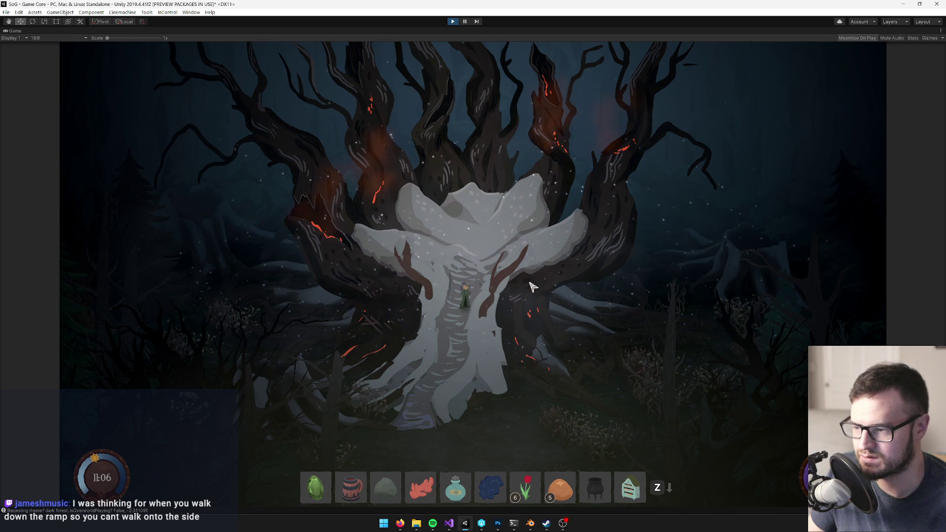
{"action": "key", "text": "w"}
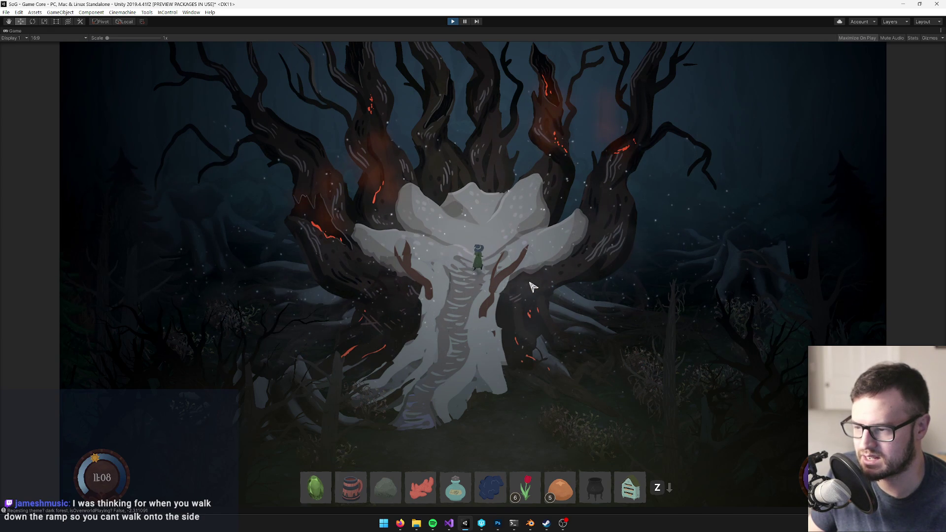
{"action": "key", "text": "s"}
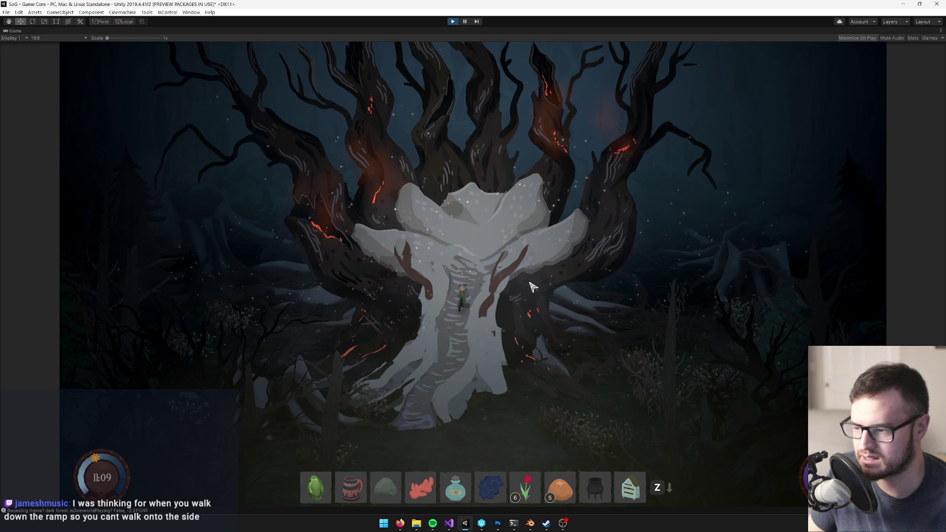
{"action": "key", "text": "a"}
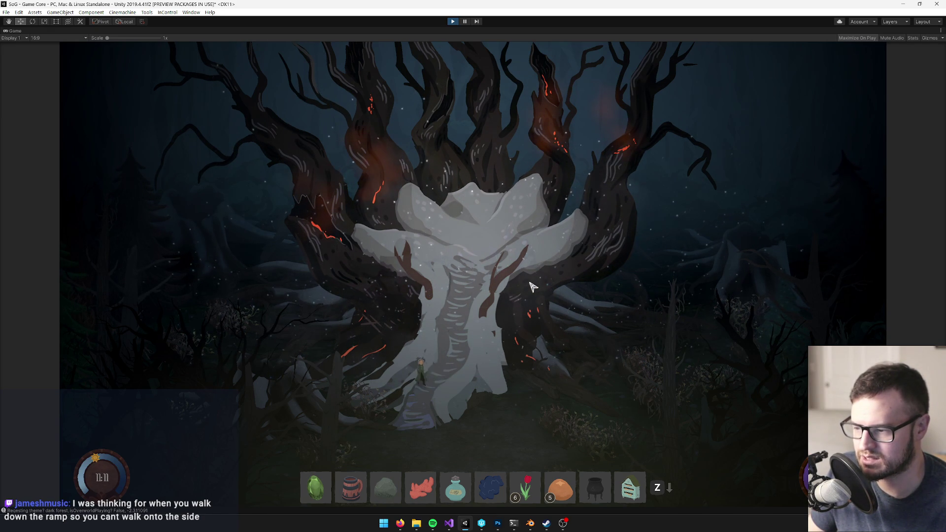
{"action": "key", "text": "w"}
{"action": "key", "text": "s"}
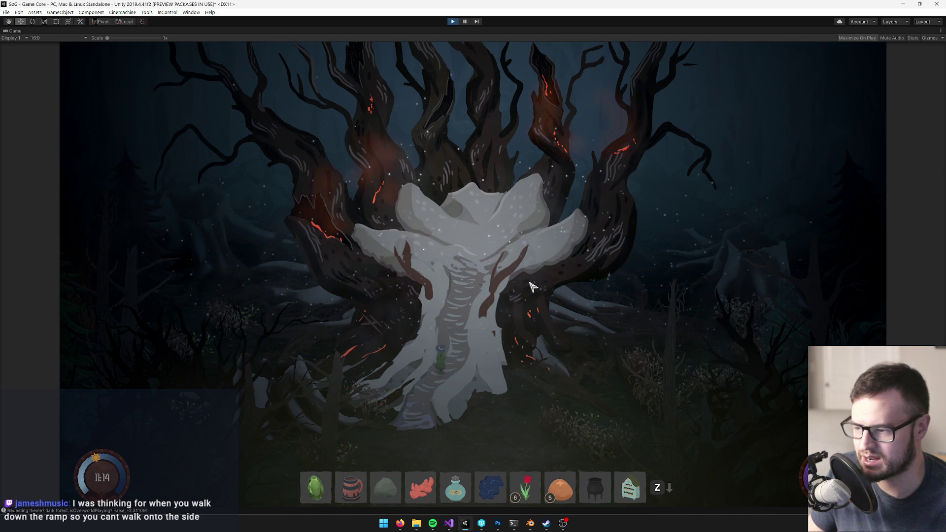
{"action": "right_click", "coordinate": [17, 30]}
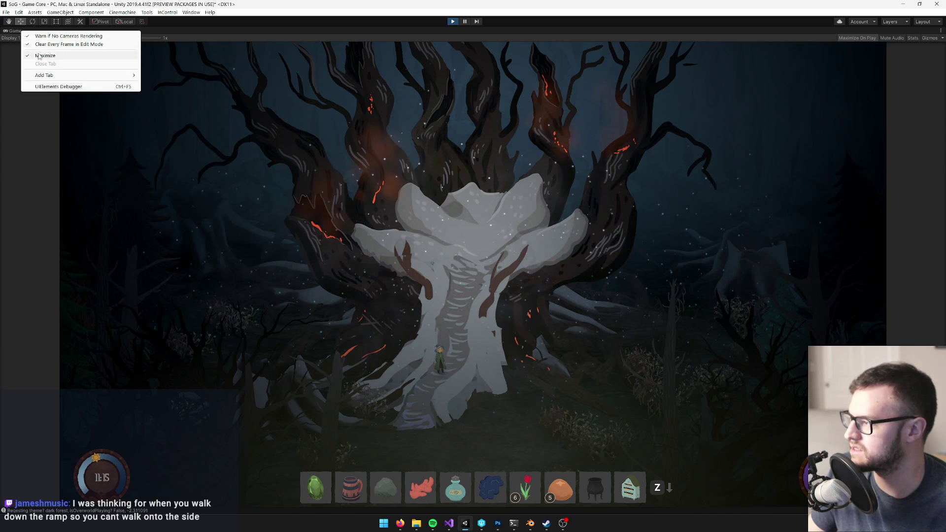
Restore the un-maximized editor layout and frame the selected Player in the Scene view
{"action": "left_click", "coordinate": [59, 55]}
{"action": "left_click", "coordinate": [534, 57]}
{"action": "key", "text": "f"}
{"action": "mouse_move", "coordinate": [301, 141]}
{"action": "left_mouse_down", "text": "alt"}
{"action": "mouse_move", "coordinate": [309, 183]}
{"action": "mouse_move", "coordinate": [232, 138]}
{"action": "mouse_move", "coordinate": [148, 54]}
{"action": "left_mouse_up", "text": "alt"}
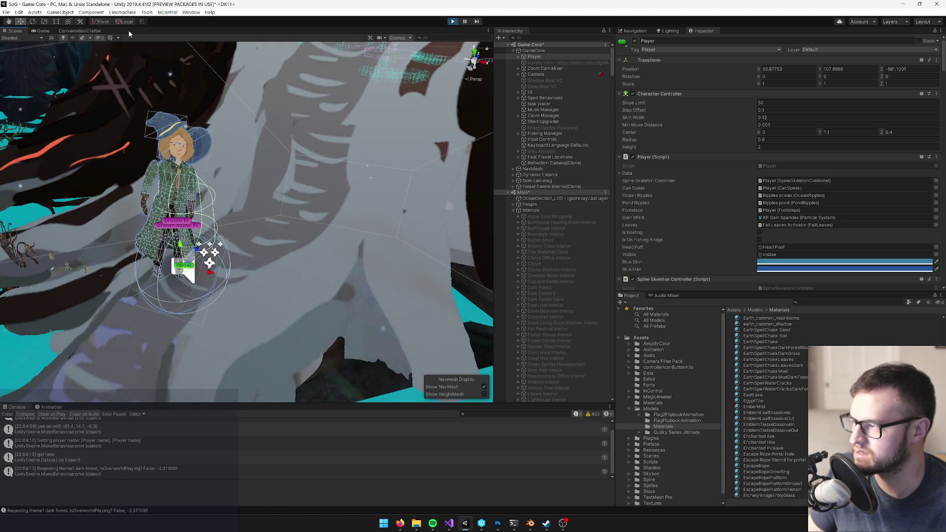
Open the Physics Debugger from Window > Analysis to show collider geometry
{"action": "left_click", "coordinate": [146, 13]}
{"action": "mouse_move", "coordinate": [186, 15]}
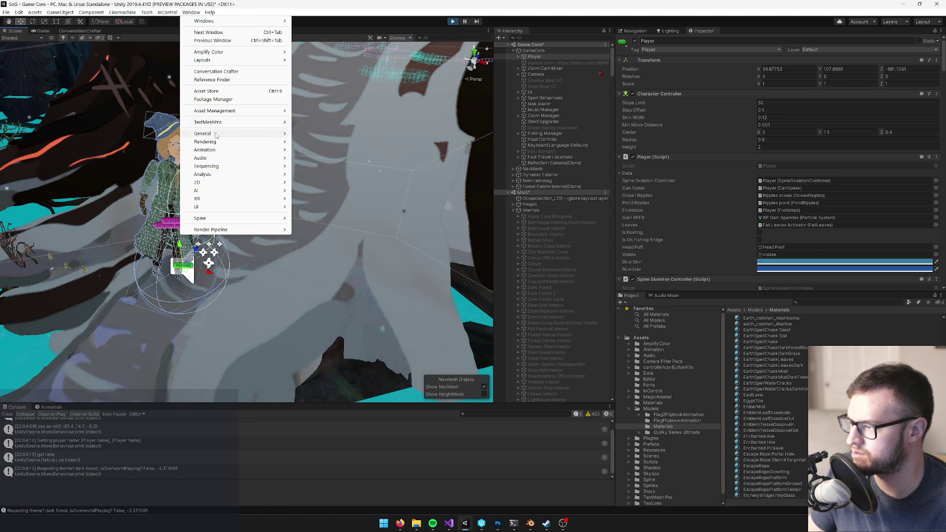
{"action": "mouse_move", "coordinate": [241, 174]}
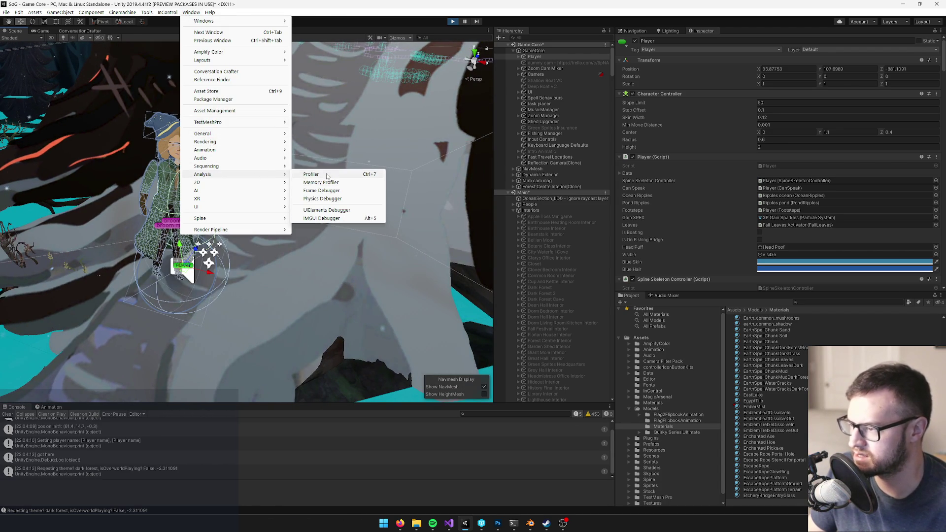
{"action": "left_click", "coordinate": [325, 198]}
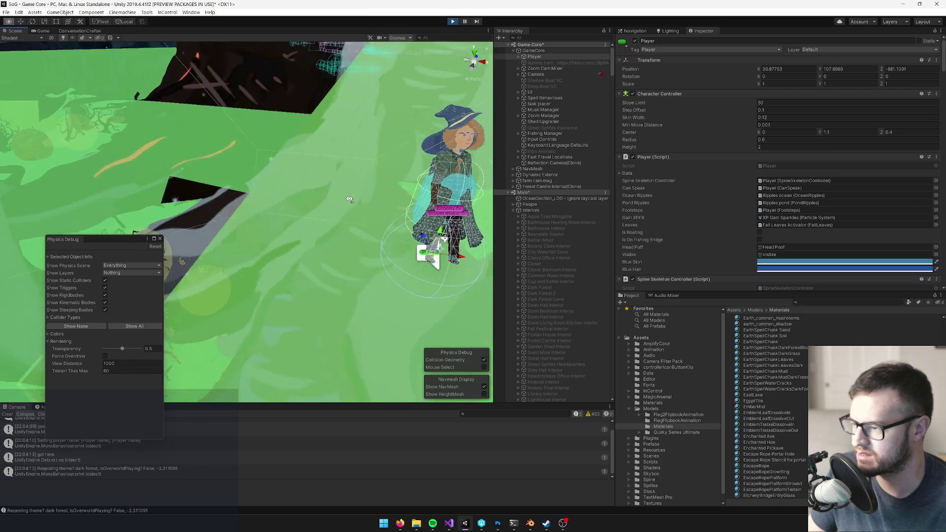
Expand Forest Centre Interior(Clone) and inspect its directional light, Point Light, tree mesh and spores fx
{"action": "mouse_move", "coordinate": [354, 198]}
{"action": "left_mouse_down"}
{"action": "mouse_move", "coordinate": [265, 200]}
{"action": "mouse_move", "coordinate": [262, 227]}
{"action": "mouse_move", "coordinate": [306, 264]}
{"action": "mouse_move", "coordinate": [324, 241]}
{"action": "mouse_move", "coordinate": [308, 219]}
{"action": "left_mouse_up"}
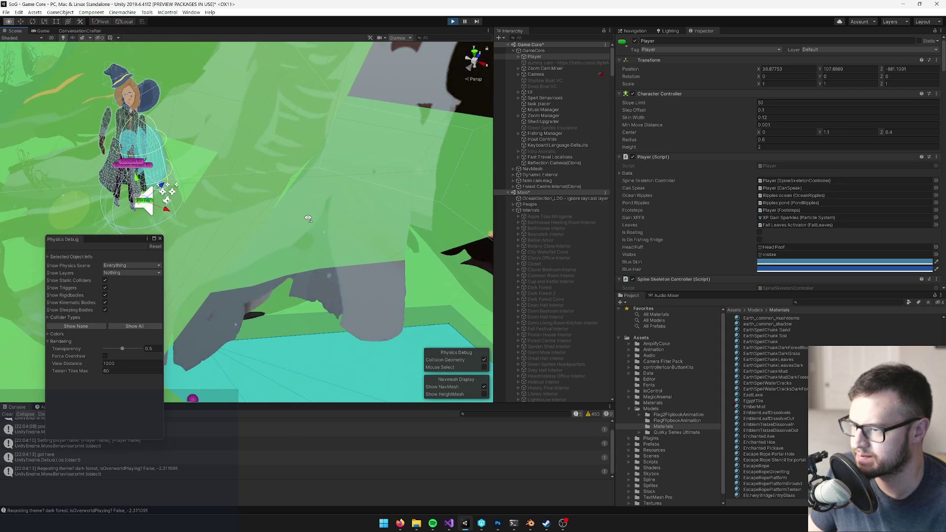
{"action": "right_click", "coordinate": [514, 188]}
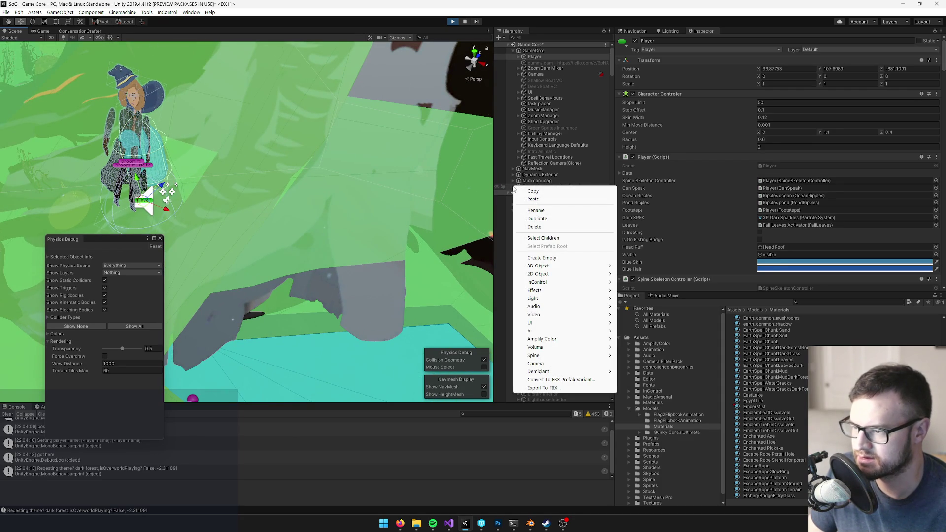
{"action": "left_click", "coordinate": [518, 187]}
{"action": "left_click", "coordinate": [530, 193]}
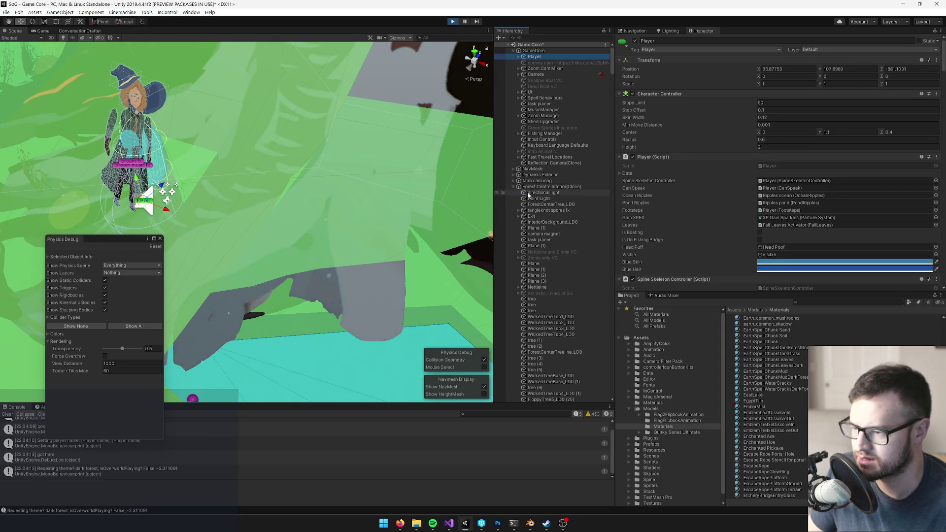
{"action": "left_click", "coordinate": [534, 199]}
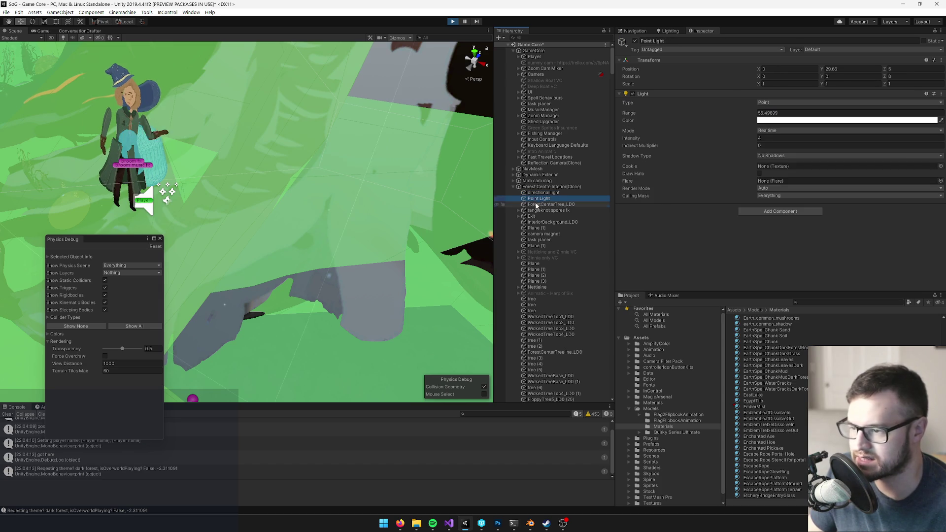
{"action": "left_click", "coordinate": [536, 205]}
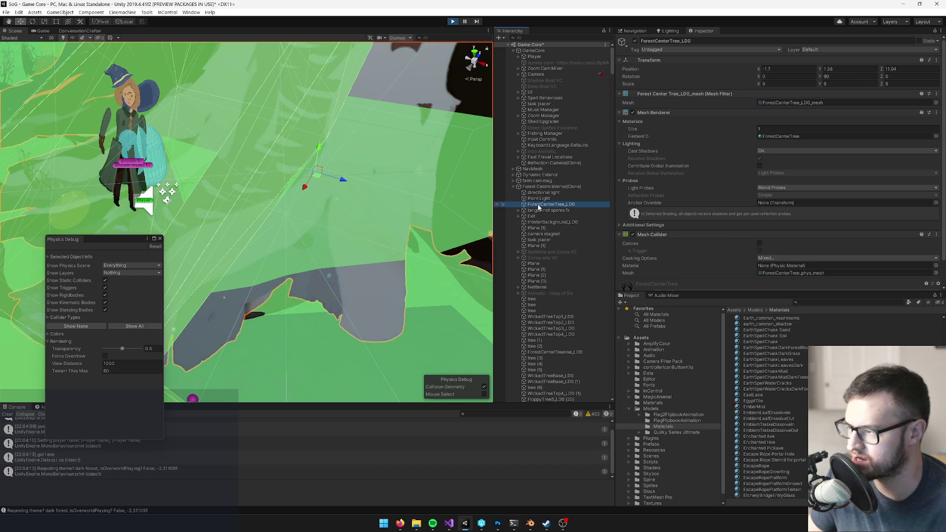
{"action": "left_click", "coordinate": [538, 210]}
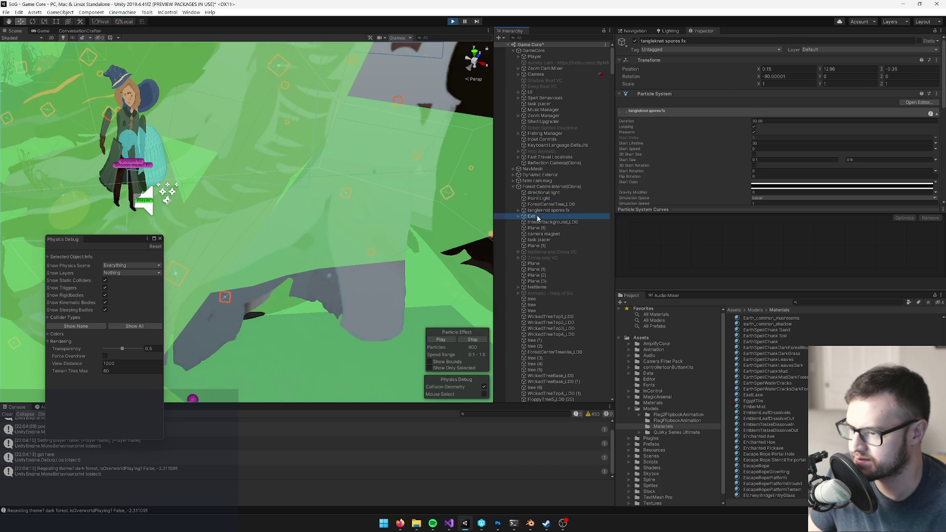
Browse the children from Plane (3) through tree (2)–tree (9) down to the shadow caster
{"action": "left_click", "coordinate": [550, 277], "text": "shift"}
{"action": "left_click", "coordinate": [546, 280], "text": "shift"}
{"action": "left_click", "coordinate": [547, 280]}
{"action": "scroll", "coordinate": [549, 283], "scroll_direction": "down", "scroll_amount": 3}
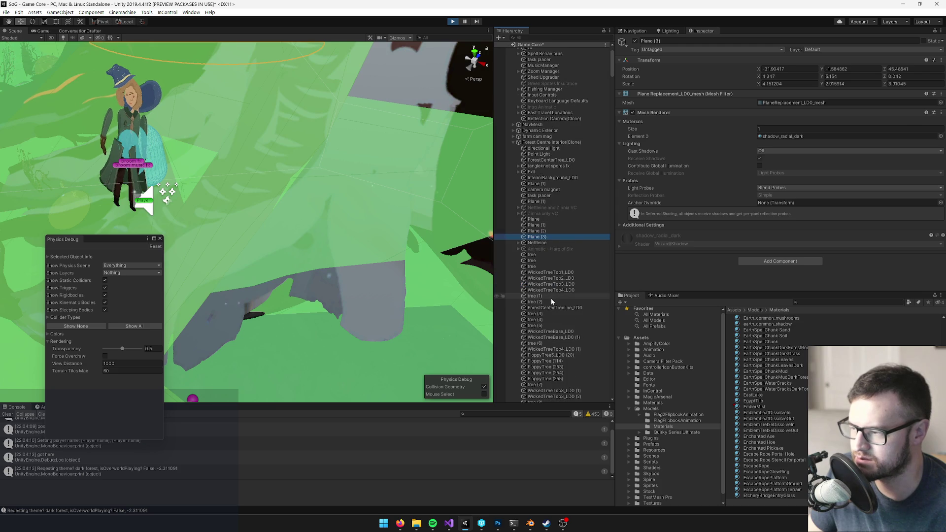
{"action": "left_click", "coordinate": [550, 297], "text": "shift"}
{"action": "left_click", "coordinate": [551, 301]}
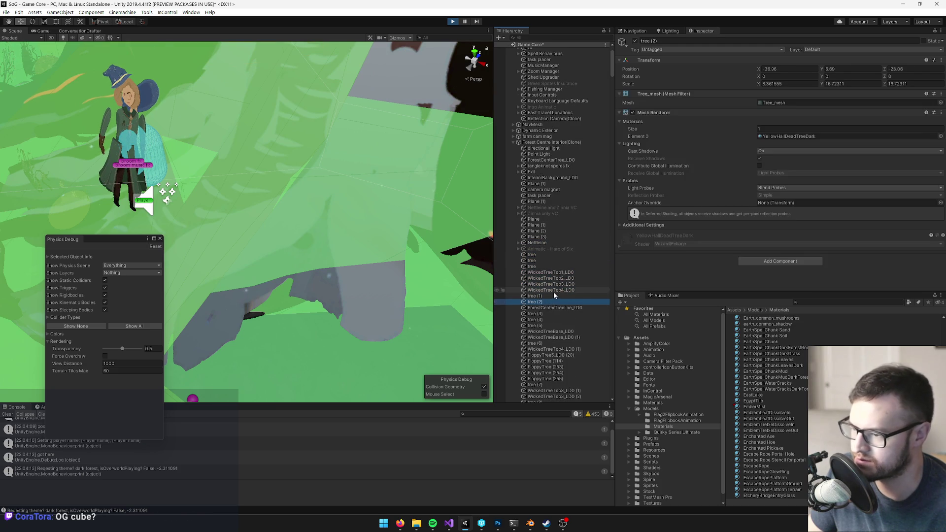
{"action": "scroll", "coordinate": [551, 302], "scroll_direction": "down", "scroll_amount": 3}
{"action": "scroll", "coordinate": [561, 329], "scroll_direction": "down", "scroll_amount": 3}
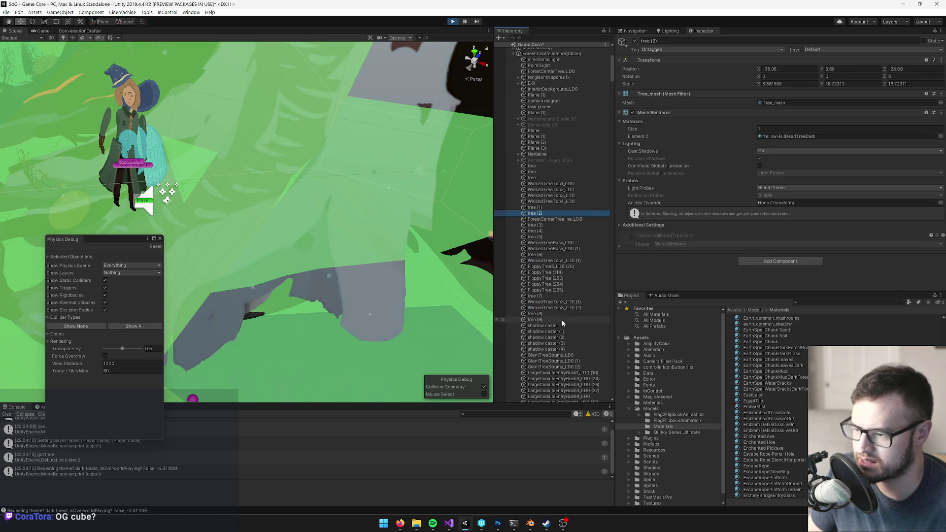
{"action": "left_click", "coordinate": [562, 320], "text": "shift"}
{"action": "left_click", "coordinate": [561, 324]}
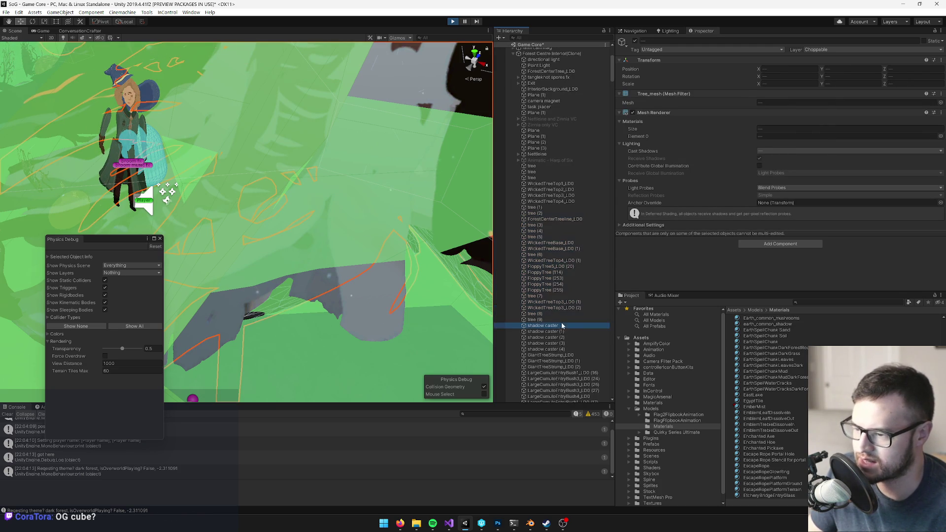
Pass the pond weeds and darkeners to select swamp earth walls (1) and view it from a new angle
{"action": "scroll", "coordinate": [566, 317], "scroll_direction": "down", "scroll_amount": 8}
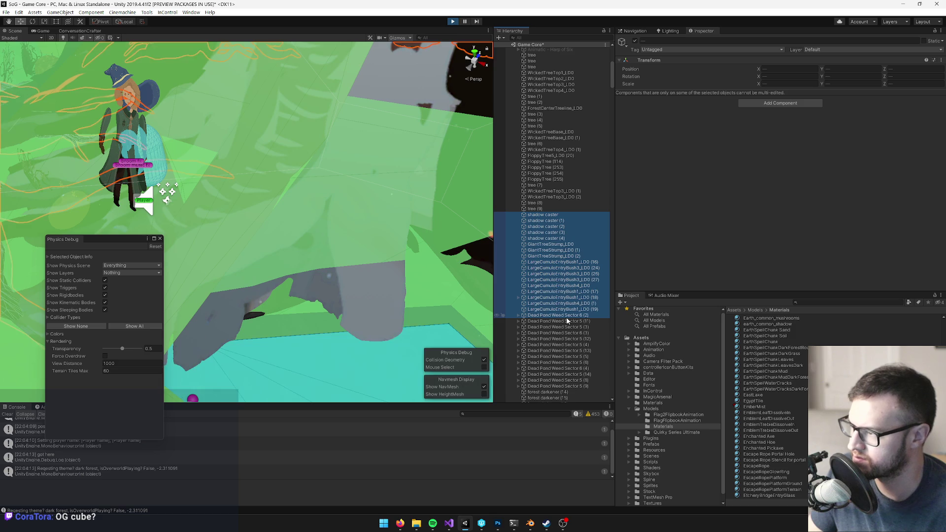
{"action": "scroll", "coordinate": [566, 321], "scroll_direction": "down", "scroll_amount": 5}
{"action": "left_click", "coordinate": [550, 232]}
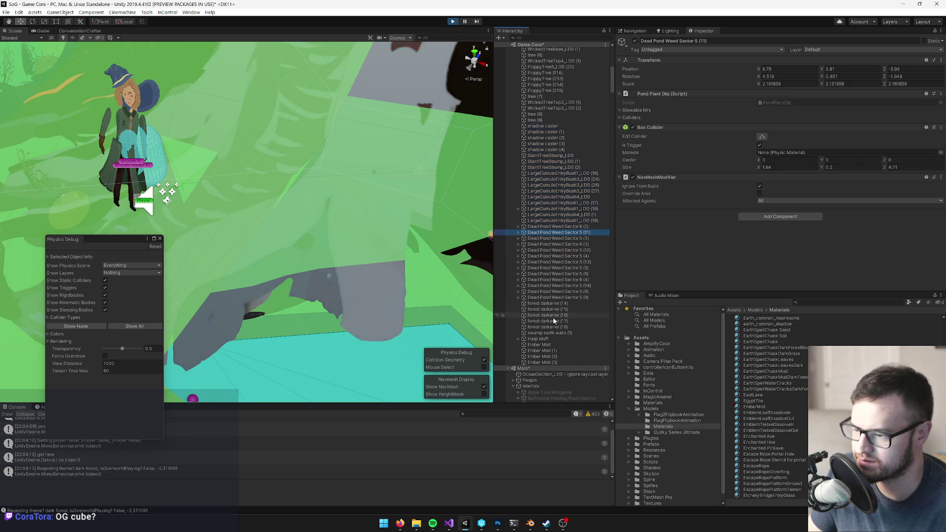
{"action": "left_click", "coordinate": [547, 338], "text": "shift"}
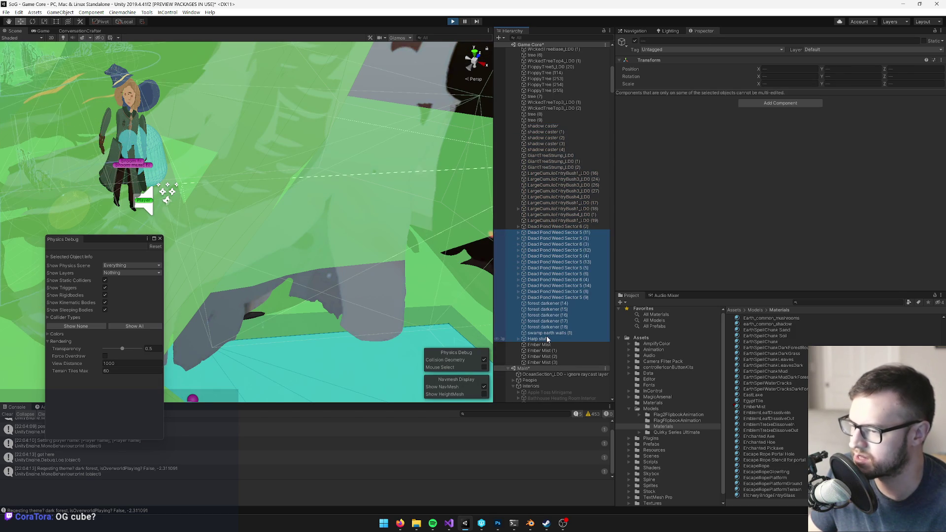
{"action": "key", "text": "Up"}
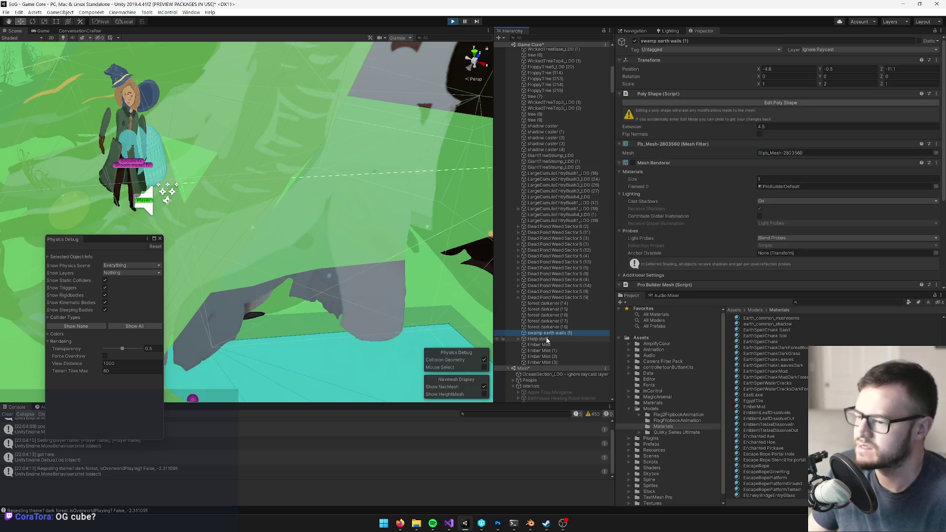
{"action": "left_click_drag", "start_coordinate": [283, 235], "coordinate": [224, 231]}
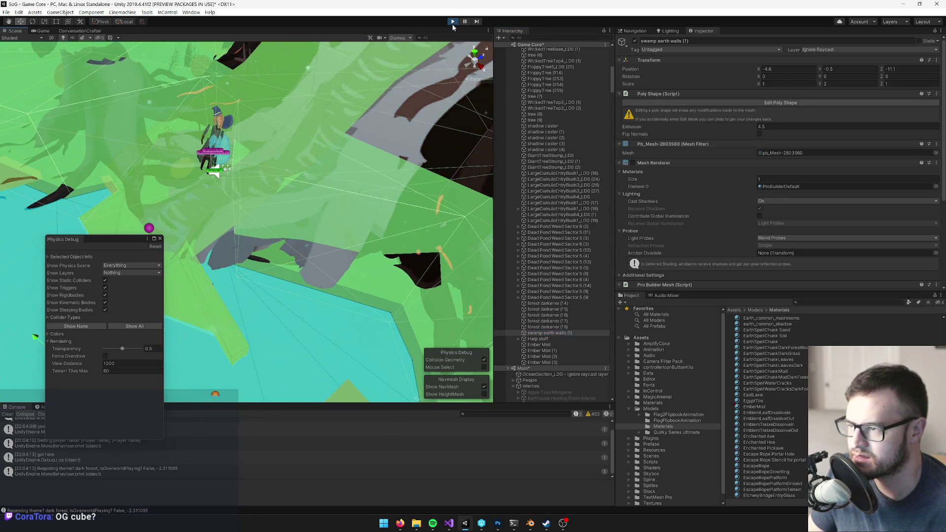
Stop Play mode and close the Physics Debug window
{"action": "left_click", "coordinate": [453, 22]}
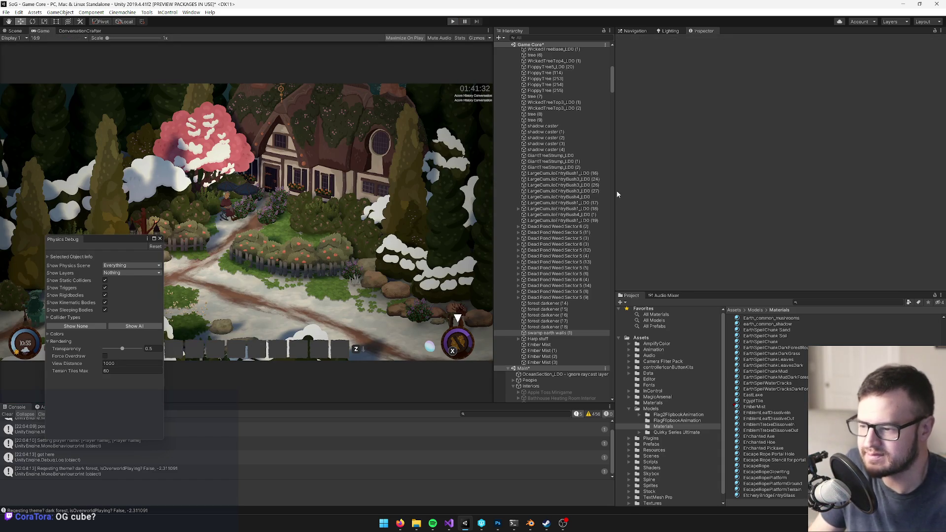
{"action": "scroll", "coordinate": [586, 334], "scroll_direction": "down", "scroll_amount": 10}
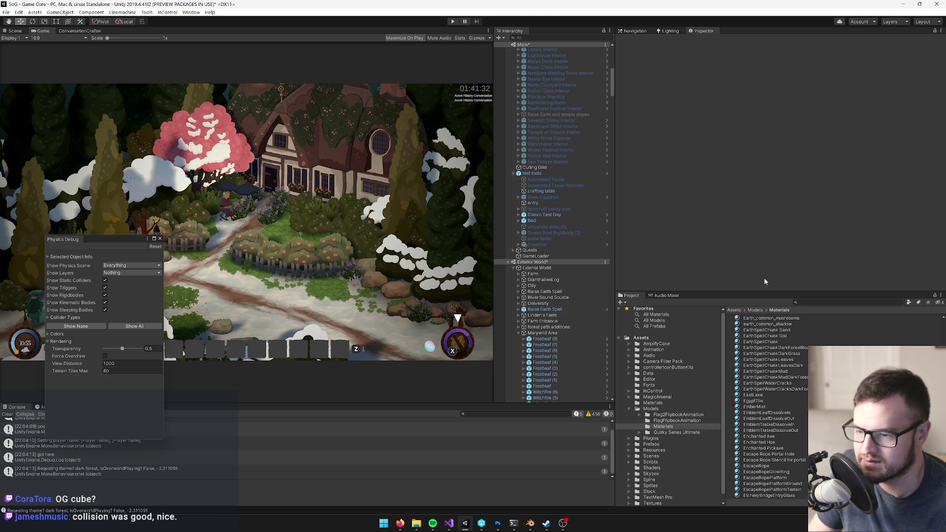
{"action": "left_click", "coordinate": [161, 239]}
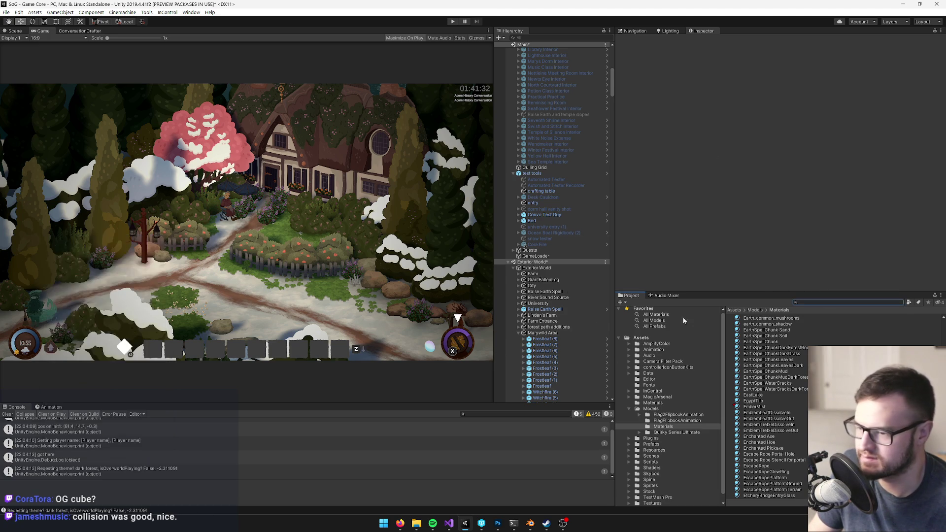
Search the project for 'centre' and open the Forest Centre Interior prefab
{"action": "type", "text": "centre"}
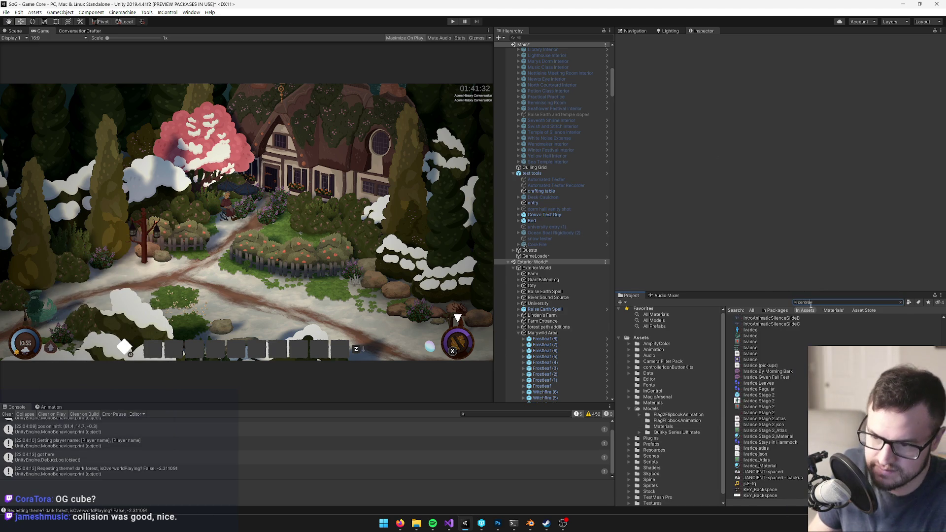
{"action": "left_click", "coordinate": [773, 323]}
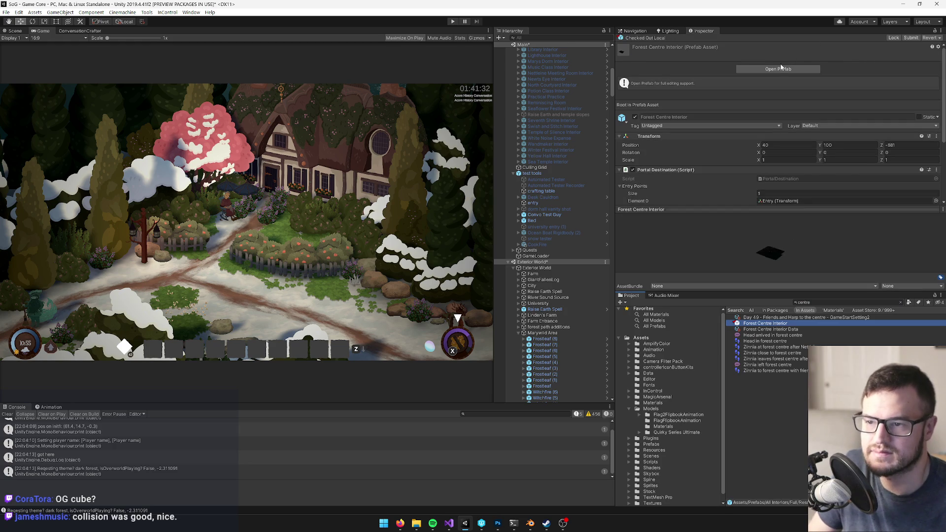
{"action": "left_click", "coordinate": [784, 67]}
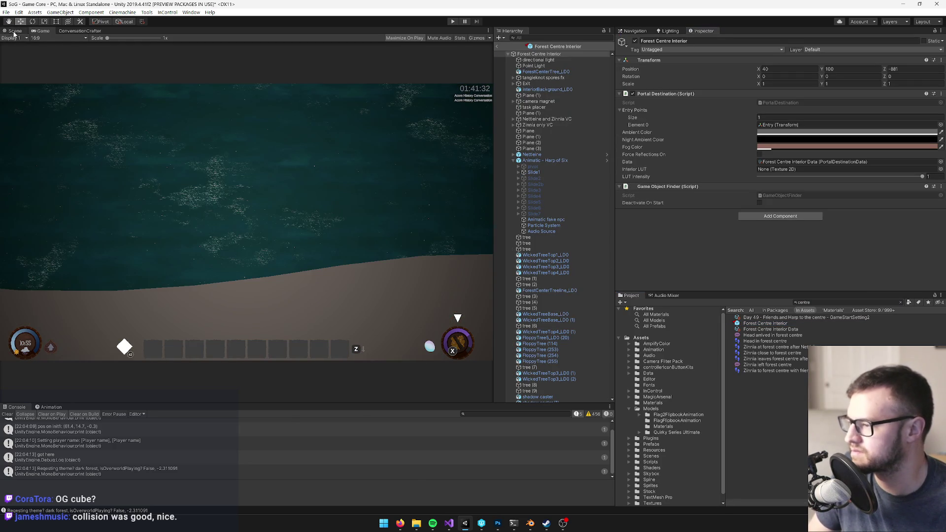
In the Scene view, search the Hierarchy for 'swamp e' and frame swamp earth walls (1)
{"action": "left_click", "coordinate": [15, 31]}
{"action": "left_click_drag", "start_coordinate": [271, 190], "coordinate": [279, 214]}
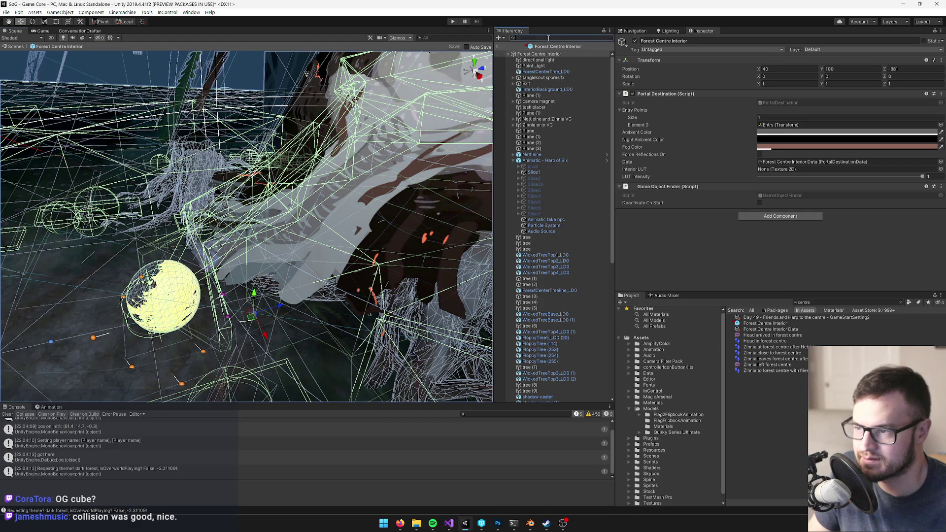
{"action": "type", "text": "swamp e"}
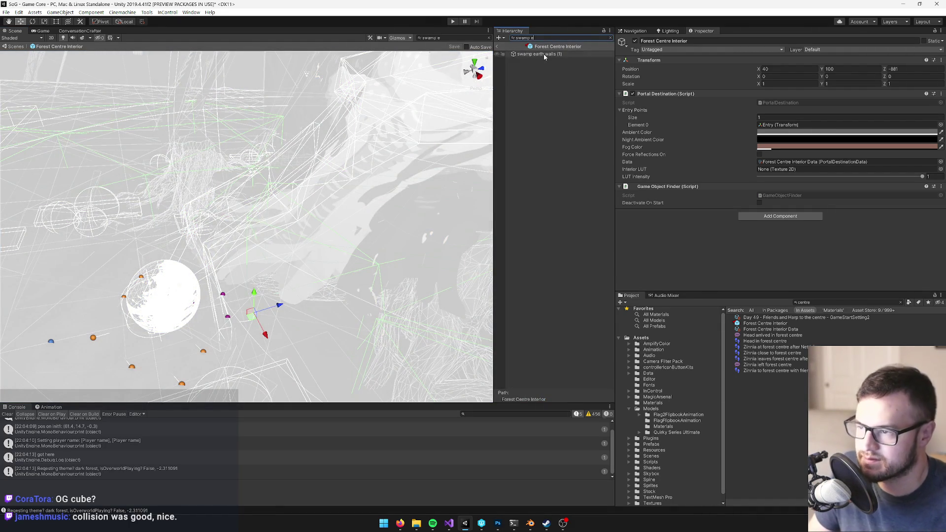
{"action": "double_click", "coordinate": [545, 54]}
{"action": "left_click", "coordinate": [610, 37]}
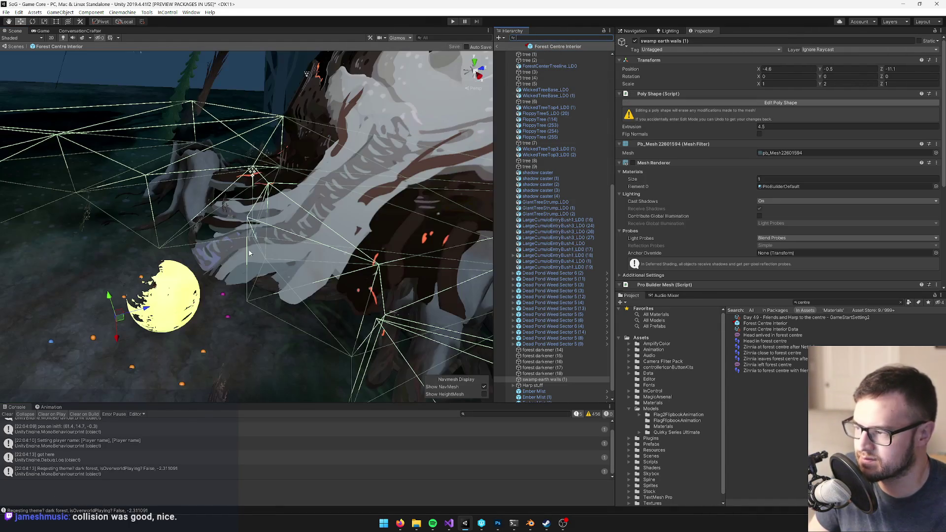
Edit the wall's poly shape, dragging two corner points outward around the tree
{"action": "left_click", "coordinate": [759, 103]}
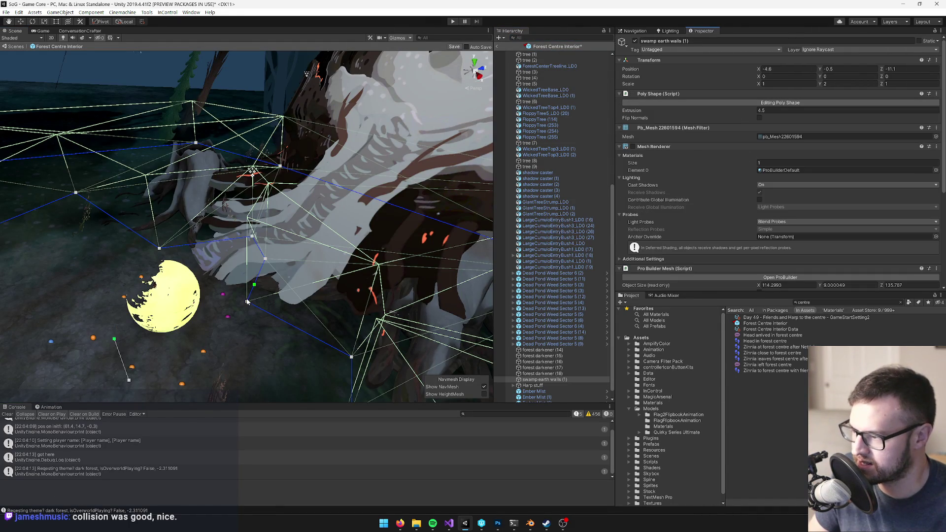
{"action": "mouse_move", "coordinate": [248, 302]}
{"action": "left_mouse_down"}
{"action": "mouse_move", "coordinate": [275, 287]}
{"action": "mouse_move", "coordinate": [297, 255]}
{"action": "left_mouse_up"}
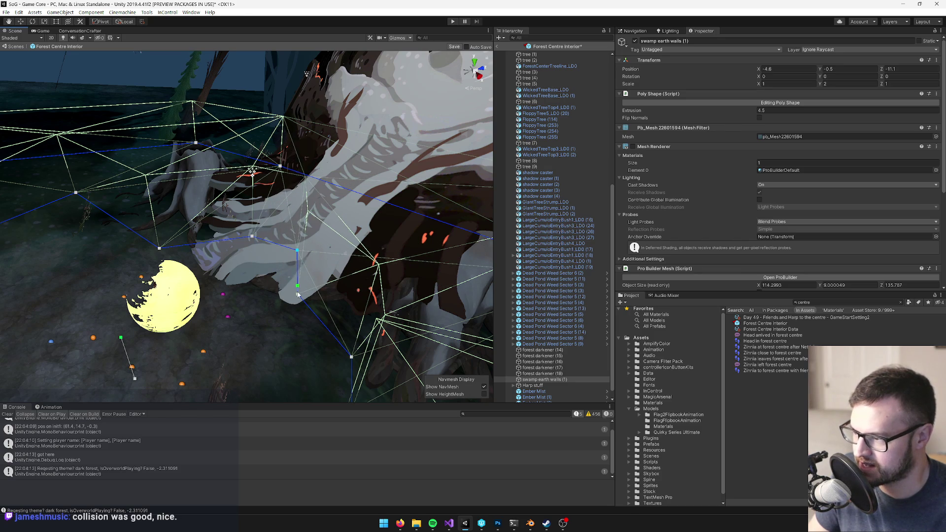
{"action": "mouse_move", "coordinate": [297, 294]}
{"action": "left_mouse_down"}
{"action": "mouse_move", "coordinate": [323, 306]}
{"action": "mouse_move", "coordinate": [422, 305]}
{"action": "left_mouse_up"}
{"action": "mouse_move", "coordinate": [302, 236]}
{"action": "left_mouse_down"}
{"action": "mouse_move", "coordinate": [280, 226]}
{"action": "mouse_move", "coordinate": [305, 221]}
{"action": "mouse_move", "coordinate": [298, 216]}
{"action": "mouse_move", "coordinate": [314, 203]}
{"action": "left_mouse_up"}
{"action": "scroll", "coordinate": [315, 203], "scroll_direction": "up", "scroll_amount": 3}
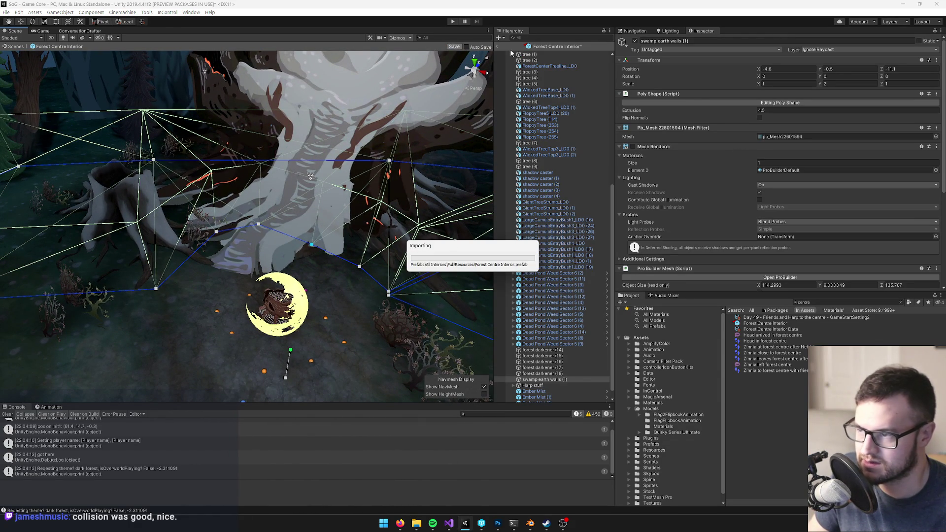
Select ForestCenterTreeline_LD0 and orbit the view around it
{"action": "left_click", "coordinate": [531, 66]}
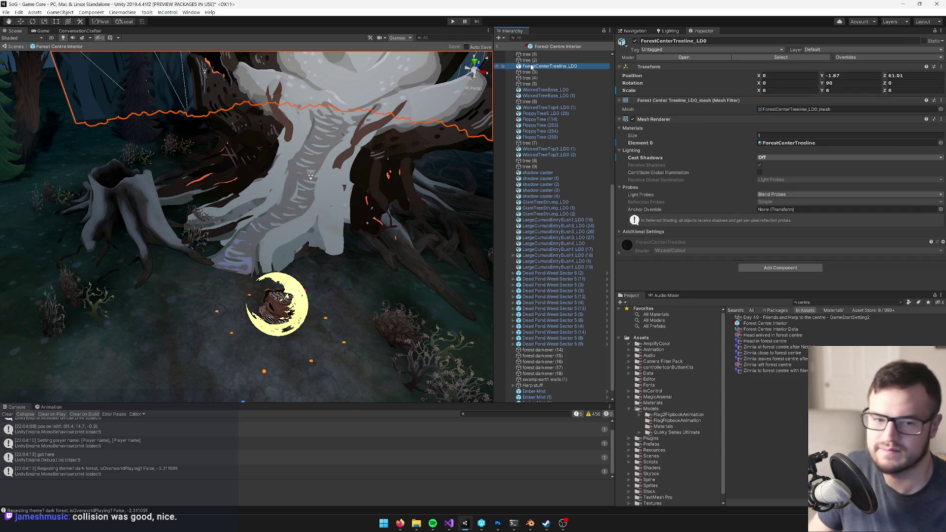
{"action": "left_click_drag", "start_coordinate": [226, 189], "coordinate": [551, 466]}
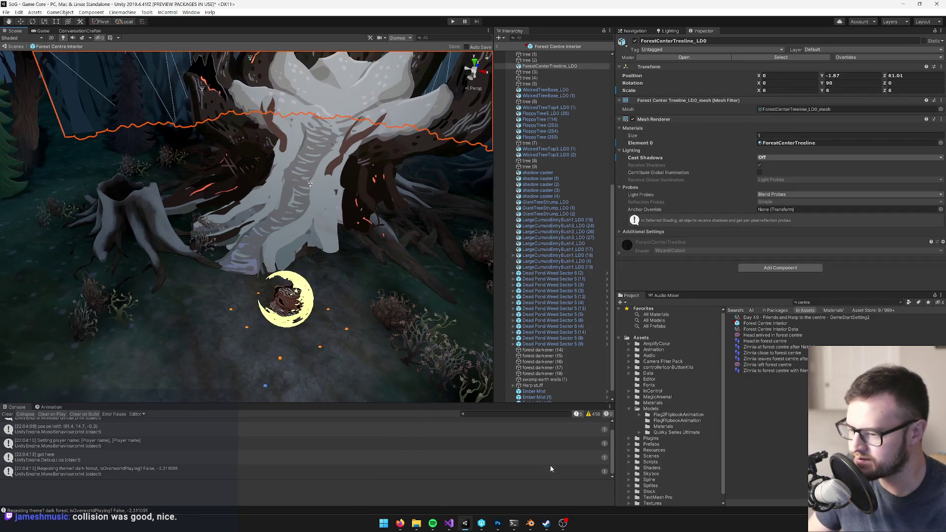
{"action": "left_click", "coordinate": [532, 524]}
Select the blue ramp Cube in Blender and enter Edit Mode framed on it
{"action": "right_click", "coordinate": [458, 125]}
{"action": "key", "text": "Tab"}
{"action": "key", "text": "KP_Decimal"}
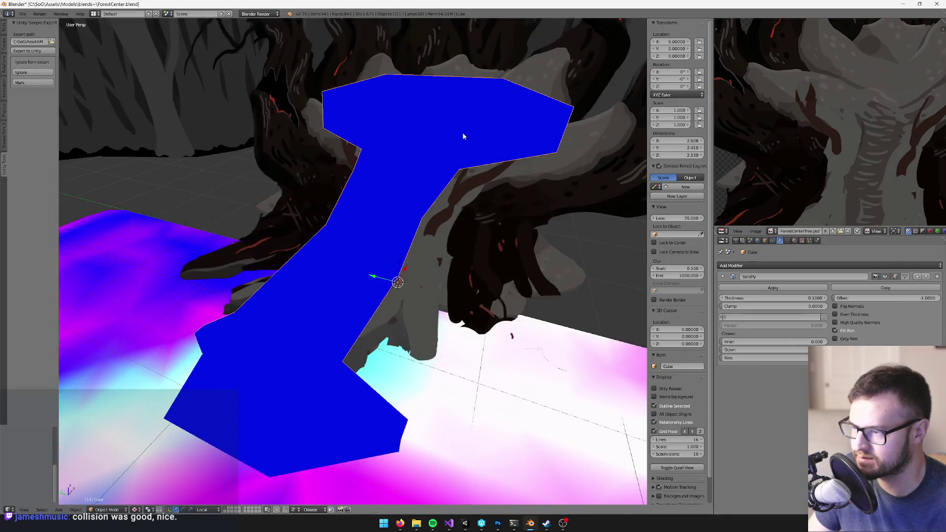
{"action": "scroll", "coordinate": [421, 172], "scroll_direction": "up", "scroll_amount": 3}
{"action": "scroll", "coordinate": [397, 194], "scroll_direction": "up", "scroll_amount": 3}
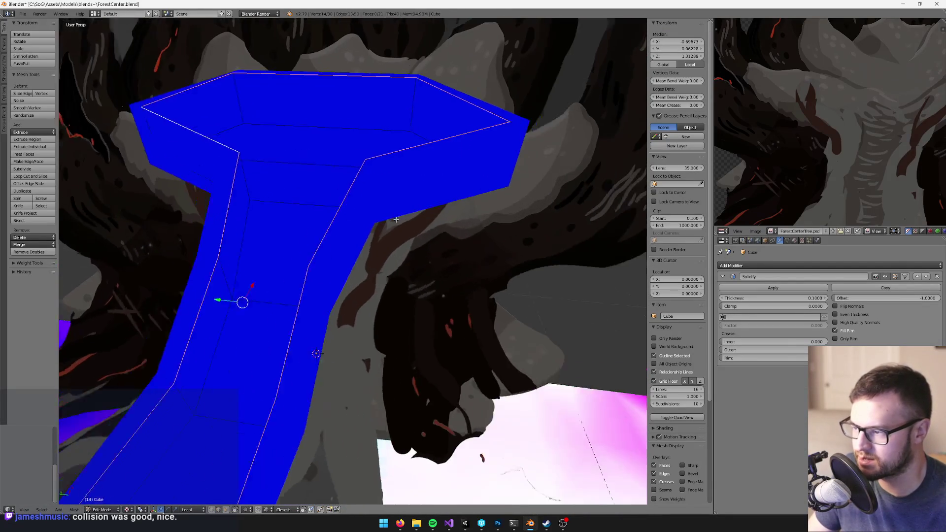
{"action": "left_click_drag", "start_coordinate": [390, 211], "coordinate": [331, 381]}
Switch to Global orientation and slide one vertical ramp edge along Y
{"action": "right_click", "coordinate": [391, 194]}
{"action": "left_click", "coordinate": [190, 509]}
{"action": "left_click", "coordinate": [197, 502]}
{"action": "left_click_drag", "start_coordinate": [378, 189], "coordinate": [395, 183]}
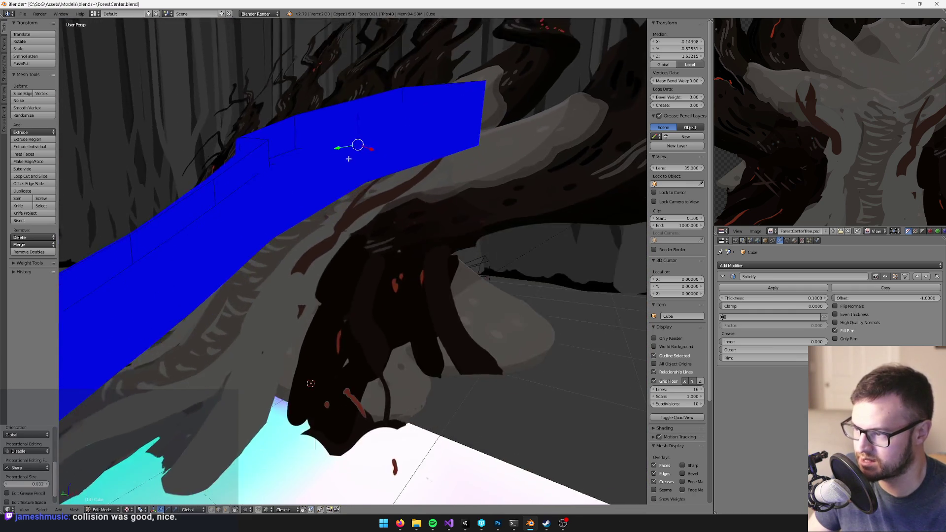
Move the selected ramp edge along X to its new position
{"action": "mouse_move", "coordinate": [348, 159]}
{"action": "left_mouse_down"}
{"action": "mouse_move", "coordinate": [401, 263]}
{"action": "mouse_move", "coordinate": [383, 279]}
{"action": "mouse_move", "coordinate": [400, 274]}
{"action": "mouse_move", "coordinate": [380, 203]}
{"action": "mouse_move", "coordinate": [433, 200]}
{"action": "left_mouse_up"}
{"action": "left_click_drag", "start_coordinate": [394, 263], "coordinate": [256, 424]}
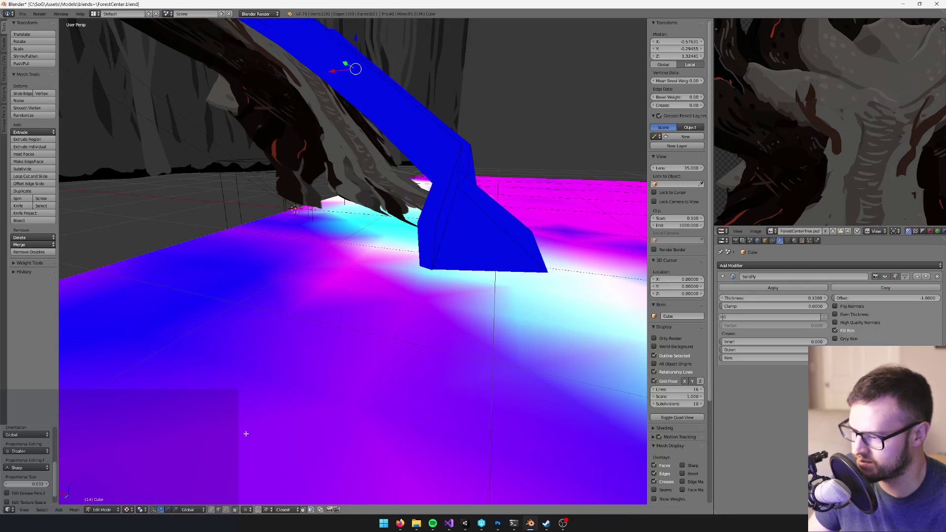
{"action": "mouse_move", "coordinate": [419, 248]}
{"action": "left_mouse_down"}
{"action": "mouse_move", "coordinate": [307, 241]}
{"action": "mouse_move", "coordinate": [411, 238]}
{"action": "mouse_move", "coordinate": [369, 249]}
{"action": "mouse_move", "coordinate": [379, 258]}
{"action": "left_mouse_up"}
{"action": "scroll", "coordinate": [389, 271], "scroll_direction": "up", "scroll_amount": 2}
{"action": "mouse_move", "coordinate": [347, 286]}
{"action": "left_mouse_down"}
{"action": "mouse_move", "coordinate": [431, 263]}
{"action": "mouse_move", "coordinate": [436, 269]}
{"action": "mouse_move", "coordinate": [424, 269]}
{"action": "left_mouse_up"}
{"action": "left_click", "coordinate": [436, 260]}
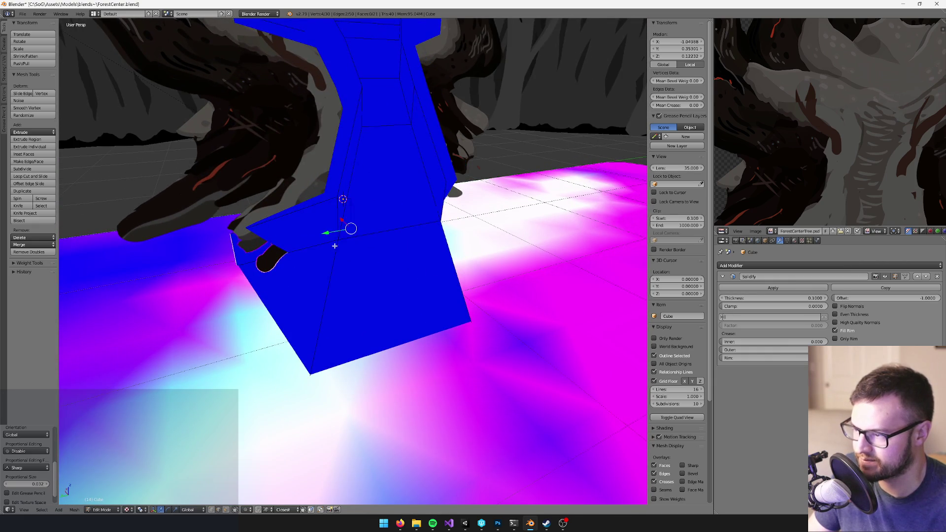
Scale up the ramp's lower base on the ground and nudge the selected geometry
{"action": "scroll", "coordinate": [296, 247], "scroll_direction": "down", "scroll_amount": 5}
{"action": "key", "text": "s"}
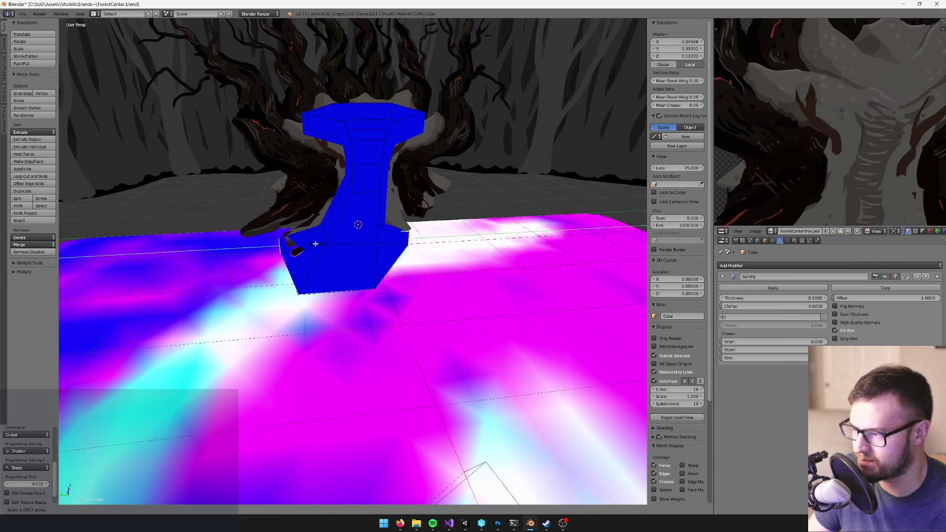
{"action": "left_click", "coordinate": [303, 244]}
{"action": "mouse_move", "coordinate": [303, 244]}
{"action": "left_mouse_down"}
{"action": "mouse_move", "coordinate": [338, 243]}
{"action": "mouse_move", "coordinate": [327, 220]}
{"action": "mouse_move", "coordinate": [247, 469]}
{"action": "mouse_move", "coordinate": [358, 274]}
{"action": "mouse_move", "coordinate": [367, 279]}
{"action": "left_mouse_up"}
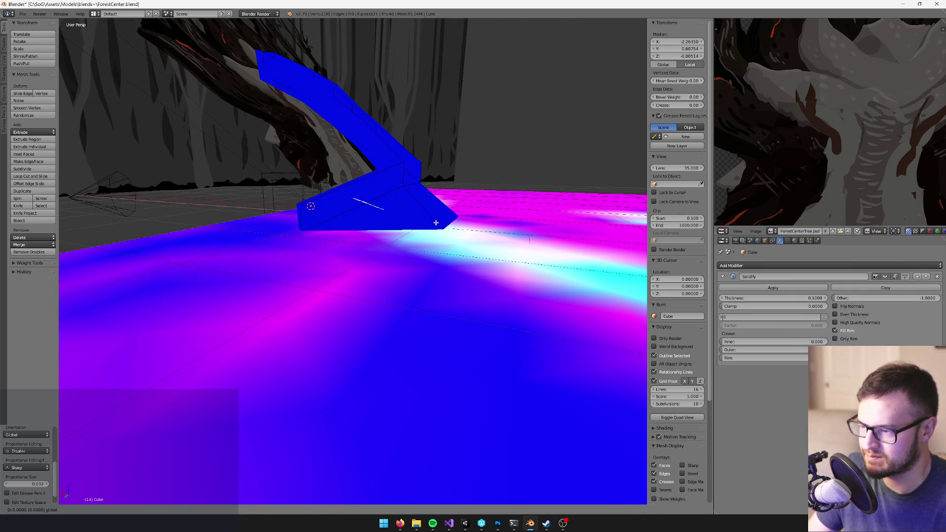
{"action": "mouse_move", "coordinate": [436, 222]}
{"action": "left_mouse_down"}
{"action": "mouse_move", "coordinate": [395, 289]}
{"action": "mouse_move", "coordinate": [393, 264]}
{"action": "mouse_move", "coordinate": [480, 245]}
{"action": "left_mouse_up"}
{"action": "key", "text": "g"}
{"action": "left_click", "coordinate": [398, 291]}
{"action": "key", "text": "k"}
{"action": "key", "text": "Return"}
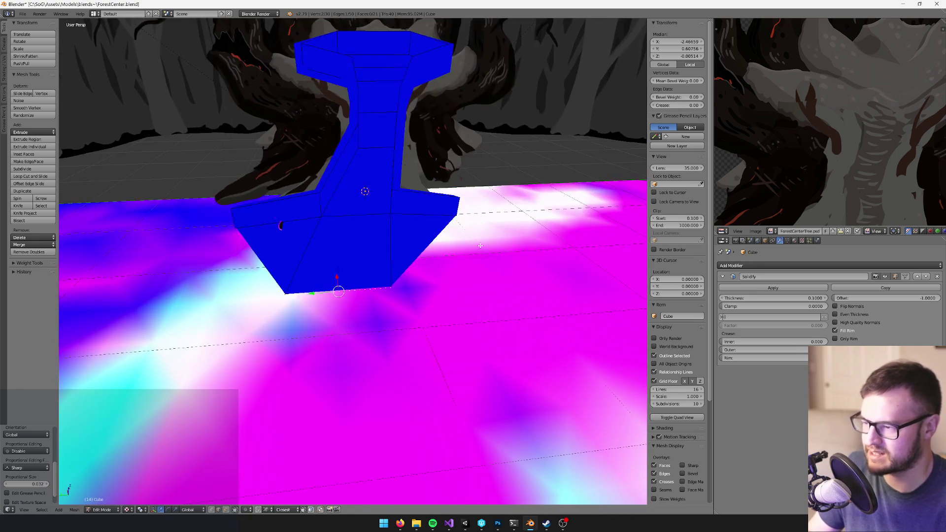
Toggle between Edit and Object Mode while inspecting the ramp from ground level
{"action": "key", "text": "Tab"}
{"action": "scroll", "coordinate": [481, 245], "scroll_direction": "down", "scroll_amount": 3}
{"action": "mouse_move", "coordinate": [481, 245]}
{"action": "left_mouse_down"}
{"action": "mouse_move", "coordinate": [495, 292]}
{"action": "mouse_move", "coordinate": [446, 238]}
{"action": "mouse_move", "coordinate": [436, 250]}
{"action": "mouse_move", "coordinate": [345, 197]}
{"action": "mouse_move", "coordinate": [350, 189]}
{"action": "mouse_move", "coordinate": [394, 247]}
{"action": "mouse_move", "coordinate": [291, 247]}
{"action": "mouse_move", "coordinate": [342, 209]}
{"action": "mouse_move", "coordinate": [375, 231]}
{"action": "mouse_move", "coordinate": [345, 266]}
{"action": "mouse_move", "coordinate": [337, 247]}
{"action": "left_mouse_up"}
{"action": "scroll", "coordinate": [495, 292], "scroll_direction": "down", "scroll_amount": 2}
{"action": "key", "text": "Tab"}
{"action": "scroll", "coordinate": [436, 250], "scroll_direction": "up", "scroll_amount": 3}
{"action": "mouse_move", "coordinate": [313, 212]}
{"action": "left_mouse_down"}
{"action": "mouse_move", "coordinate": [377, 218]}
{"action": "mouse_move", "coordinate": [384, 232]}
{"action": "mouse_move", "coordinate": [345, 231]}
{"action": "mouse_move", "coordinate": [405, 242]}
{"action": "mouse_move", "coordinate": [380, 317]}
{"action": "mouse_move", "coordinate": [411, 210]}
{"action": "mouse_move", "coordinate": [391, 207]}
{"action": "mouse_move", "coordinate": [415, 202]}
{"action": "mouse_move", "coordinate": [450, 165]}
{"action": "mouse_move", "coordinate": [418, 153]}
{"action": "mouse_move", "coordinate": [450, 250]}
{"action": "left_mouse_up"}
{"action": "key", "text": "Tab"}
Stretch the ramp Cube along X in Object Mode to scale 1.233
{"action": "key", "text": "s"}
{"action": "key", "text": "x"}
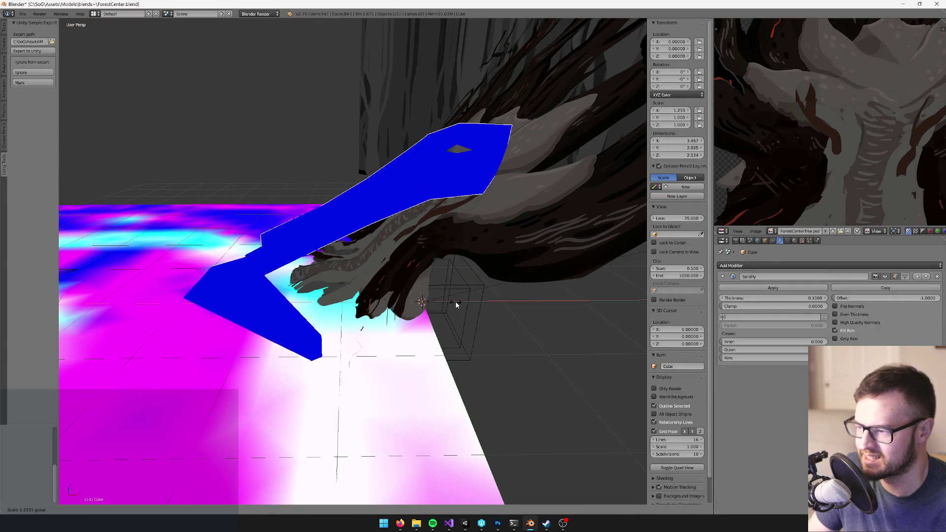
{"action": "left_click", "coordinate": [456, 301]}
{"action": "mouse_move", "coordinate": [452, 290]}
{"action": "left_mouse_down"}
{"action": "mouse_move", "coordinate": [471, 256]}
{"action": "mouse_move", "coordinate": [439, 220]}
{"action": "mouse_move", "coordinate": [441, 203]}
{"action": "mouse_move", "coordinate": [420, 222]}
{"action": "mouse_move", "coordinate": [378, 218]}
{"action": "mouse_move", "coordinate": [416, 217]}
{"action": "mouse_move", "coordinate": [431, 192]}
{"action": "left_mouse_up"}
{"action": "left_click_drag", "start_coordinate": [369, 221], "coordinate": [435, 207]}
In Edit Mode, select the faces surrounding the hole at the ramp's top end
{"action": "key", "text": "Tab"}
{"action": "scroll", "coordinate": [394, 231], "scroll_direction": "up", "scroll_amount": 3}
{"action": "mouse_move", "coordinate": [372, 235]}
{"action": "left_mouse_down"}
{"action": "mouse_move", "coordinate": [365, 214]}
{"action": "mouse_move", "coordinate": [335, 227]}
{"action": "mouse_move", "coordinate": [367, 347]}
{"action": "mouse_move", "coordinate": [357, 206]}
{"action": "mouse_move", "coordinate": [347, 211]}
{"action": "mouse_move", "coordinate": [374, 209]}
{"action": "left_mouse_up"}
{"action": "scroll", "coordinate": [320, 228], "scroll_direction": "up", "scroll_amount": 3}
{"action": "scroll", "coordinate": [365, 203], "scroll_direction": "up", "scroll_amount": 2}
{"action": "scroll", "coordinate": [364, 203], "scroll_direction": "down", "scroll_amount": 4}
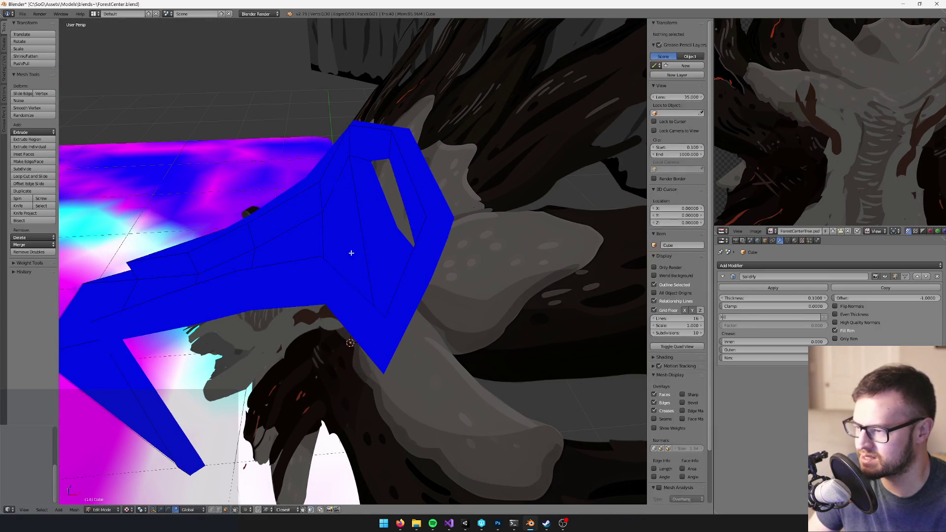
{"action": "right_click", "coordinate": [376, 211]}
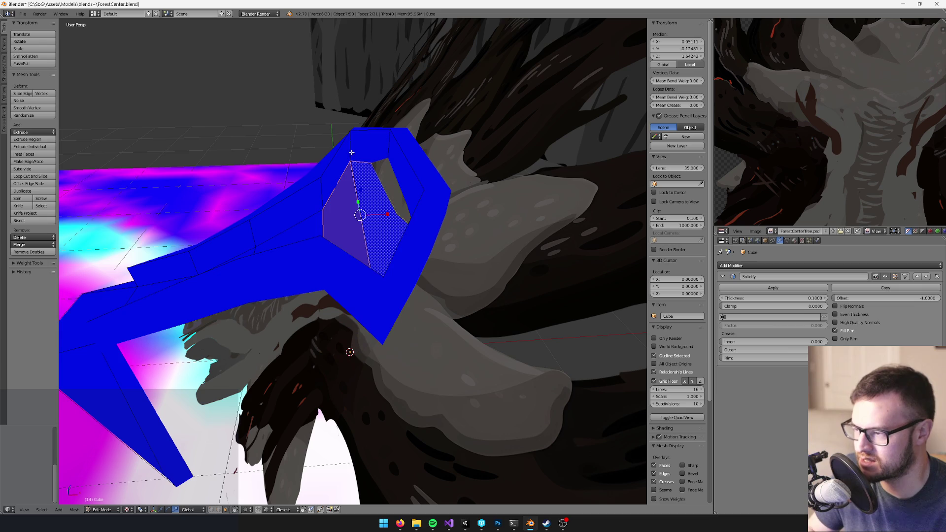
{"action": "mouse_move", "coordinate": [343, 156]}
{"action": "left_mouse_down"}
{"action": "mouse_move", "coordinate": [401, 158]}
{"action": "mouse_move", "coordinate": [442, 186]}
{"action": "mouse_move", "coordinate": [495, 184]}
{"action": "left_mouse_up"}
{"action": "mouse_move", "coordinate": [379, 141]}
{"action": "left_mouse_down"}
{"action": "mouse_move", "coordinate": [380, 186]}
{"action": "mouse_move", "coordinate": [401, 193]}
{"action": "mouse_move", "coordinate": [355, 190]}
{"action": "mouse_move", "coordinate": [436, 190]}
{"action": "mouse_move", "coordinate": [497, 205]}
{"action": "mouse_move", "coordinate": [414, 197]}
{"action": "mouse_move", "coordinate": [373, 220]}
{"action": "left_mouse_up"}
Scale the selected hole faces and shift them along X into position
{"action": "key", "text": "s"}
{"action": "left_click", "coordinate": [413, 192]}
{"action": "key", "text": "g"}
{"action": "key", "text": "x"}
{"action": "left_click", "coordinate": [436, 189]}
{"action": "key", "text": "ctrl+z"}
{"action": "key", "text": "g"}
{"action": "left_click", "coordinate": [375, 221]}
{"action": "key", "text": "g"}
{"action": "left_click", "coordinate": [396, 225]}
{"action": "mouse_move", "coordinate": [395, 225]}
{"action": "left_mouse_down"}
{"action": "mouse_move", "coordinate": [446, 243]}
{"action": "mouse_move", "coordinate": [389, 229]}
{"action": "mouse_move", "coordinate": [384, 252]}
{"action": "left_mouse_up"}
Select the Plane object and enter its Edit Mode
{"action": "key", "text": "Tab"}
{"action": "right_click", "coordinate": [375, 225]}
{"action": "key", "text": "Tab"}
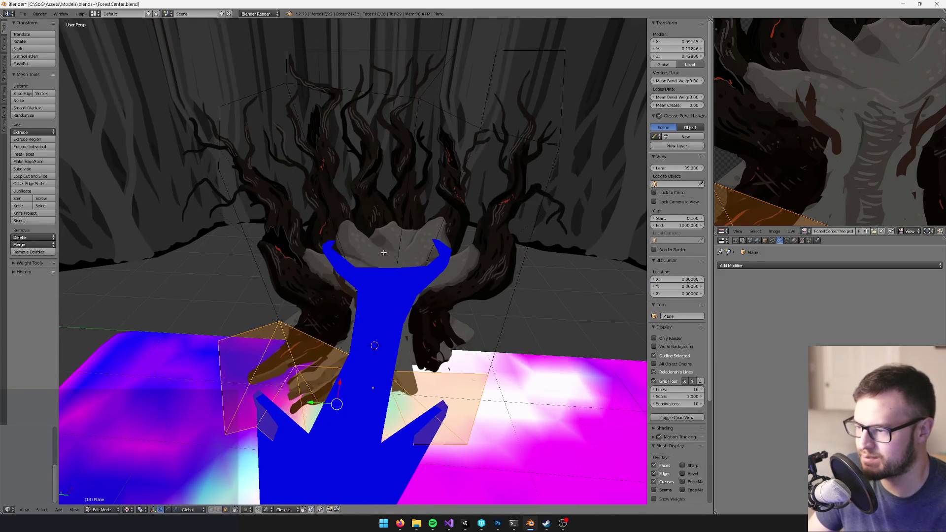
Knife-cut a new edge across the Plane
{"action": "key", "text": "k"}
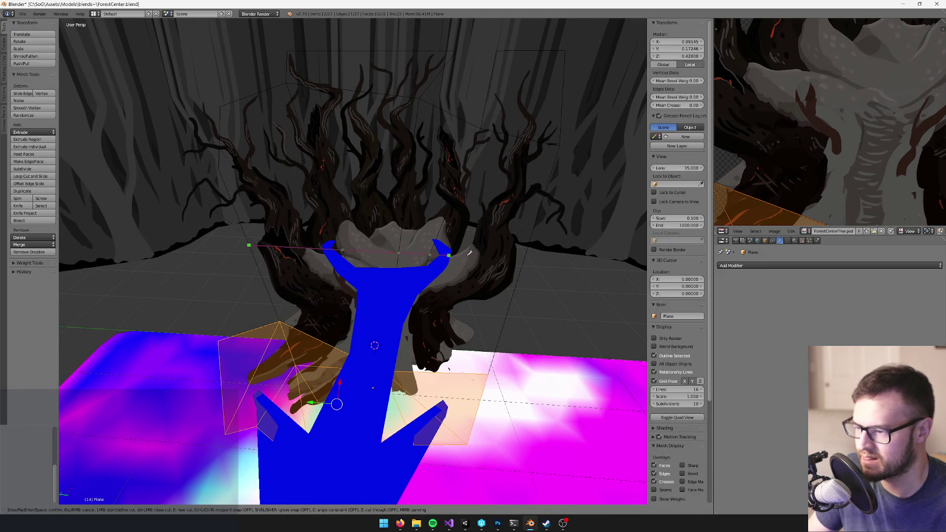
{"action": "left_click", "coordinate": [525, 254]}
{"action": "key", "text": "Return"}
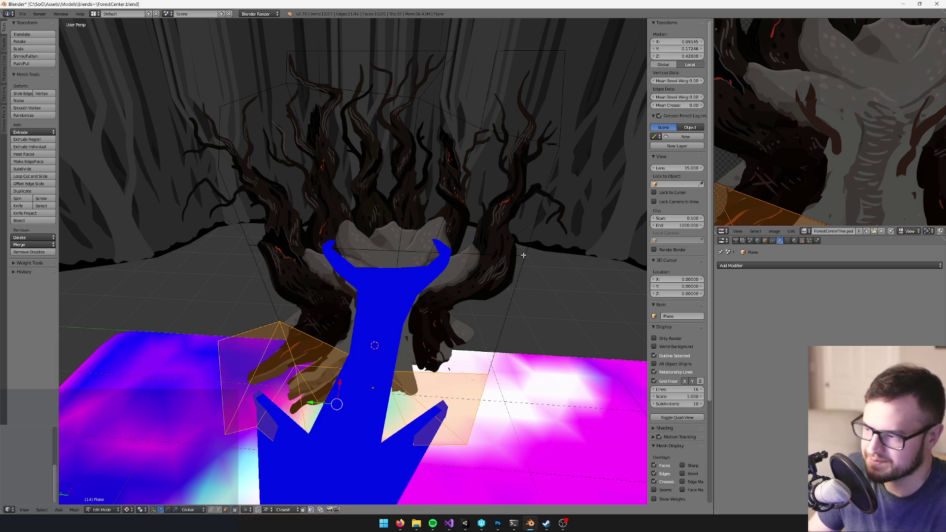
{"action": "left_click_drag", "start_coordinate": [386, 258], "coordinate": [402, 314]}
Using Local orientation, lower the Plane's upper-end vertices along Z where the ramp meets the trunk
{"action": "left_click", "coordinate": [192, 509]}
{"action": "left_click", "coordinate": [207, 493]}
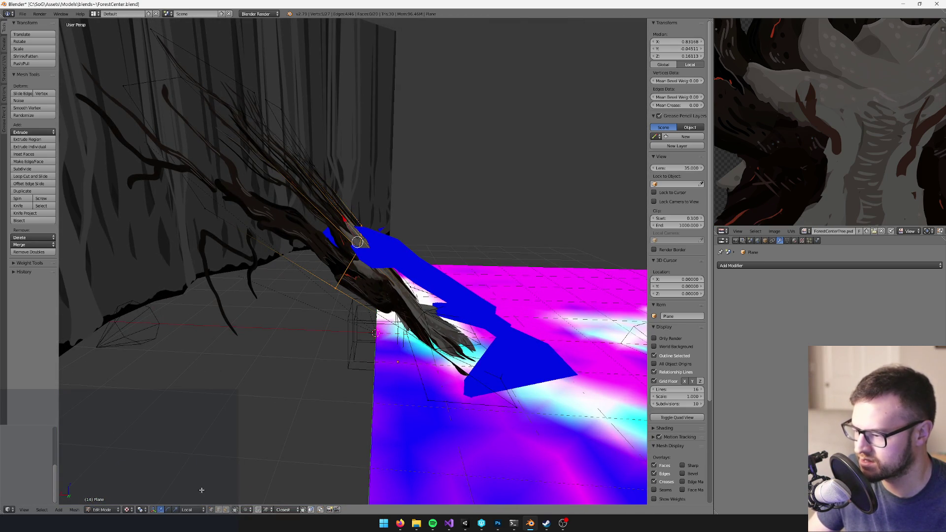
{"action": "key", "text": "g"}
{"action": "key", "text": "z"}
{"action": "left_click", "coordinate": [378, 233]}
{"action": "mouse_move", "coordinate": [379, 233]}
{"action": "left_mouse_down"}
{"action": "mouse_move", "coordinate": [383, 256]}
{"action": "mouse_move", "coordinate": [368, 290]}
{"action": "left_mouse_up"}
{"action": "left_click", "coordinate": [385, 254]}
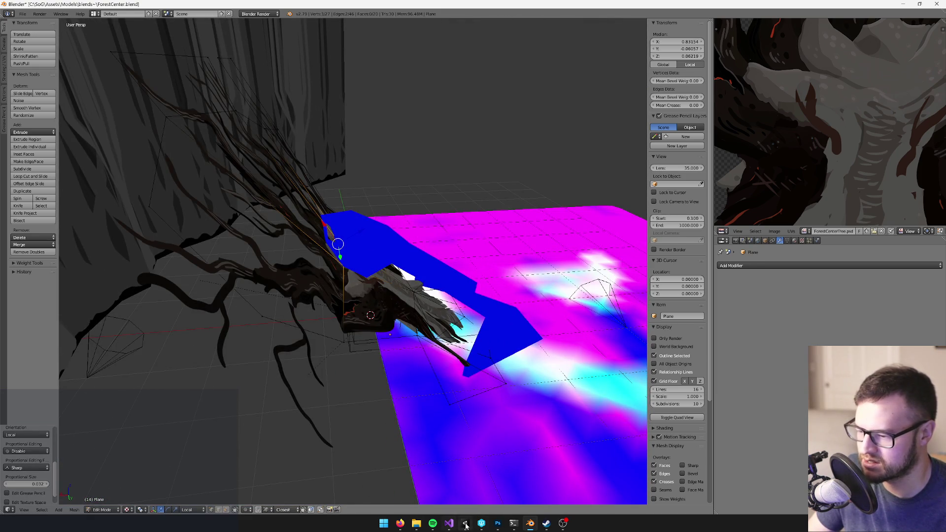
{"action": "left_click", "coordinate": [464, 523]}
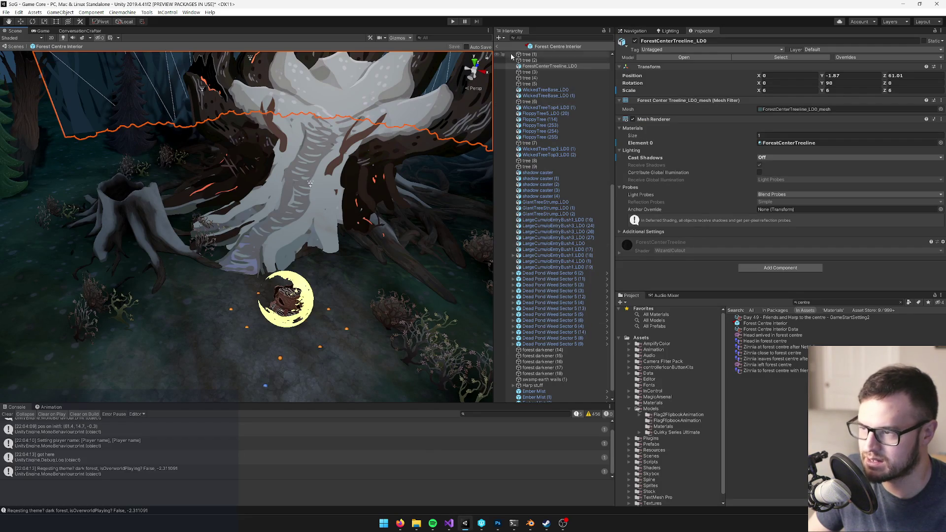
Exit the prefab, select Forest Centre Interior via a 'centre' search, show the Game view, then switch to Blender
{"action": "left_click", "coordinate": [498, 47]}
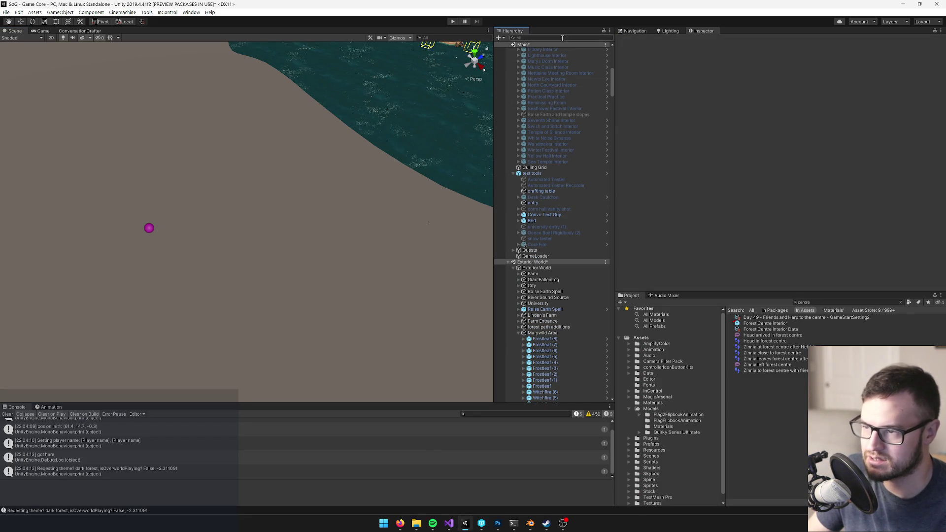
{"action": "type", "text": "centre"}
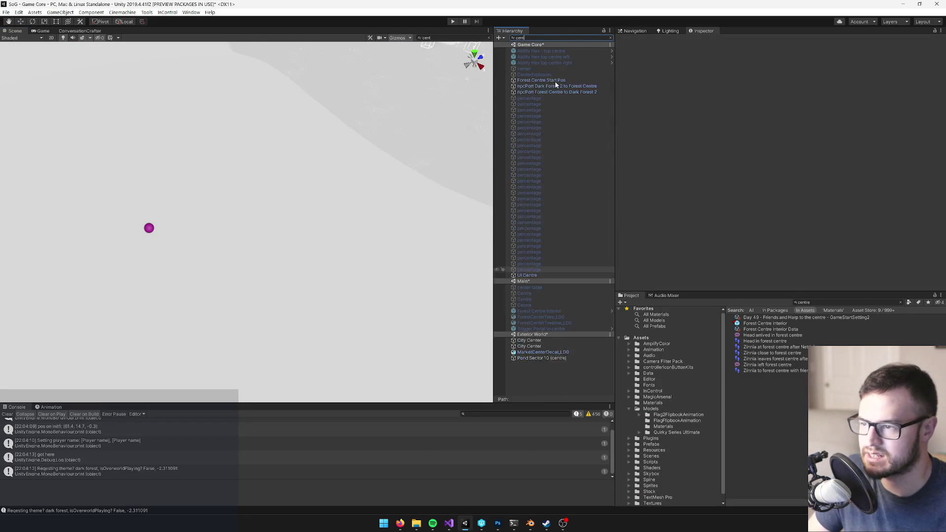
{"action": "left_click", "coordinate": [538, 116]}
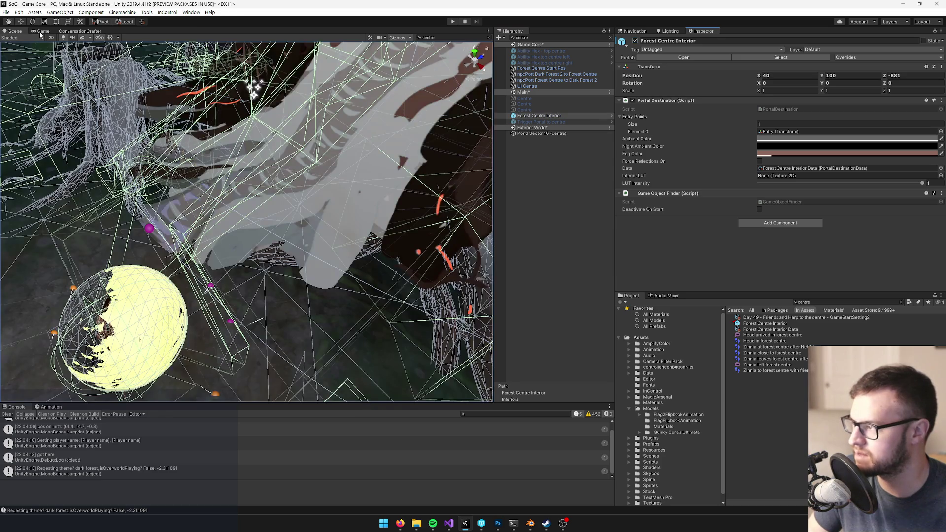
{"action": "left_click", "coordinate": [42, 32]}
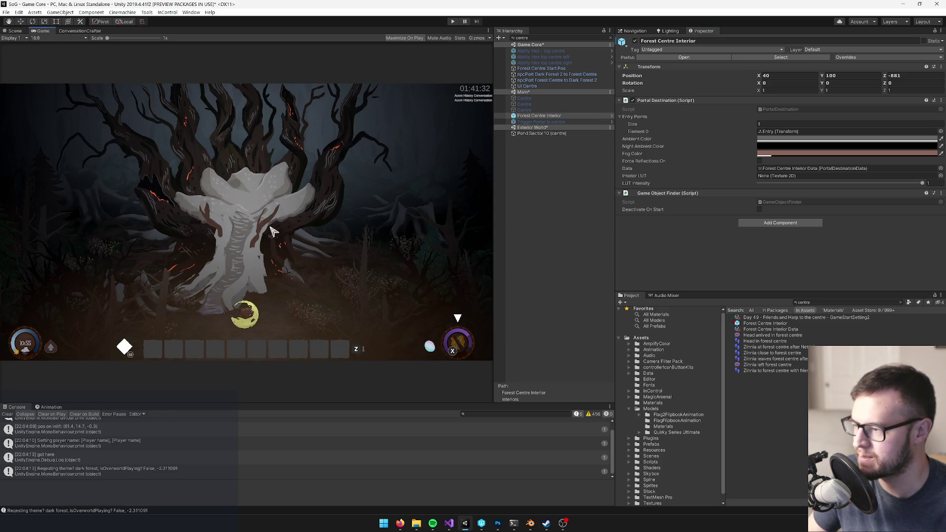
{"action": "key", "text": "alt+Tab"}
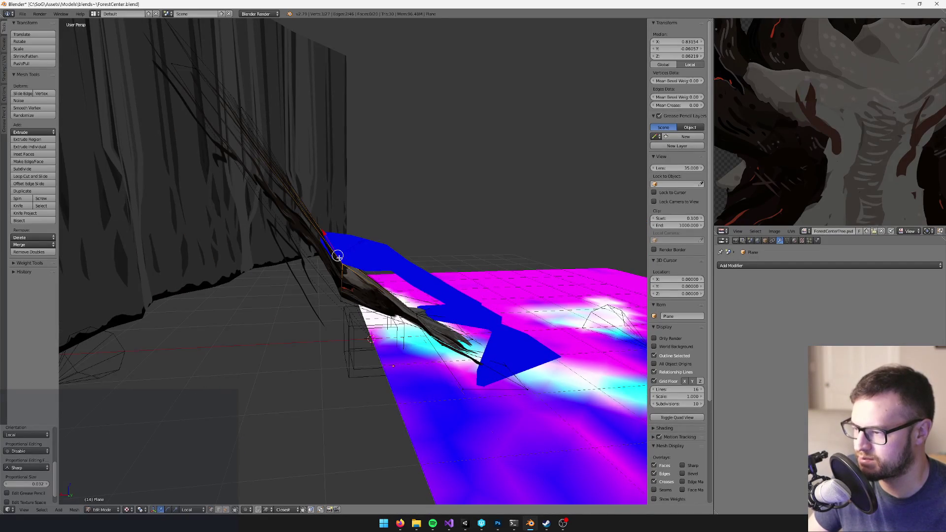
Lower the ground plane's selected vertices along Z and leave Edit Mode
{"action": "key", "text": "g"}
{"action": "key", "text": "z"}
{"action": "key", "text": "z"}
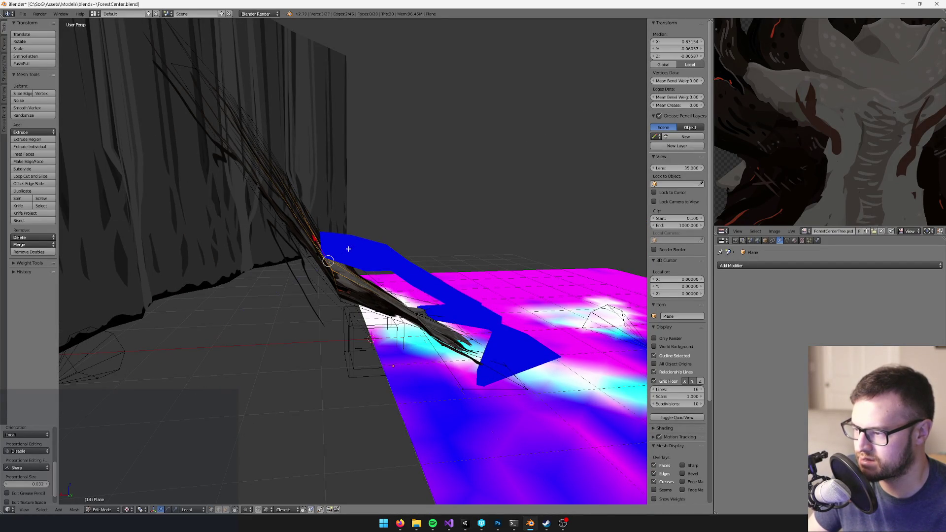
{"action": "left_click", "coordinate": [347, 250]}
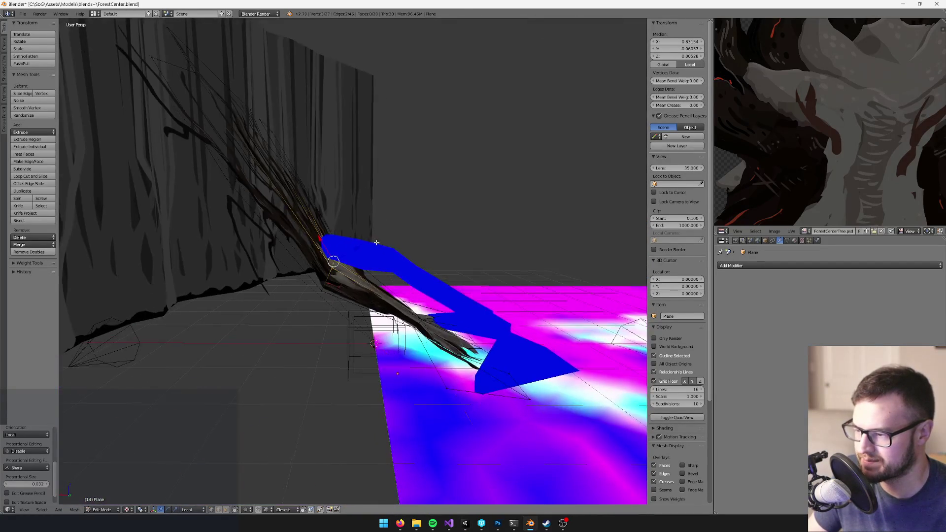
{"action": "key", "text": "Tab"}
On the blue ramp Cube, flatten the top faces by scaling them along Z
{"action": "right_click", "coordinate": [398, 268]}
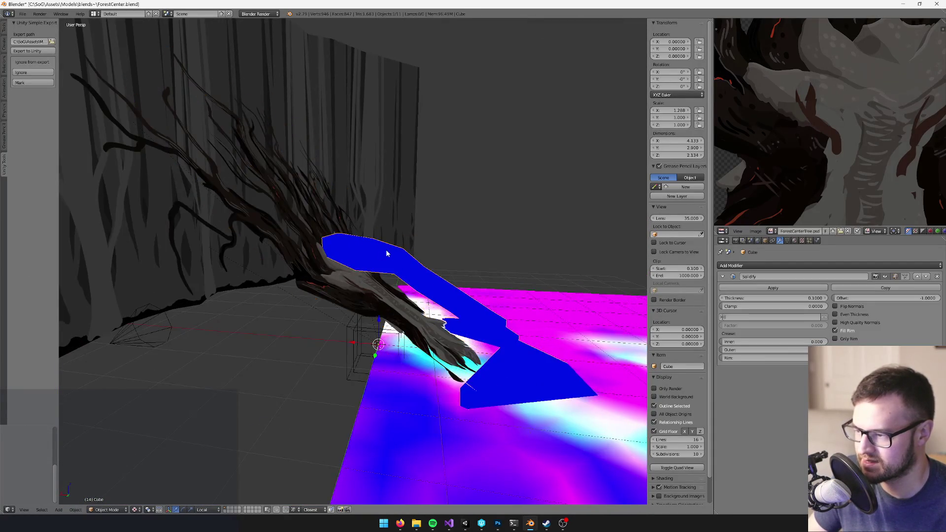
{"action": "key", "text": "Tab"}
{"action": "scroll", "coordinate": [398, 268], "scroll_direction": "up", "scroll_amount": 6}
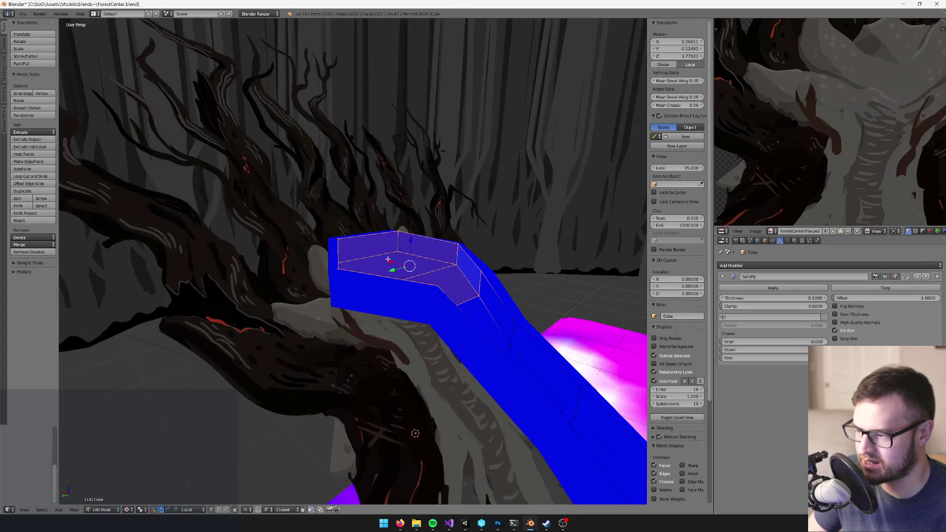
{"action": "key", "text": "s"}
{"action": "key", "text": "z"}
{"action": "key", "text": "z"}
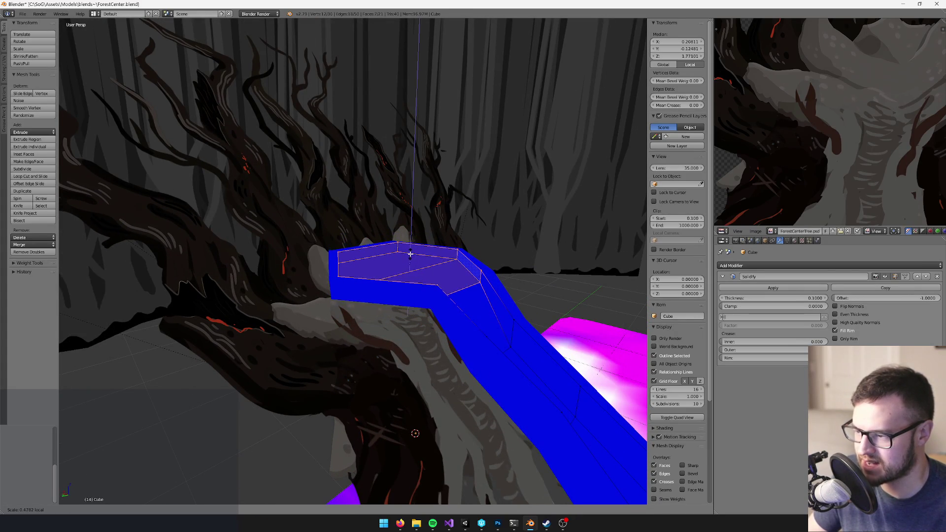
{"action": "left_click", "coordinate": [411, 255]}
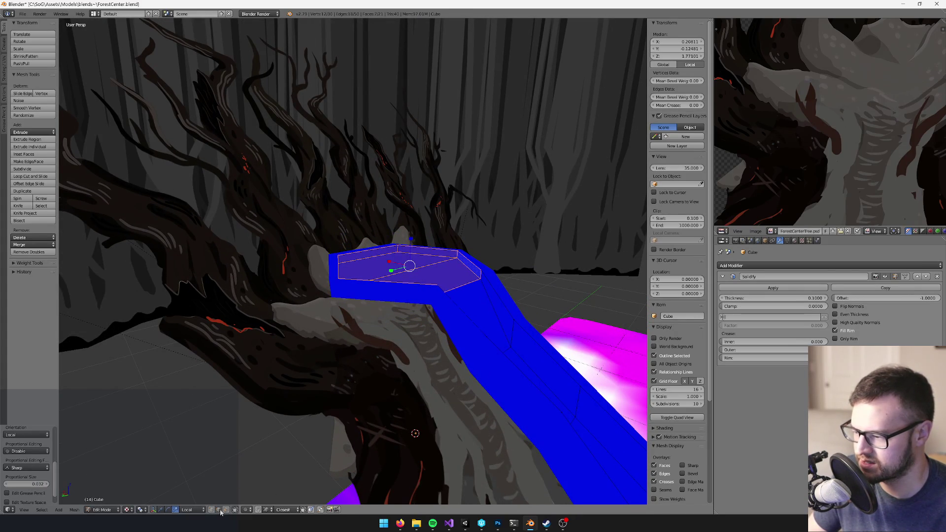
Select a top edge of the ramp and raise the top face slightly
{"action": "right_click", "coordinate": [386, 249]}
{"action": "left_click_drag", "start_coordinate": [381, 253], "coordinate": [332, 261]}
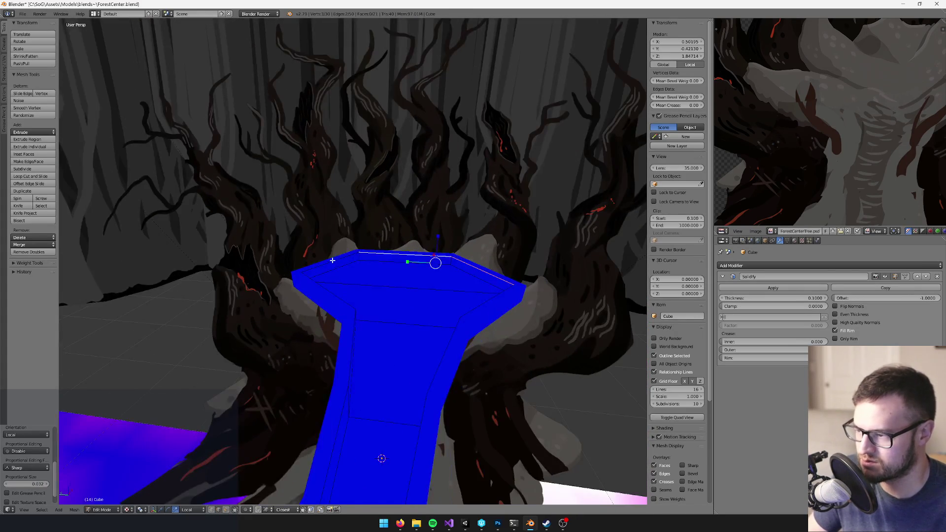
{"action": "left_click_drag", "start_coordinate": [496, 293], "coordinate": [441, 269]}
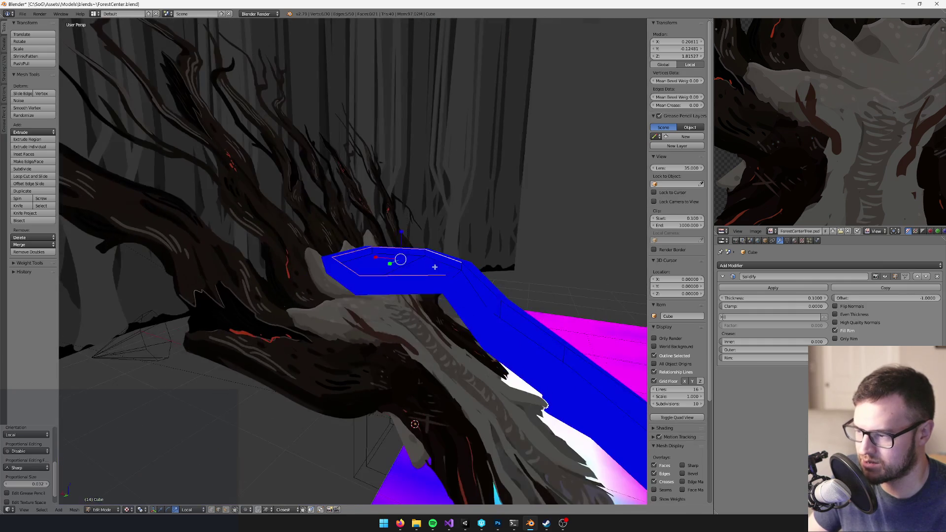
{"action": "mouse_move", "coordinate": [404, 238]}
{"action": "left_mouse_down"}
{"action": "mouse_move", "coordinate": [403, 211]}
{"action": "mouse_move", "coordinate": [374, 246]}
{"action": "mouse_move", "coordinate": [319, 273]}
{"action": "left_mouse_up"}
Bevel an edge of the hexagonal top and shift the faces along the green axis
{"action": "right_click", "coordinate": [320, 273]}
{"action": "key", "text": "space"}
{"action": "type", "text": "bevel"}
{"action": "key", "text": "Return"}
{"action": "left_click", "coordinate": [400, 301]}
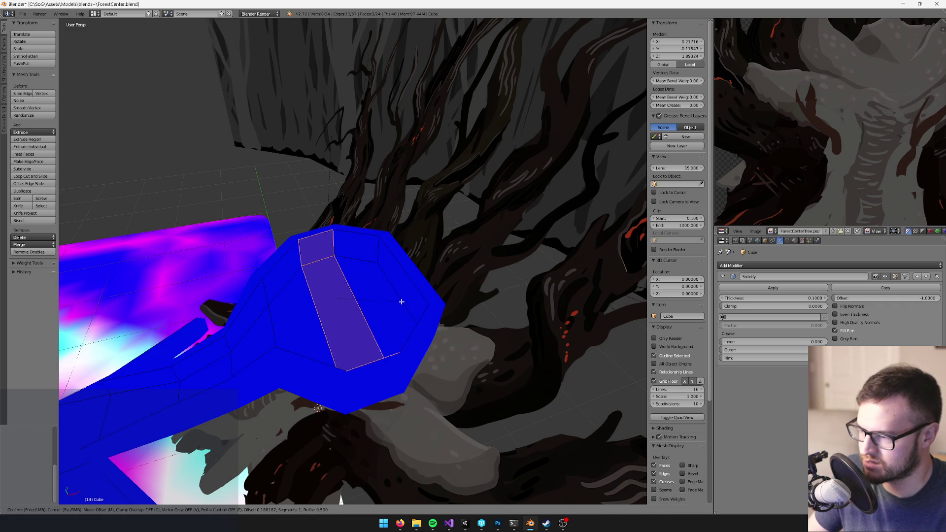
{"action": "left_click_drag", "start_coordinate": [401, 300], "coordinate": [449, 299]}
{"action": "left_click_drag", "start_coordinate": [369, 283], "coordinate": [402, 300]}
Select the two landing top faces, rescale them along Z, and lower them to Z 1.67598
{"action": "right_click", "coordinate": [416, 271]}
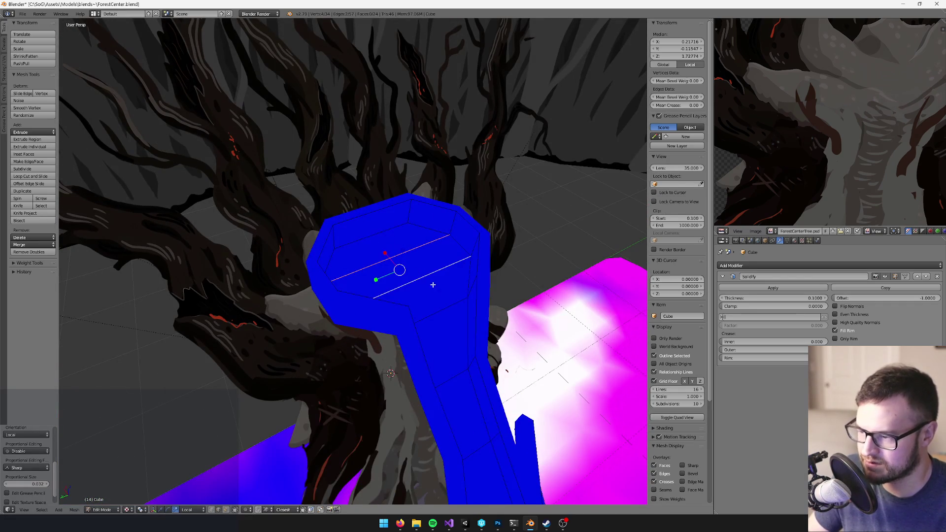
{"action": "key", "text": "ctrl+Tab"}
{"action": "right_click", "coordinate": [412, 259]}
{"action": "right_click", "coordinate": [394, 249], "text": "shift"}
{"action": "left_click_drag", "start_coordinate": [394, 248], "coordinate": [381, 236]}
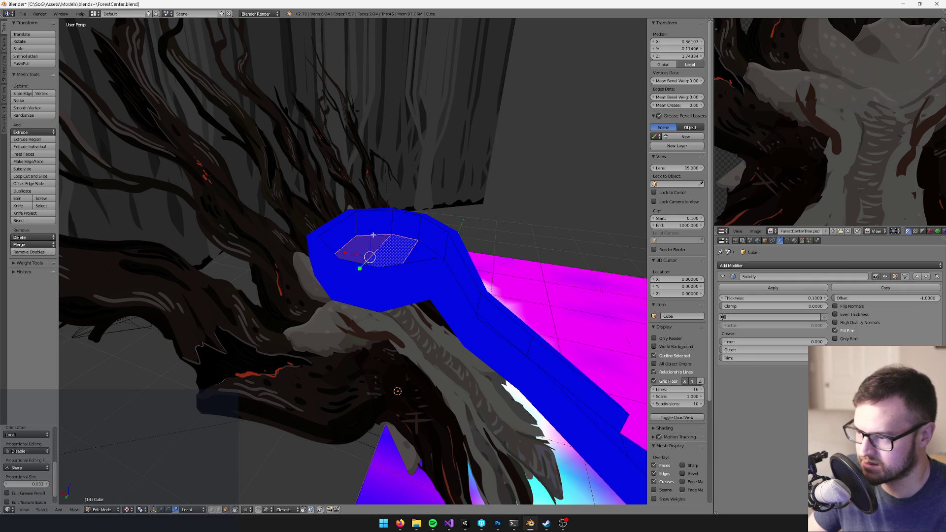
{"action": "key", "text": "s"}
{"action": "key", "text": "z"}
{"action": "key", "text": "z"}
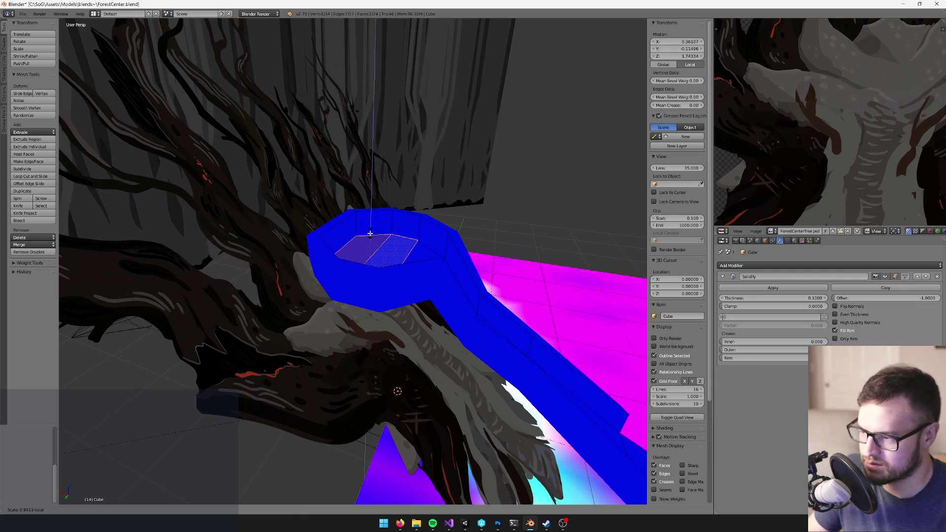
{"action": "left_click", "coordinate": [370, 235]}
{"action": "mouse_move", "coordinate": [369, 235]}
{"action": "left_mouse_down"}
{"action": "mouse_move", "coordinate": [438, 214]}
{"action": "mouse_move", "coordinate": [382, 220]}
{"action": "mouse_move", "coordinate": [433, 261]}
{"action": "mouse_move", "coordinate": [389, 276]}
{"action": "mouse_move", "coordinate": [381, 319]}
{"action": "mouse_move", "coordinate": [401, 304]}
{"action": "mouse_move", "coordinate": [386, 253]}
{"action": "mouse_move", "coordinate": [433, 240]}
{"action": "mouse_move", "coordinate": [454, 249]}
{"action": "mouse_move", "coordinate": [413, 253]}
{"action": "mouse_move", "coordinate": [433, 268]}
{"action": "left_mouse_up"}
{"action": "key", "text": "g"}
{"action": "key", "text": "z"}
{"action": "left_click", "coordinate": [380, 236]}
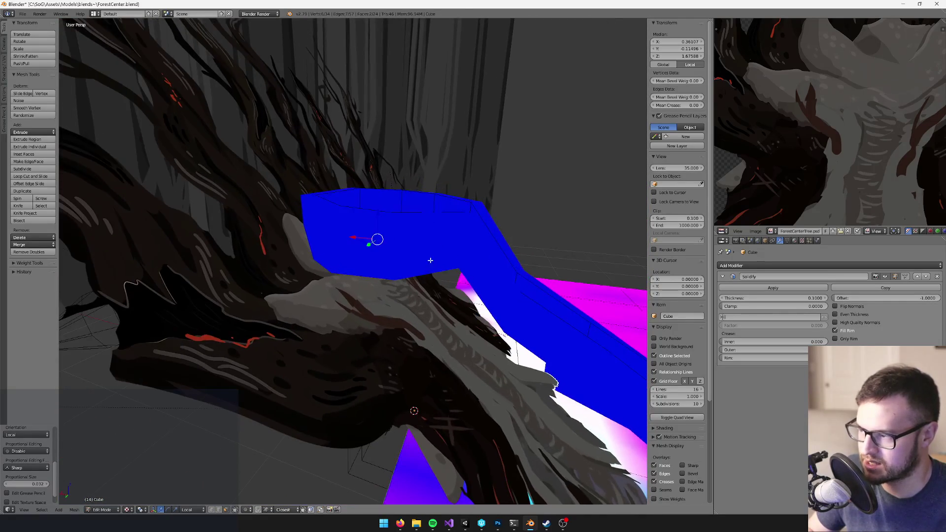
Leave the ramp mesh and start editing the ground plane mesh
{"action": "key", "text": "Tab"}
{"action": "left_click_drag", "start_coordinate": [281, 181], "coordinate": [403, 213]}
{"action": "right_click", "coordinate": [425, 224]}
{"action": "key", "text": "Tab"}
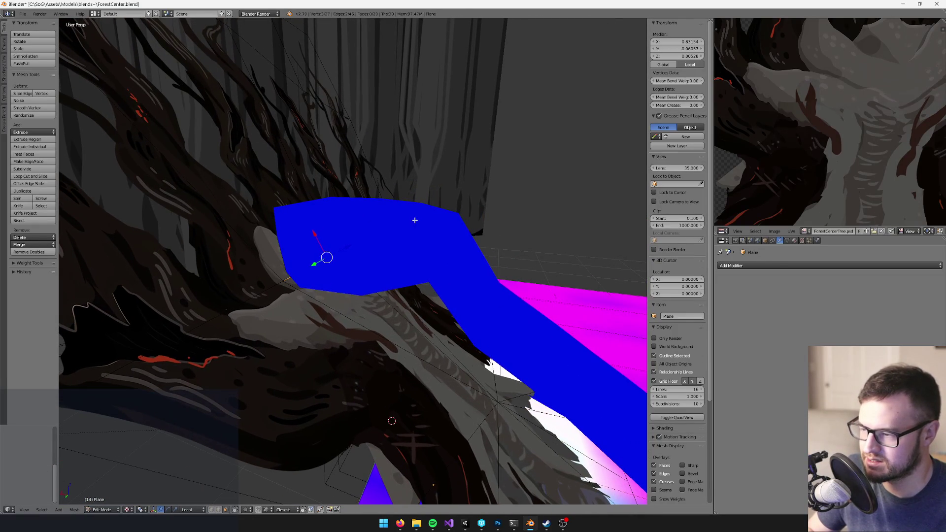
Nudge the ramp's top face sideways along X and lower it along Z
{"action": "key", "text": "Tab"}
{"action": "right_click", "coordinate": [384, 253]}
{"action": "key", "text": "Tab"}
{"action": "right_click", "coordinate": [345, 247]}
{"action": "mouse_move", "coordinate": [384, 253]}
{"action": "left_mouse_down"}
{"action": "mouse_move", "coordinate": [355, 249]}
{"action": "mouse_move", "coordinate": [409, 264]}
{"action": "mouse_move", "coordinate": [325, 256]}
{"action": "mouse_move", "coordinate": [372, 249]}
{"action": "mouse_move", "coordinate": [363, 300]}
{"action": "mouse_move", "coordinate": [313, 288]}
{"action": "mouse_move", "coordinate": [355, 246]}
{"action": "mouse_move", "coordinate": [310, 248]}
{"action": "mouse_move", "coordinate": [356, 207]}
{"action": "mouse_move", "coordinate": [352, 239]}
{"action": "left_mouse_up"}
{"action": "left_click", "coordinate": [305, 250]}
{"action": "left_click", "coordinate": [348, 236]}
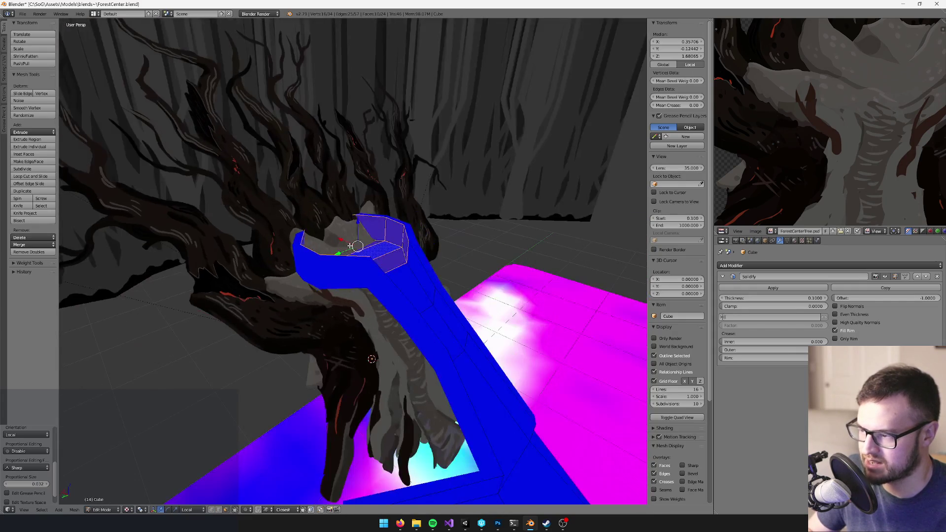
{"action": "key", "text": "Tab"}
Lower the ground plane's vertices slightly along Z
{"action": "right_click", "coordinate": [327, 316]}
{"action": "key", "text": "Tab"}
{"action": "mouse_move", "coordinate": [327, 316]}
{"action": "left_mouse_down"}
{"action": "mouse_move", "coordinate": [374, 360]}
{"action": "mouse_move", "coordinate": [355, 271]}
{"action": "mouse_move", "coordinate": [376, 242]}
{"action": "mouse_move", "coordinate": [327, 264]}
{"action": "mouse_move", "coordinate": [359, 258]}
{"action": "mouse_move", "coordinate": [376, 266]}
{"action": "mouse_move", "coordinate": [295, 245]}
{"action": "mouse_move", "coordinate": [309, 265]}
{"action": "mouse_move", "coordinate": [386, 268]}
{"action": "mouse_move", "coordinate": [435, 285]}
{"action": "mouse_move", "coordinate": [407, 285]}
{"action": "left_mouse_up"}
{"action": "key", "text": "g"}
{"action": "key", "text": "z"}
{"action": "key", "text": "z"}
{"action": "left_click", "coordinate": [341, 255]}
{"action": "key", "text": "Tab"}
Save over ForestCenter.blend, deselect everything, and return to Unity
{"action": "key", "text": "ctrl+s"}
{"action": "left_click", "coordinate": [426, 277]}
{"action": "key", "text": "a"}
{"action": "left_click", "coordinate": [464, 523]}
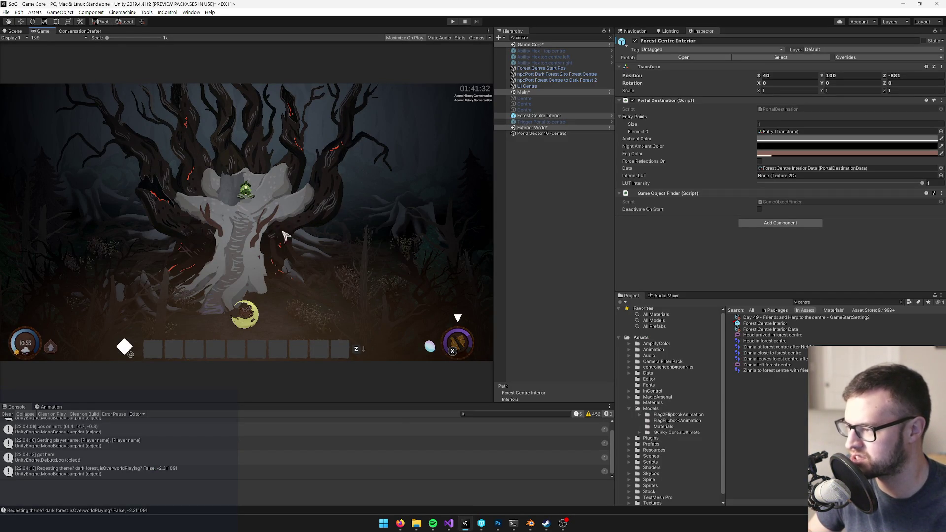
In the Scene view, fly to the tree, select Forest Centre Interior, and open its prefab
{"action": "left_click", "coordinate": [17, 32]}
{"action": "left_click_drag", "start_coordinate": [370, 173], "coordinate": [382, 157]}
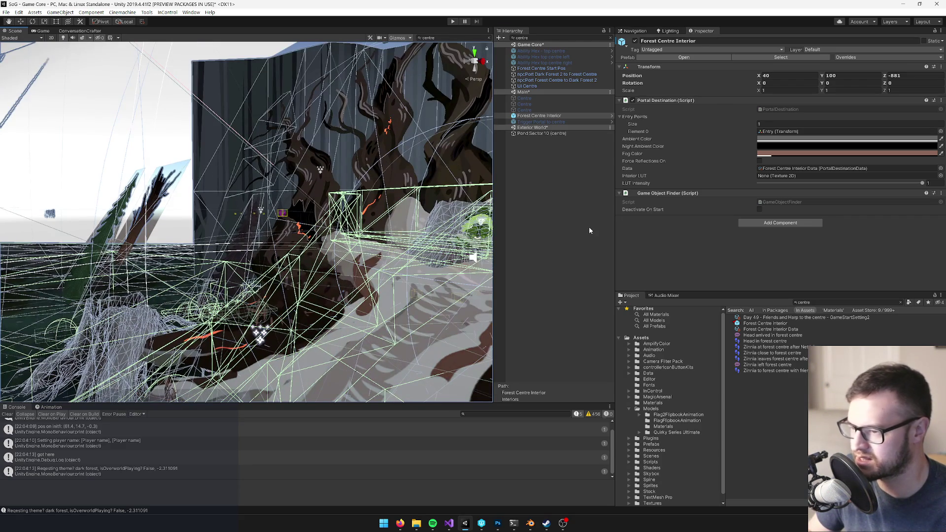
{"action": "left_click", "coordinate": [588, 233]}
{"action": "left_click_drag", "start_coordinate": [393, 232], "coordinate": [394, 230]}
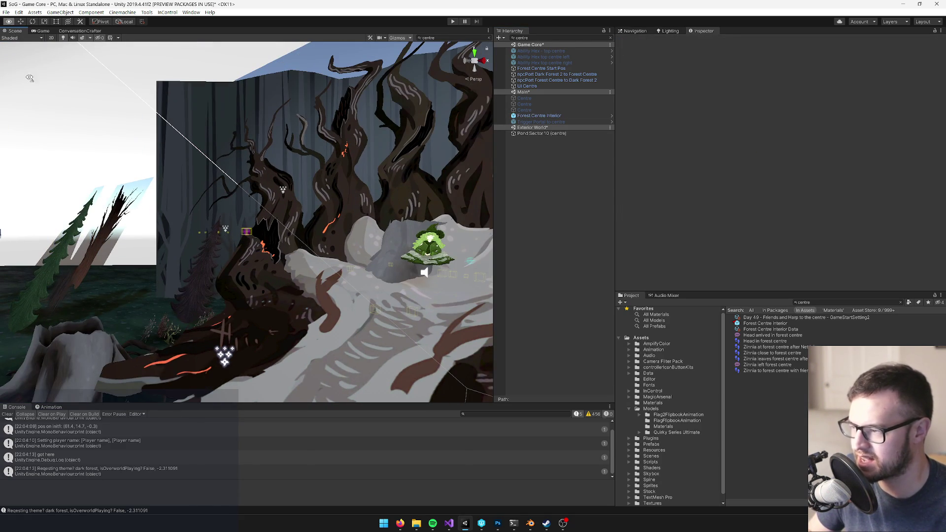
{"action": "left_click", "coordinate": [42, 31]}
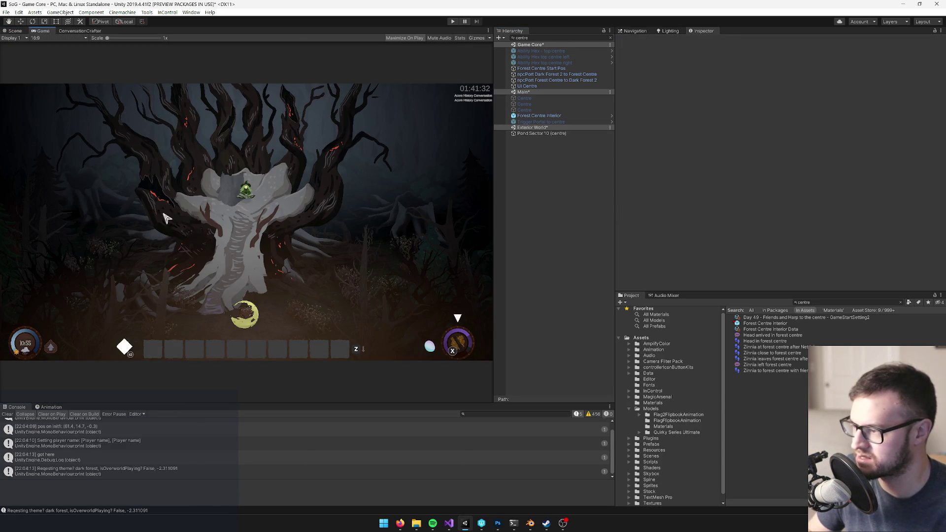
{"action": "left_click", "coordinate": [13, 31]}
{"action": "left_click_drag", "start_coordinate": [284, 202], "coordinate": [349, 234]}
{"action": "left_click", "coordinate": [349, 234]}
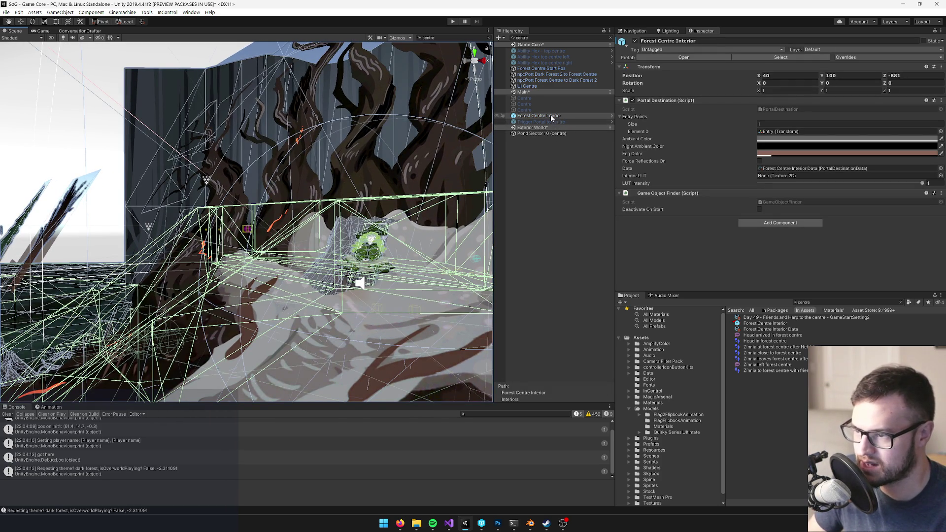
{"action": "left_click", "coordinate": [670, 58]}
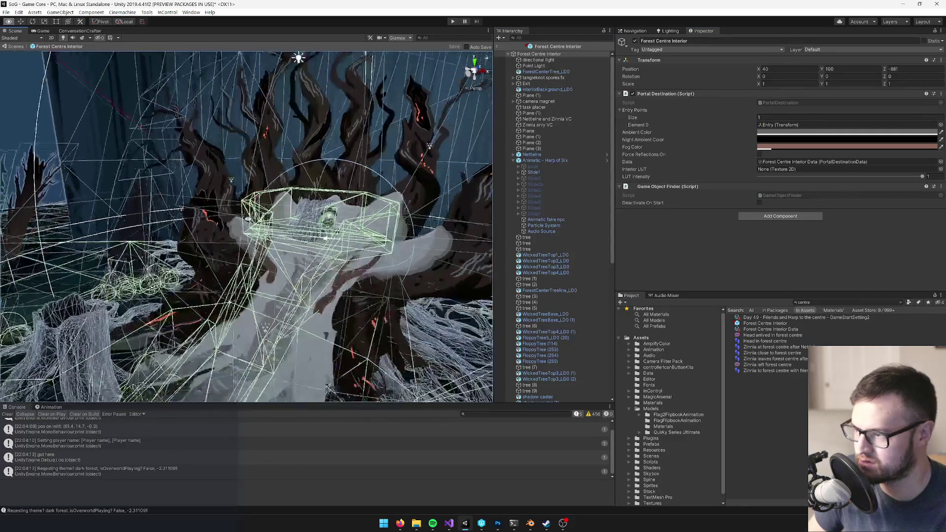
Select WickedTreeBase_LD0, undo a trial vertical shrink, and move it back along Z
{"action": "left_click", "coordinate": [315, 296]}
{"action": "left_click_drag", "start_coordinate": [247, 271], "coordinate": [290, 270]}
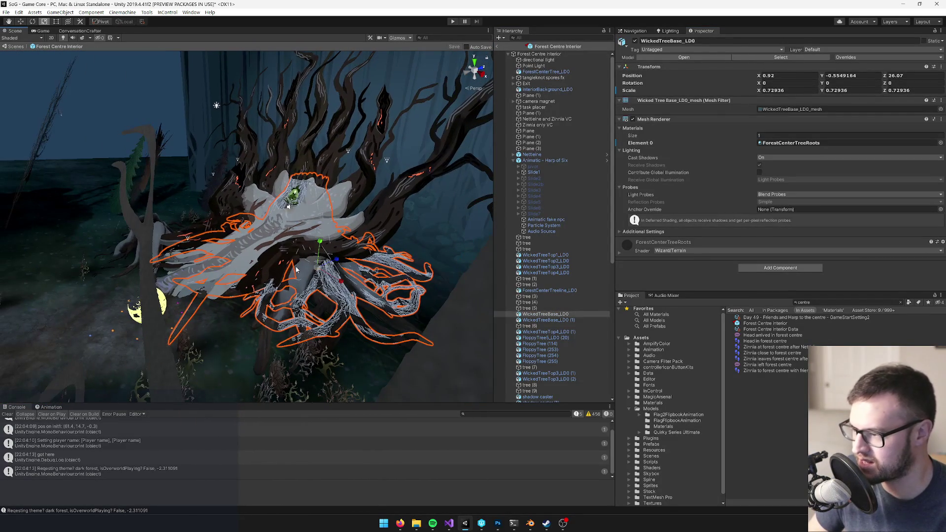
{"action": "left_click_drag", "start_coordinate": [321, 242], "coordinate": [321, 246]}
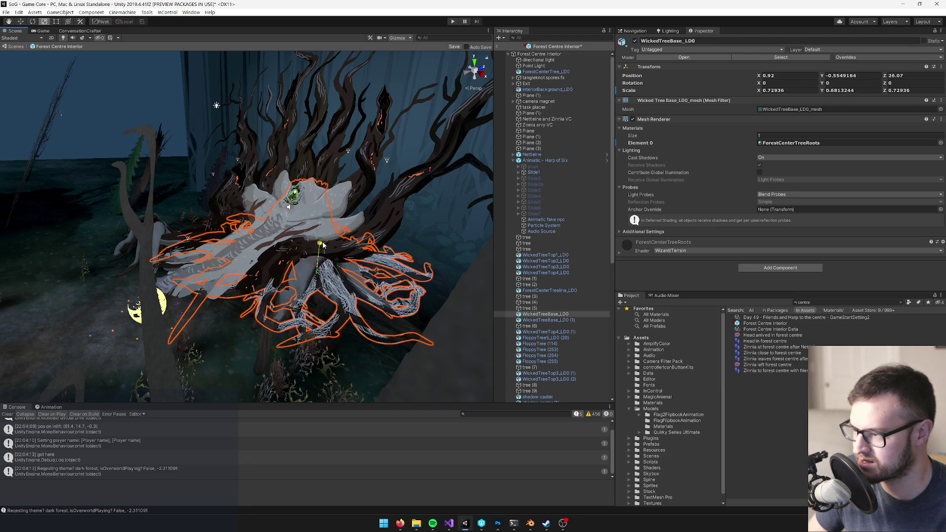
{"action": "key", "text": "ctrl+z"}
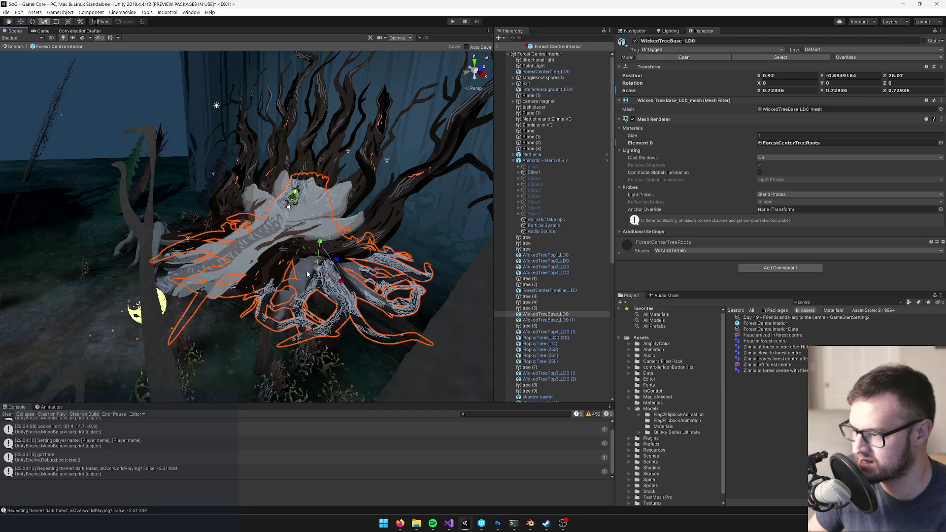
{"action": "key", "text": "w"}
{"action": "left_click_drag", "start_coordinate": [338, 267], "coordinate": [332, 251]}
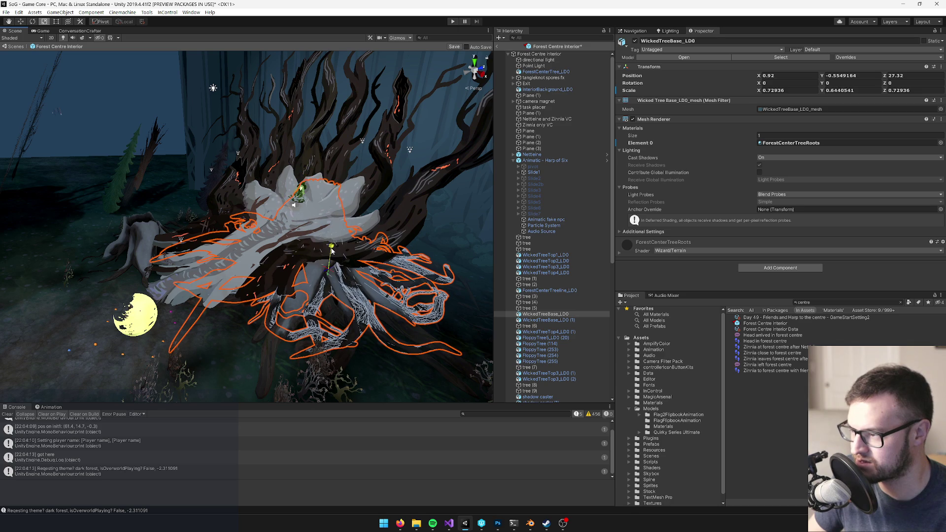
Select WickedTreeTop1_LD0 and then the ForestCenterTree_LD0 object
{"action": "left_click", "coordinate": [526, 257]}
{"action": "mouse_move", "coordinate": [232, 269]}
{"action": "left_mouse_down", "text": "alt"}
{"action": "mouse_move", "coordinate": [259, 268]}
{"action": "mouse_move", "coordinate": [284, 241]}
{"action": "mouse_move", "coordinate": [340, 263]}
{"action": "mouse_move", "coordinate": [283, 237]}
{"action": "mouse_move", "coordinate": [296, 239]}
{"action": "mouse_move", "coordinate": [338, 258]}
{"action": "mouse_move", "coordinate": [325, 270]}
{"action": "mouse_move", "coordinate": [232, 250]}
{"action": "left_mouse_up", "text": "alt"}
{"action": "left_click", "coordinate": [278, 236]}
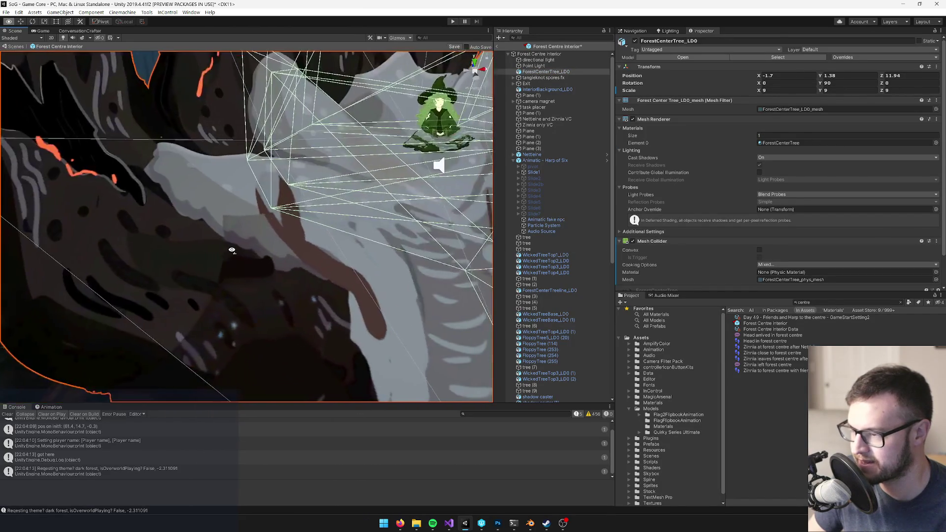
Frame the selected tree, then exit to the Game Core scene and show the Game view
{"action": "key", "text": "f"}
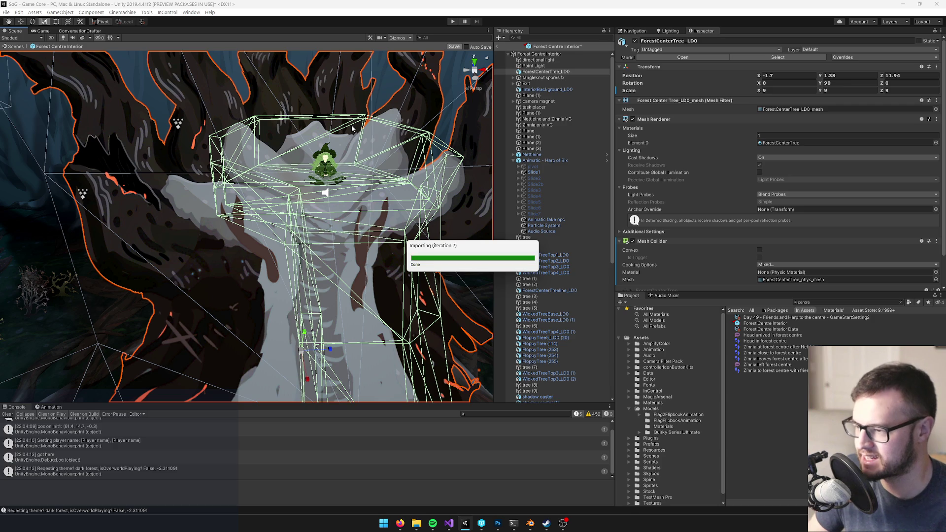
{"action": "mouse_move", "coordinate": [352, 127]}
{"action": "left_mouse_down", "text": "alt"}
{"action": "mouse_move", "coordinate": [404, 156]}
{"action": "mouse_move", "coordinate": [401, 116]}
{"action": "mouse_move", "coordinate": [308, 191]}
{"action": "mouse_move", "coordinate": [249, 135]}
{"action": "mouse_move", "coordinate": [344, 114]}
{"action": "left_mouse_up", "text": "alt"}
{"action": "left_click", "coordinate": [497, 46]}
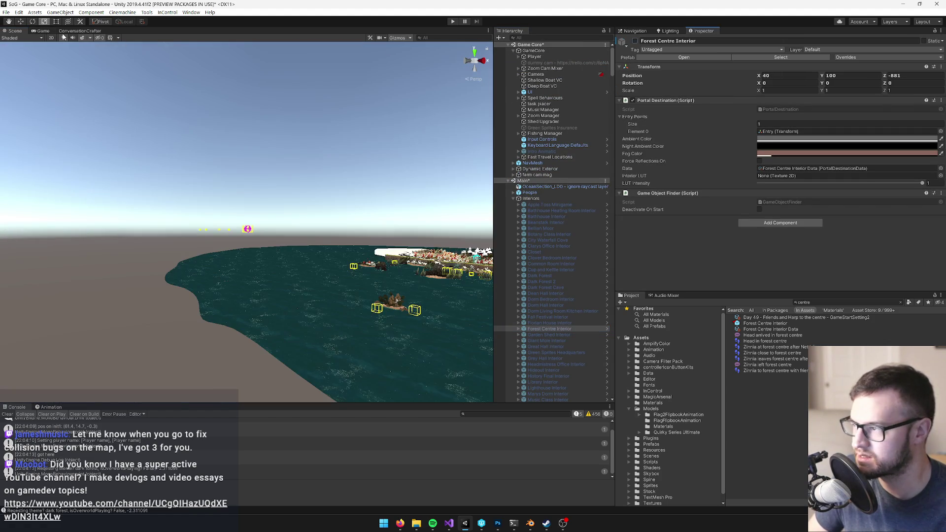
{"action": "left_click", "coordinate": [34, 33]}
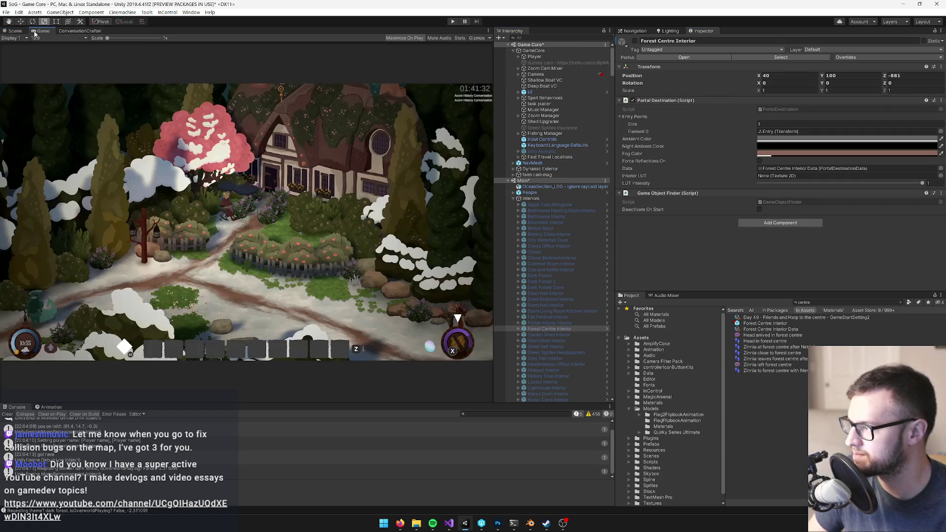
Enter Play mode and walk the character up the ramp and around the meditating witch
{"action": "left_click", "coordinate": [454, 24]}
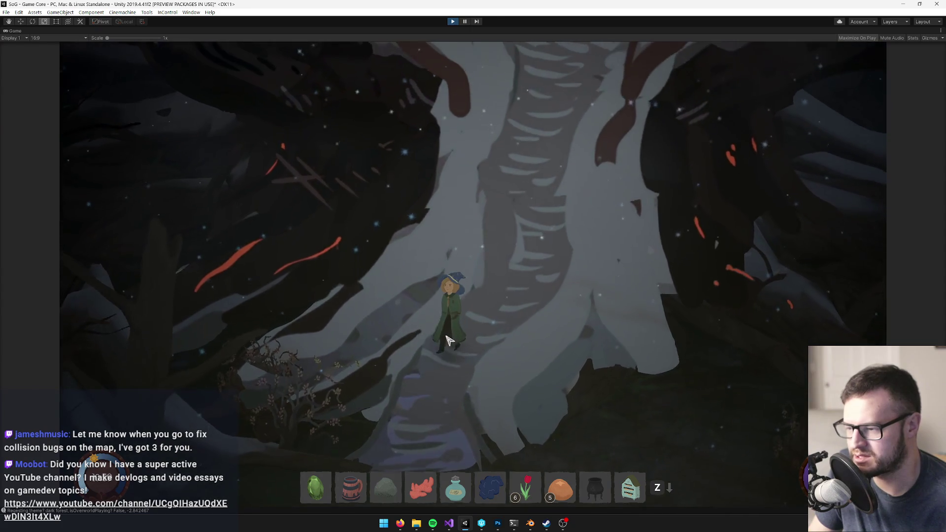
{"action": "key", "text": "w"}
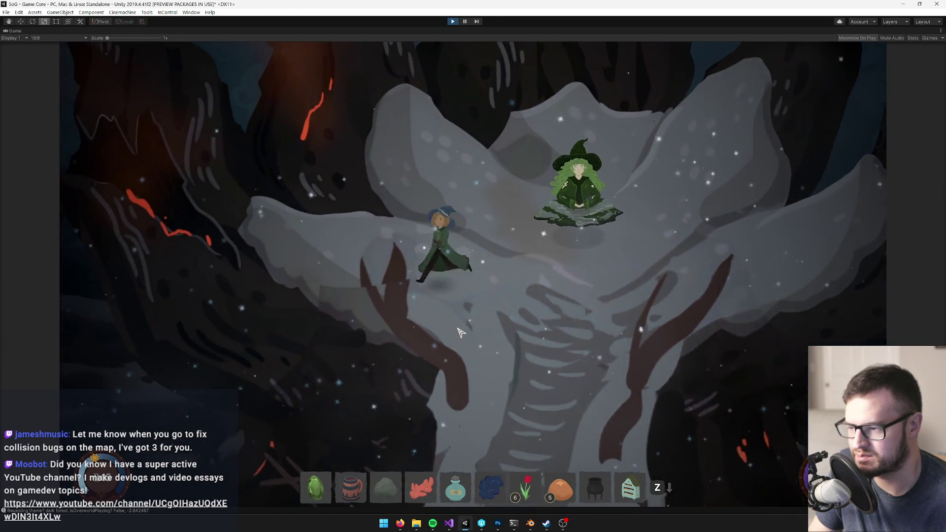
{"action": "key", "text": "w"}
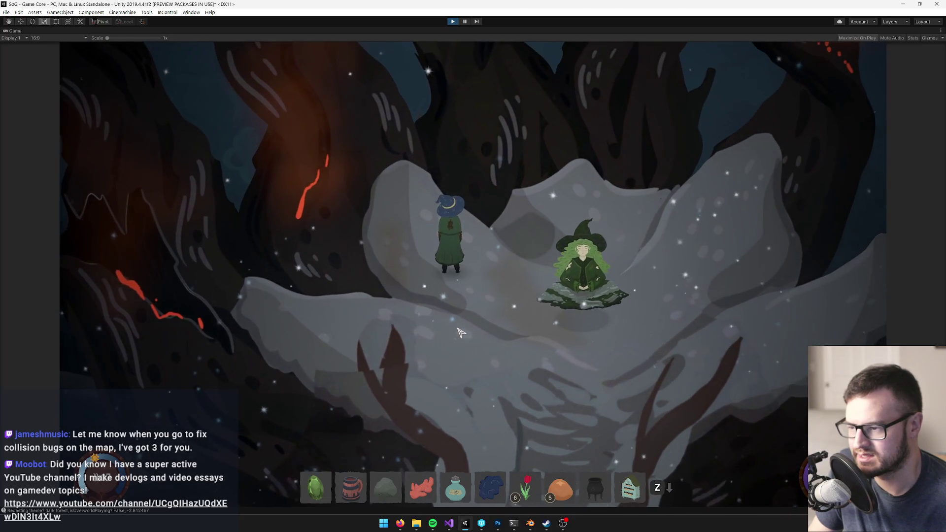
{"action": "key", "text": "d"}
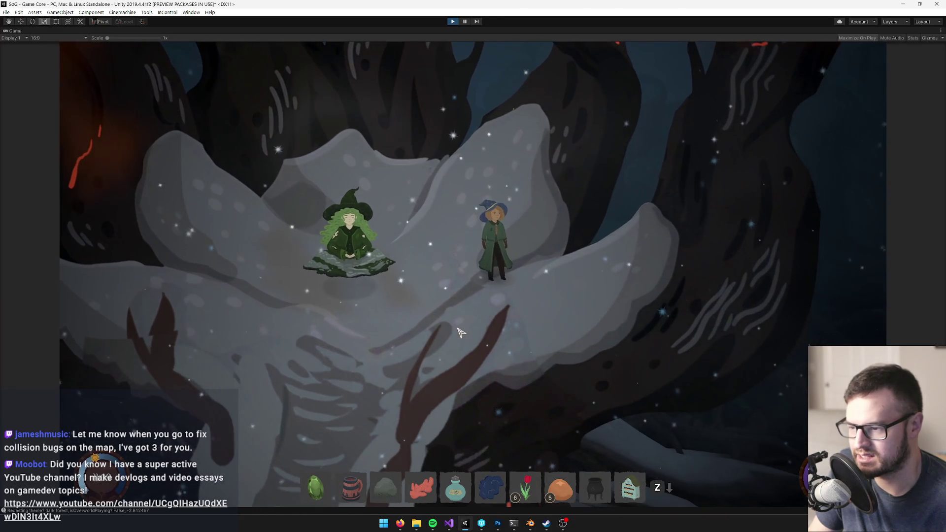
{"action": "key", "text": "s"}
{"action": "key", "text": "a"}
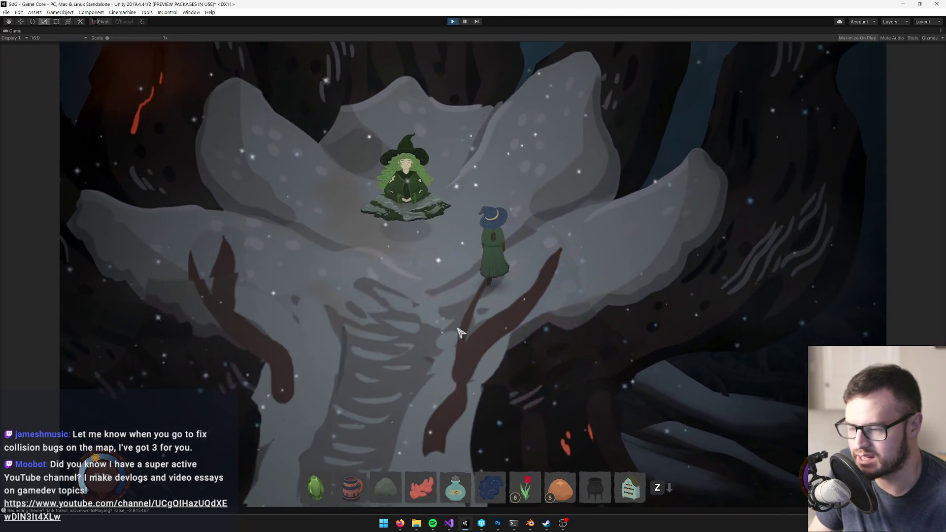
{"action": "key", "text": "d"}
{"action": "key", "text": "s"}
{"action": "key", "text": "a"}
Walk back down the ramp, retest climbing from its base, and bring Blender forward
{"action": "key", "text": "s"}
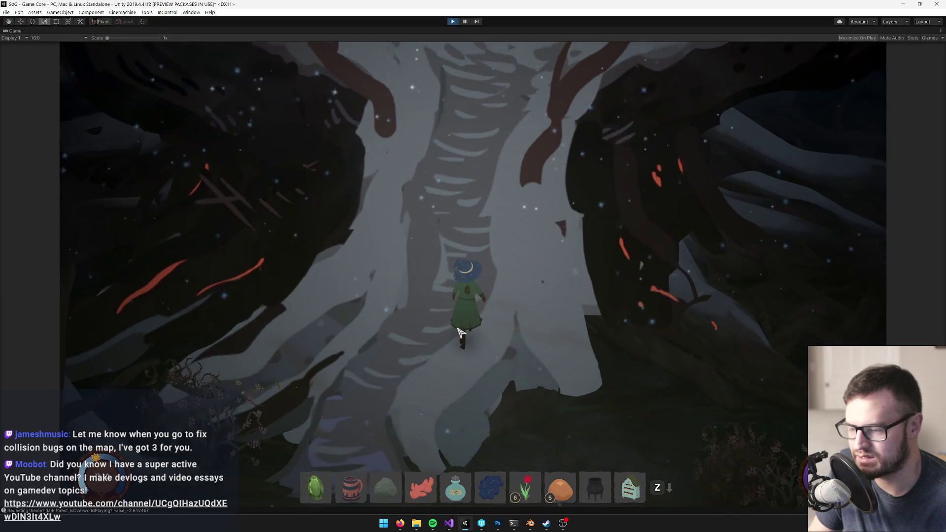
{"action": "key", "text": "w"}
{"action": "key", "text": "s"}
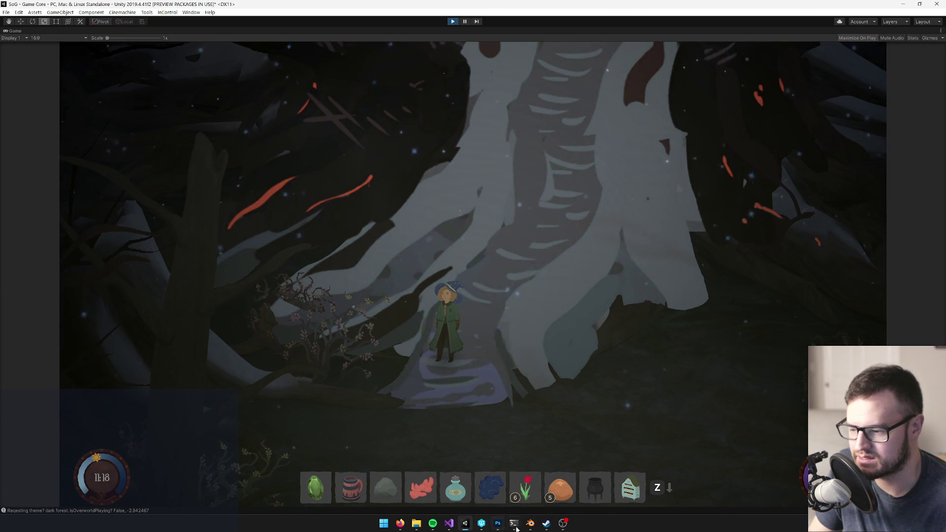
{"action": "key", "text": "w"}
{"action": "key", "text": "s"}
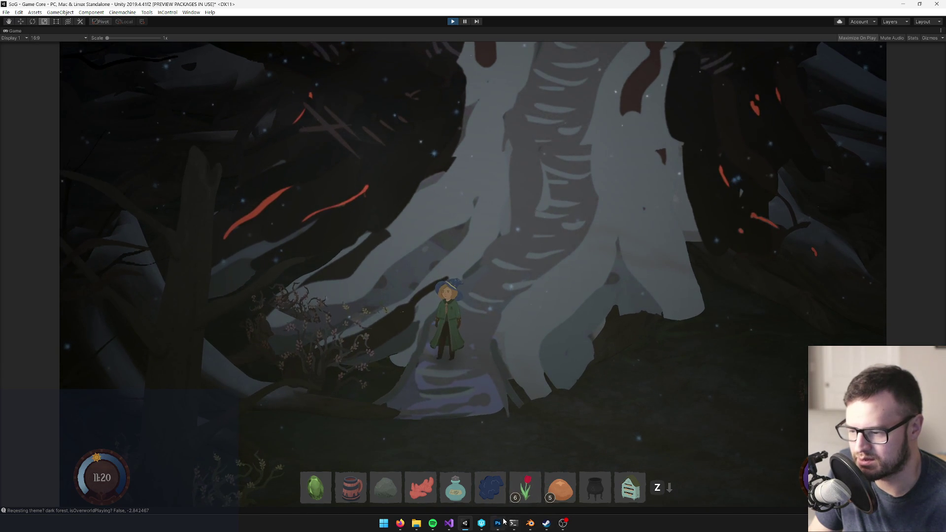
{"action": "left_click", "coordinate": [532, 526]}
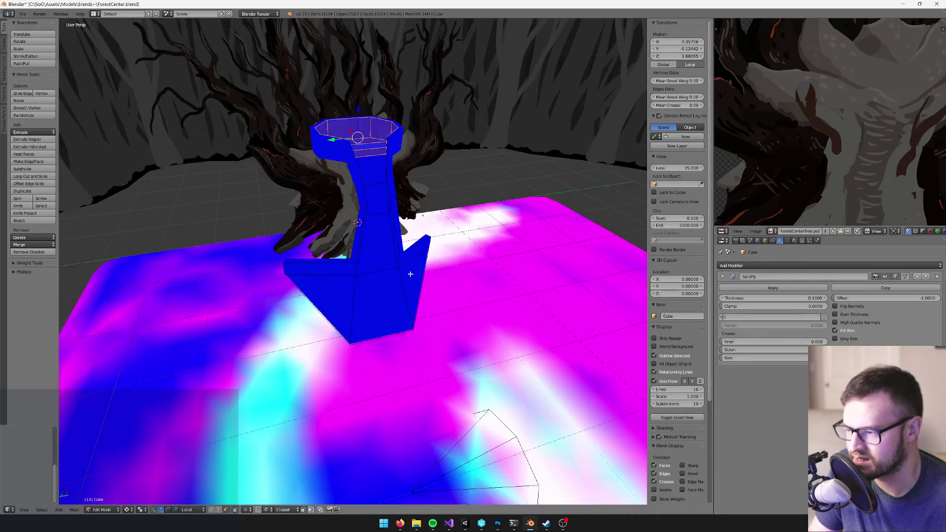
Select an edge at the ramp's base and move it along its local X axis
{"action": "scroll", "coordinate": [410, 274], "scroll_direction": "up", "scroll_amount": 2}
{"action": "right_click", "coordinate": [360, 272]}
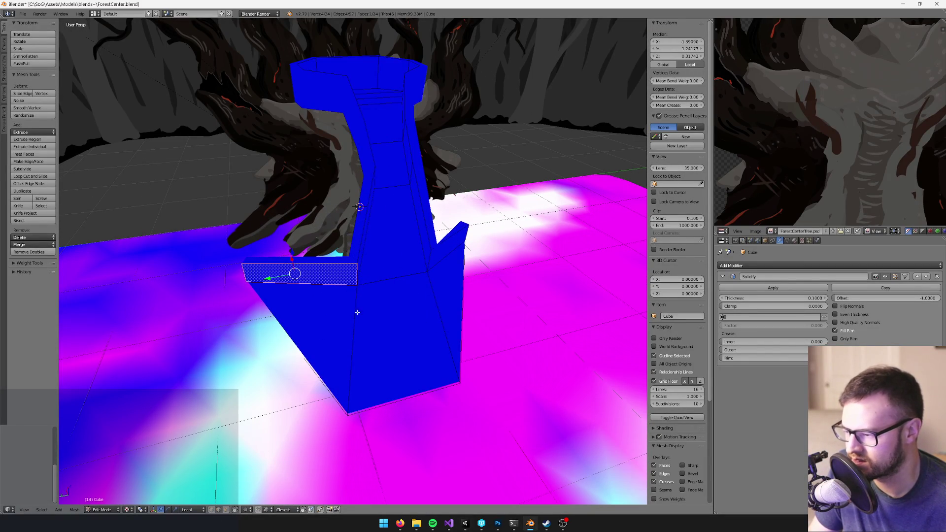
{"action": "right_click", "coordinate": [355, 272]}
{"action": "key", "text": "g"}
{"action": "key", "text": "x"}
{"action": "key", "text": "x"}
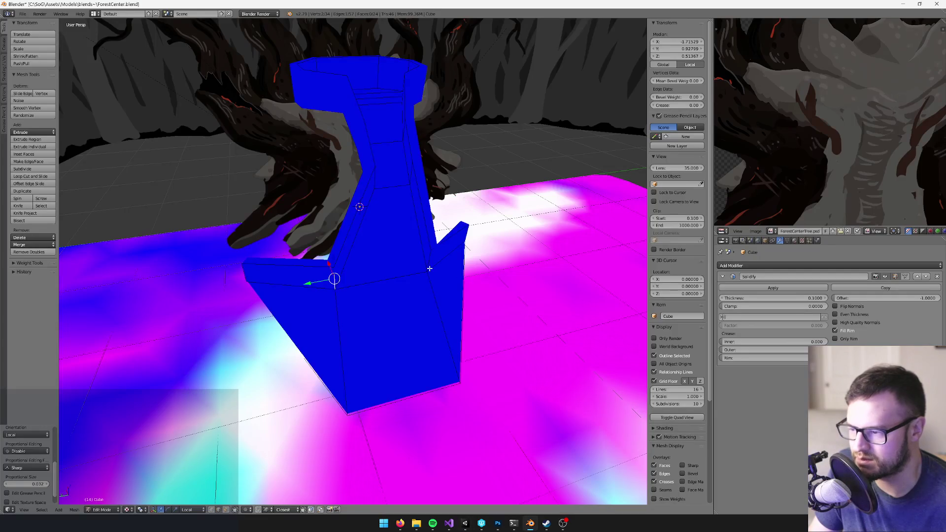
Add a centred edge loop to the ramp near the base fin edge
{"action": "right_click", "coordinate": [429, 269]}
{"action": "key", "text": "ctrl+r"}
{"action": "left_click", "coordinate": [403, 253]}
{"action": "right_click", "coordinate": [403, 253]}
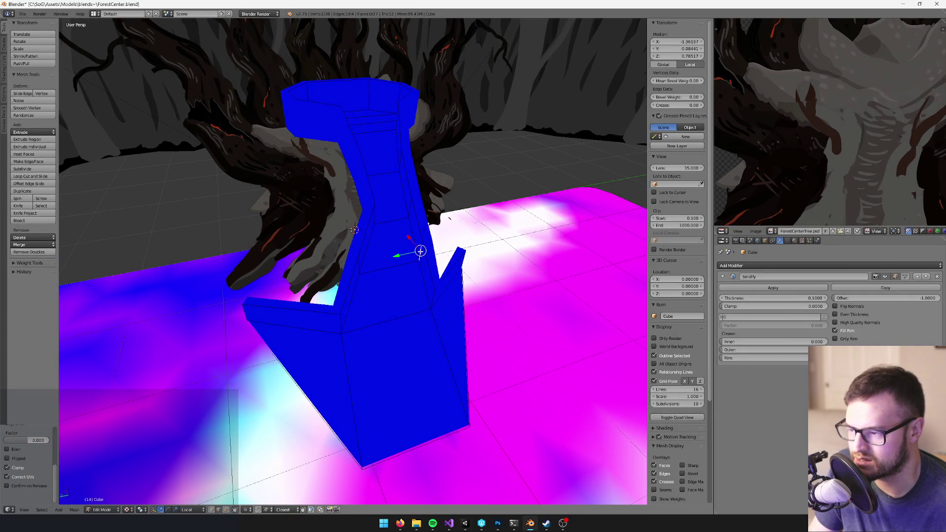
Bevel a single ramp edge, then switch back to the running Unity game
{"action": "right_click", "coordinate": [408, 267]}
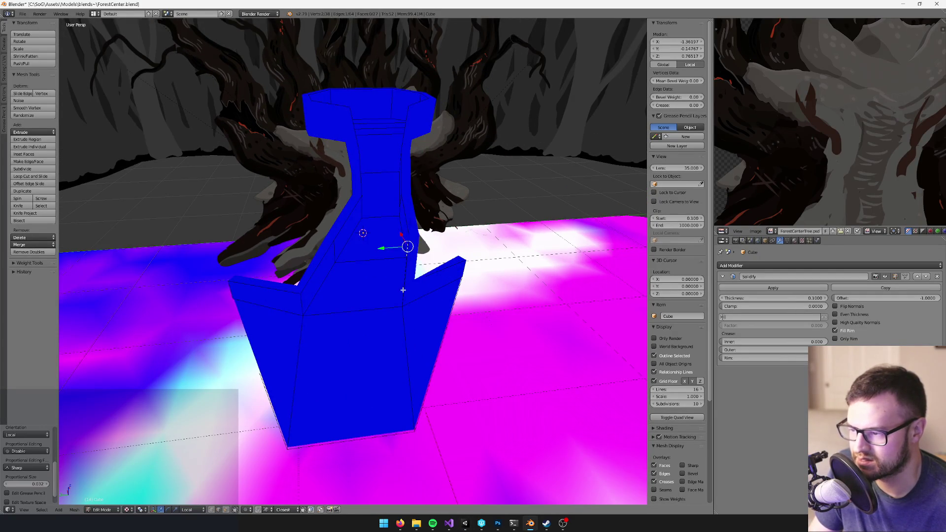
{"action": "left_click_drag", "start_coordinate": [394, 291], "coordinate": [427, 291]}
{"action": "left_click_drag", "start_coordinate": [443, 260], "coordinate": [458, 283]}
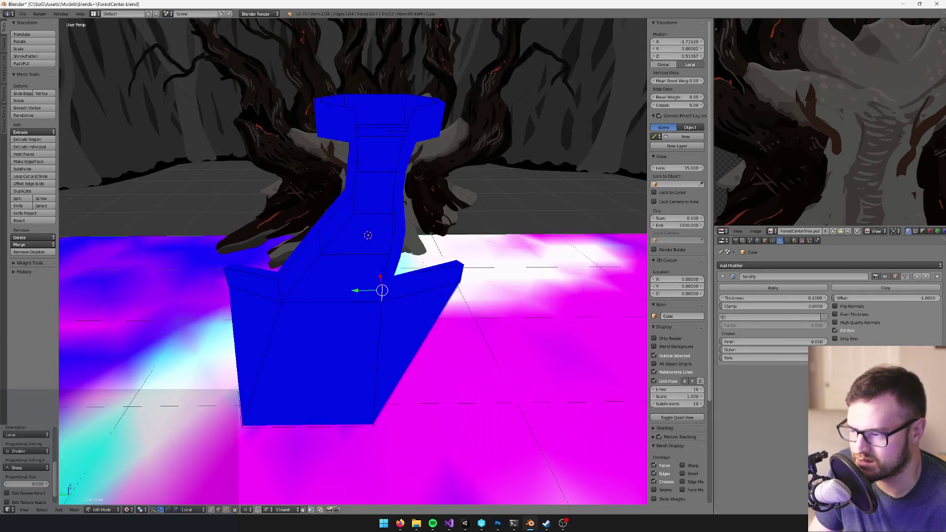
{"action": "key", "text": "space"}
{"action": "type", "text": "bevel"}
{"action": "key", "text": "Return"}
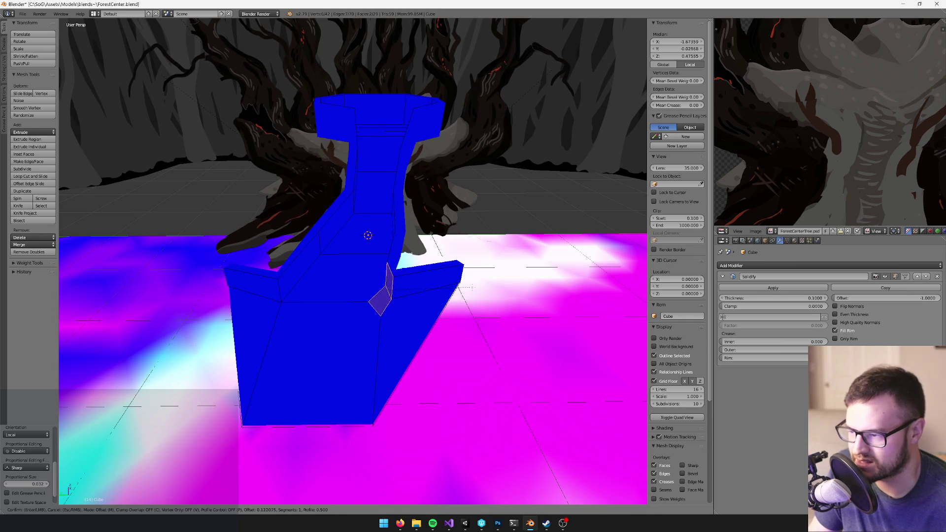
{"action": "left_click", "coordinate": [477, 287]}
{"action": "mouse_move", "coordinate": [477, 287]}
{"action": "left_mouse_down"}
{"action": "mouse_move", "coordinate": [414, 214]}
{"action": "mouse_move", "coordinate": [437, 274]}
{"action": "mouse_move", "coordinate": [409, 286]}
{"action": "mouse_move", "coordinate": [422, 281]}
{"action": "left_mouse_up"}
{"action": "key", "text": "alt+Tab"}
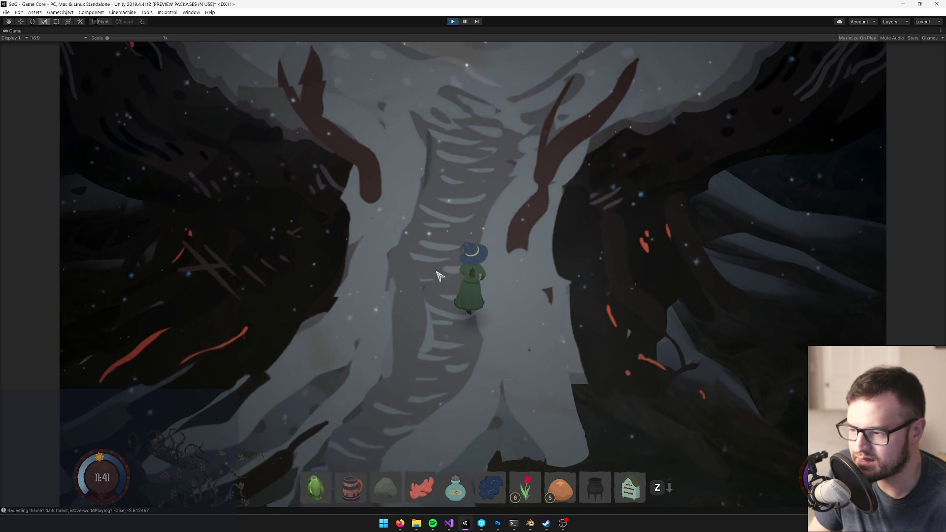
Walk the character toward the witch, then adjust the ramp's upper faces in Blender
{"action": "key", "text": "w"}
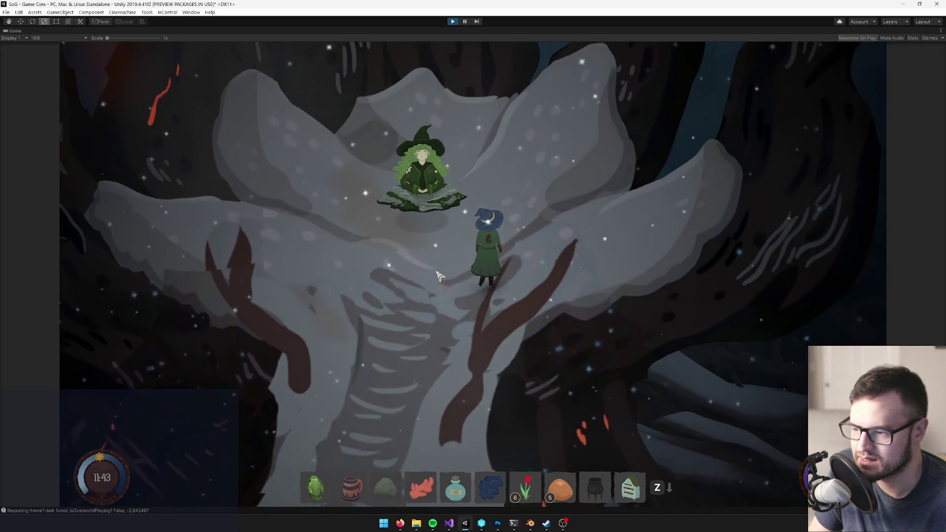
{"action": "key", "text": "alt+Tab"}
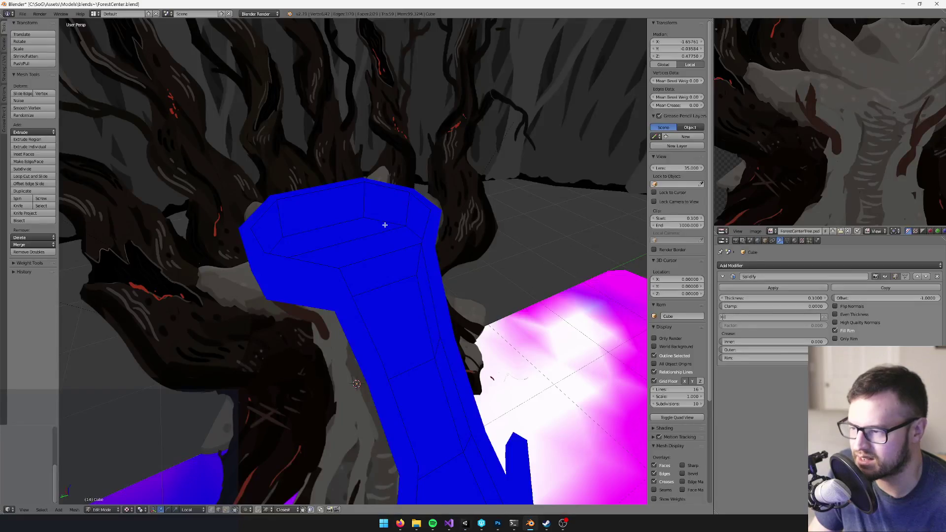
{"action": "mouse_move", "coordinate": [365, 266]}
{"action": "left_mouse_down"}
{"action": "mouse_move", "coordinate": [312, 317]}
{"action": "mouse_move", "coordinate": [344, 281]}
{"action": "mouse_move", "coordinate": [289, 445]}
{"action": "left_mouse_up"}
{"action": "left_click_drag", "start_coordinate": [310, 250], "coordinate": [300, 296]}
{"action": "mouse_move", "coordinate": [361, 278]}
{"action": "left_mouse_down"}
{"action": "mouse_move", "coordinate": [347, 232]}
{"action": "mouse_move", "coordinate": [324, 217]}
{"action": "mouse_move", "coordinate": [359, 217]}
{"action": "mouse_move", "coordinate": [344, 236]}
{"action": "left_mouse_up"}
{"action": "right_click", "coordinate": [345, 227]}
{"action": "left_click", "coordinate": [324, 218]}
Add an edge loop around the top hole and enlarge it along local Y
{"action": "key", "text": "ctrl+r"}
{"action": "left_click", "coordinate": [294, 236]}
{"action": "right_click", "coordinate": [294, 236]}
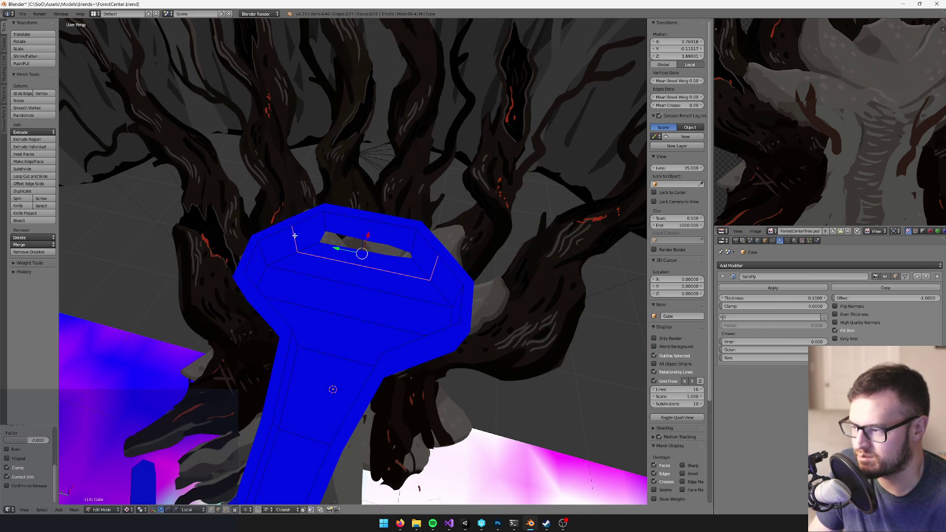
{"action": "key", "text": "s"}
{"action": "key", "text": "y"}
{"action": "key", "text": "y"}
{"action": "left_click", "coordinate": [334, 247]}
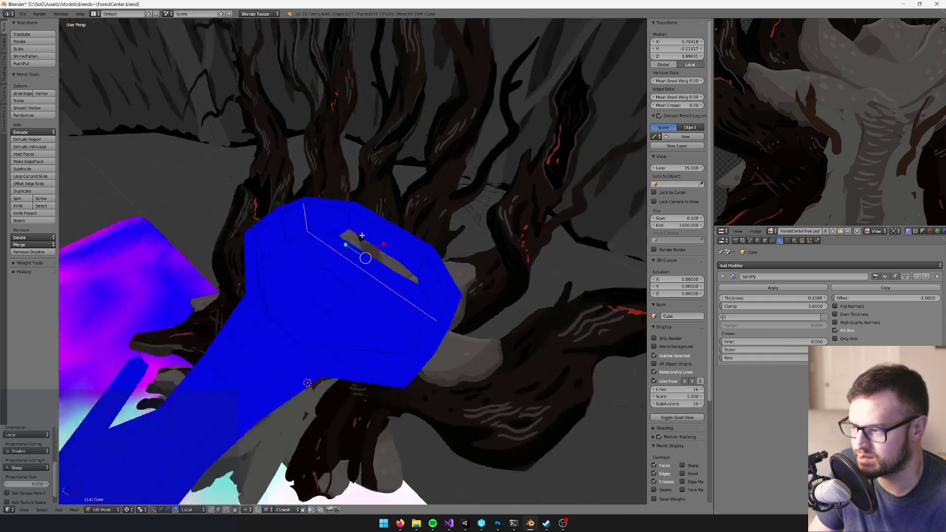
{"action": "key", "text": "Tab"}
Select a vertical column edge and shift it sideways along local Y
{"action": "mouse_move", "coordinate": [345, 235]}
{"action": "left_mouse_down"}
{"action": "mouse_move", "coordinate": [397, 201]}
{"action": "mouse_move", "coordinate": [394, 237]}
{"action": "mouse_move", "coordinate": [402, 200]}
{"action": "left_mouse_up"}
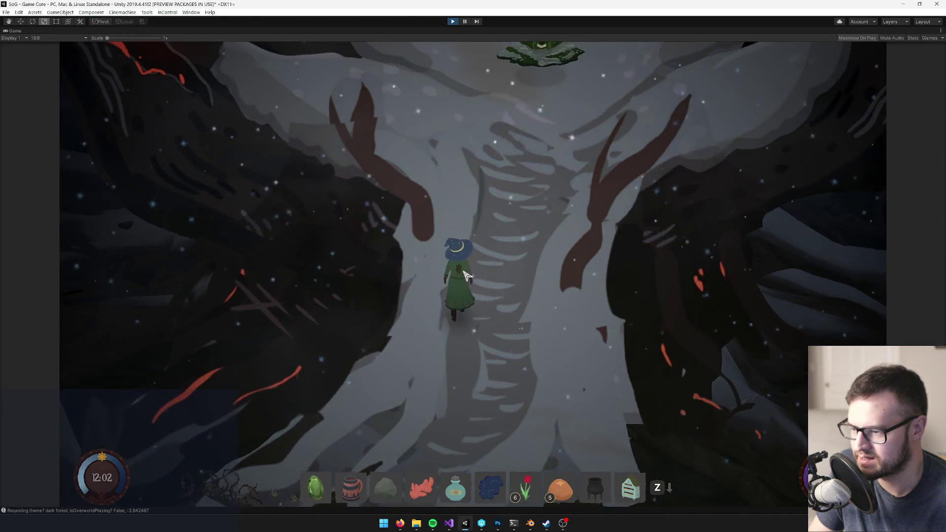
{"action": "key", "text": "Tab"}
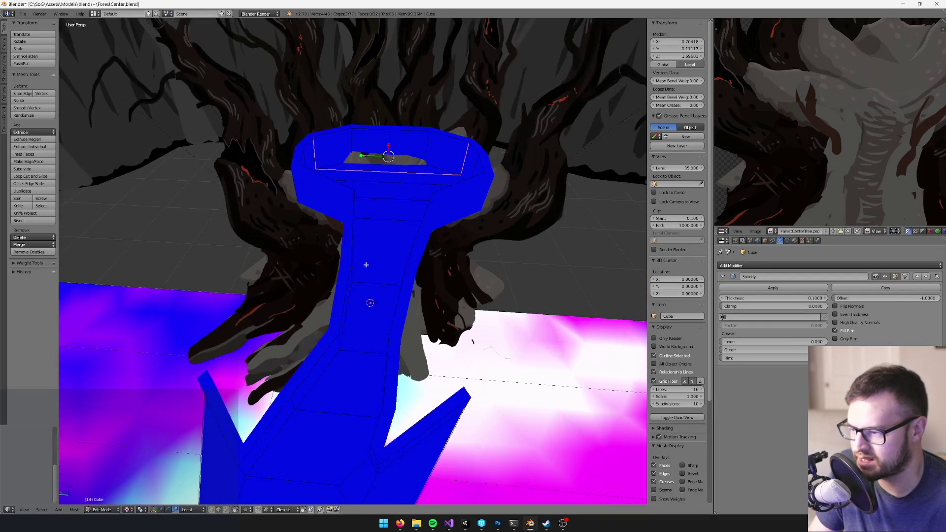
{"action": "right_click", "coordinate": [353, 269]}
{"action": "key", "text": "KP_Decimal"}
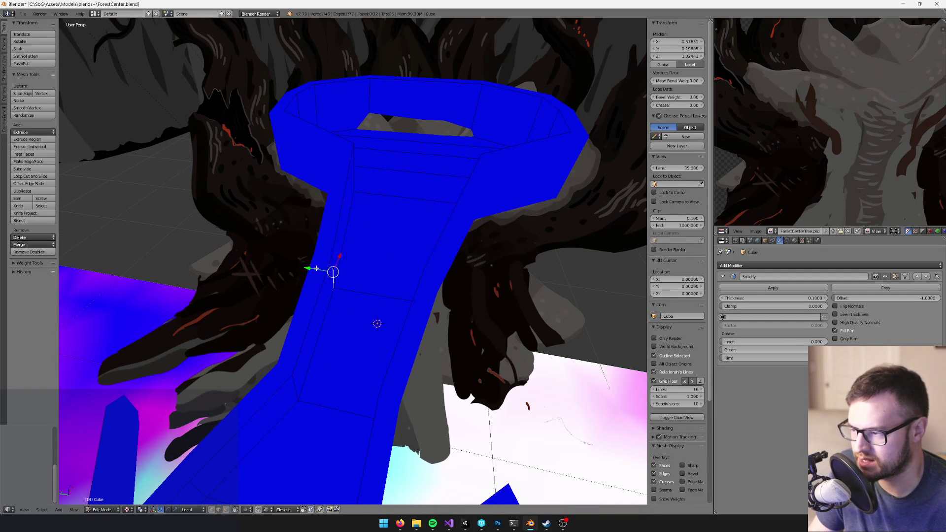
{"action": "left_click_drag", "start_coordinate": [316, 269], "coordinate": [309, 268]}
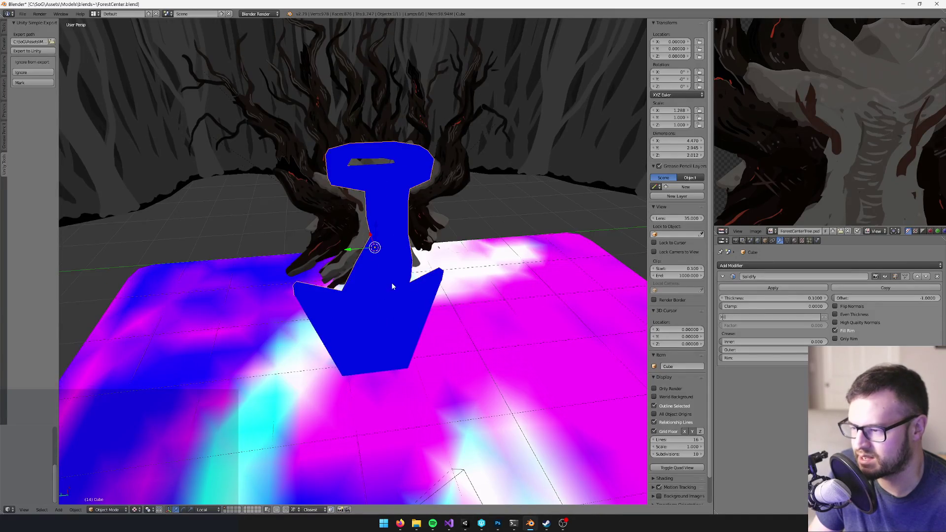
{"action": "left_click_drag", "start_coordinate": [391, 282], "coordinate": [379, 286]}
Stop the playtest, select the Forest Centre Interior prefab, and start Play again
{"action": "key", "text": "alt+Tab"}
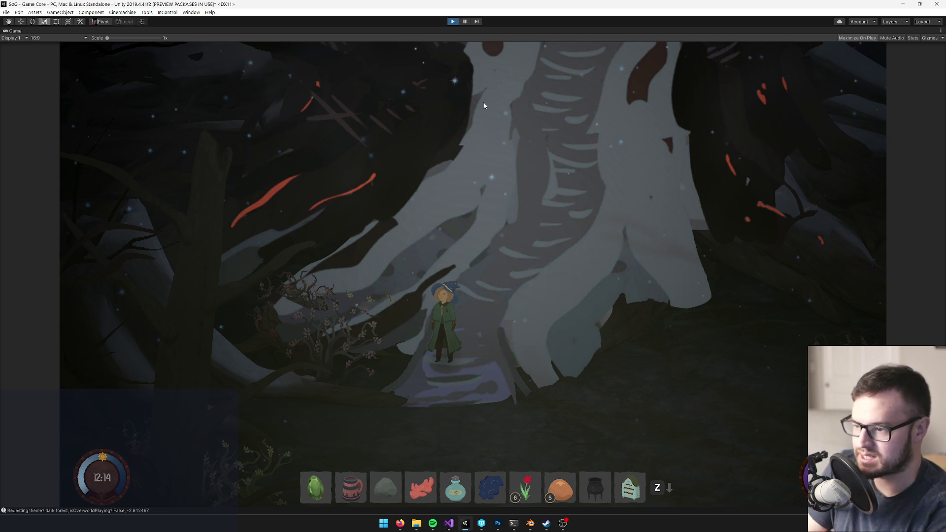
{"action": "key", "text": "ctrl+p"}
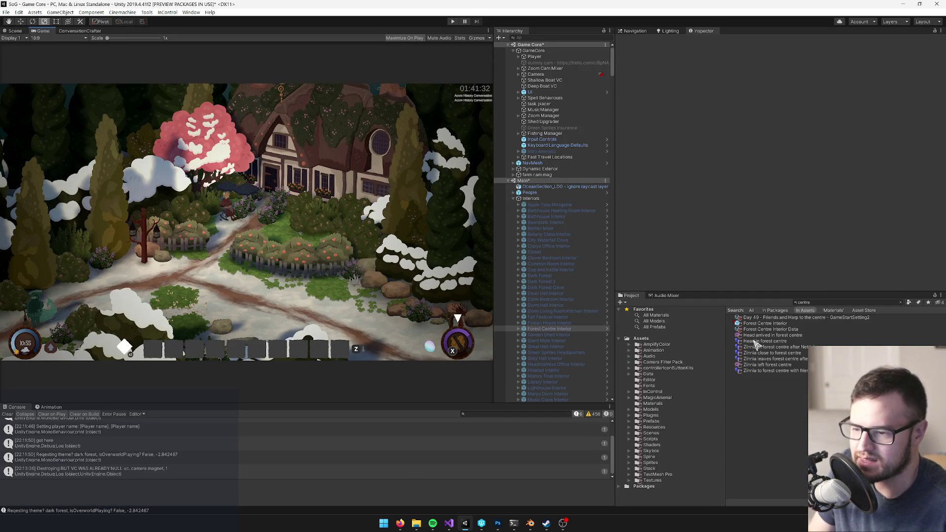
{"action": "left_click", "coordinate": [750, 324]}
{"action": "key", "text": "alt+Tab"}
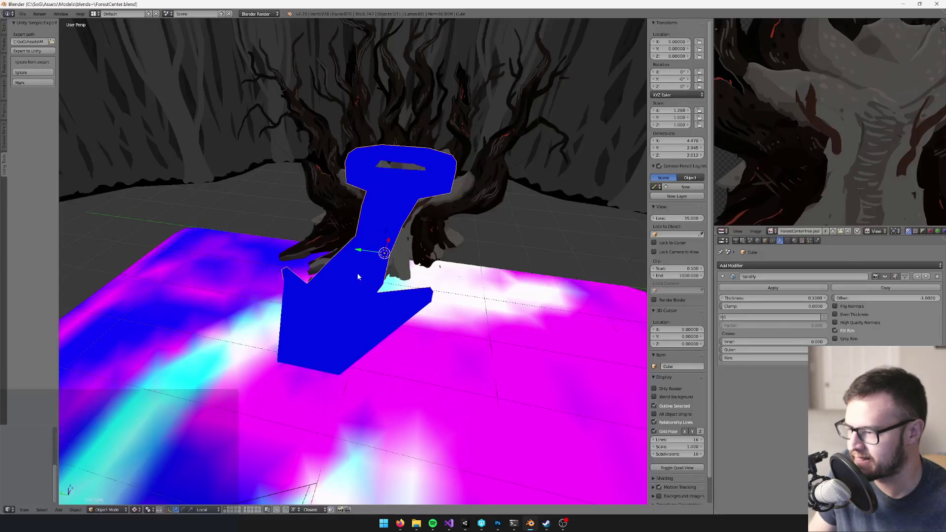
{"action": "key", "text": "alt+Tab"}
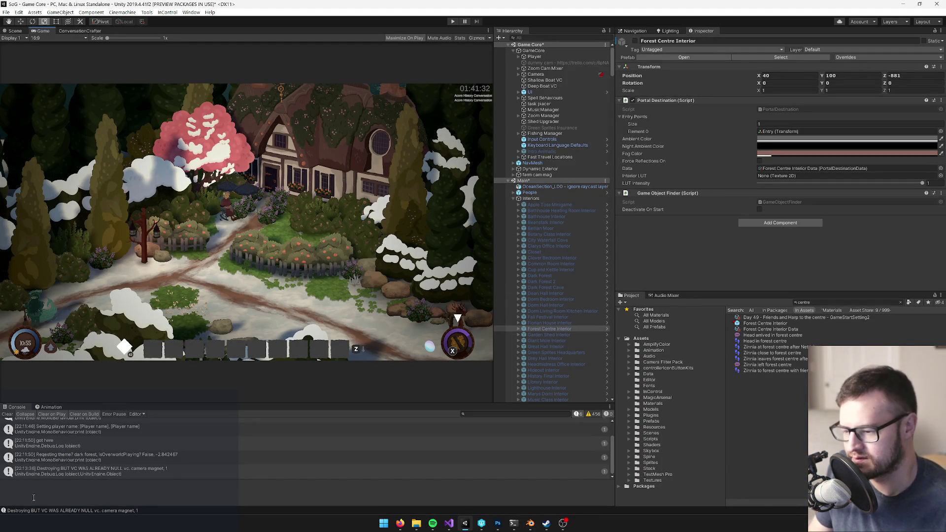
{"action": "left_click", "coordinate": [453, 22]}
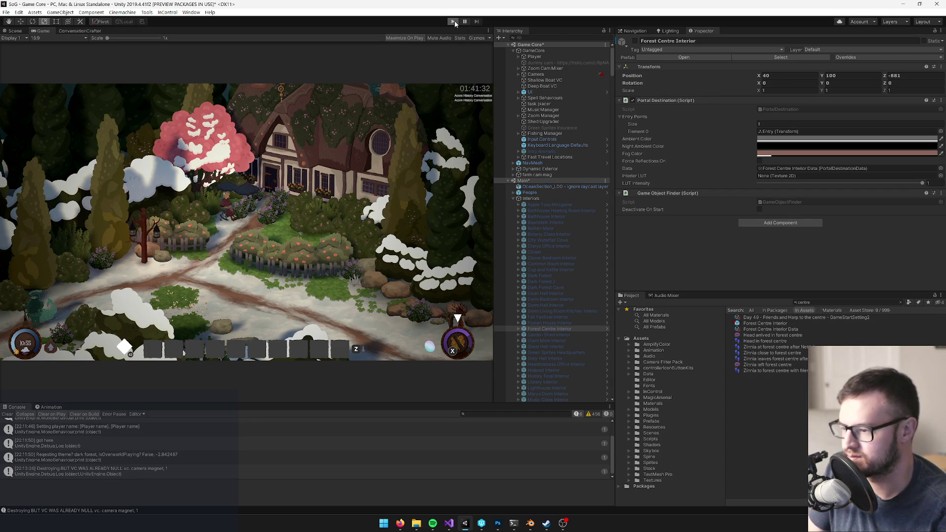
Walk the character up the tree stem past the seated witch onto the ramp's left lobe
{"action": "left_click", "coordinate": [454, 22]}
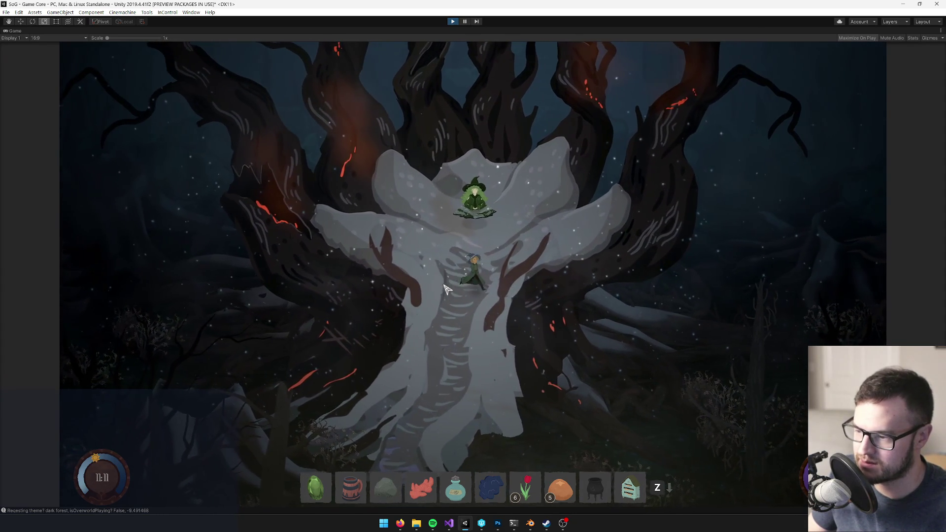
{"action": "key", "text": "w"}
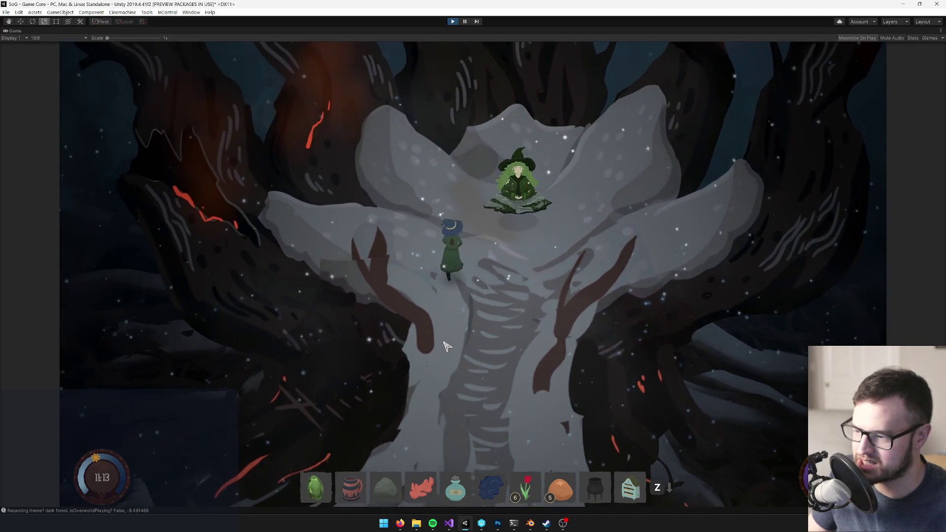
{"action": "key", "text": "w"}
{"action": "key", "text": "d"}
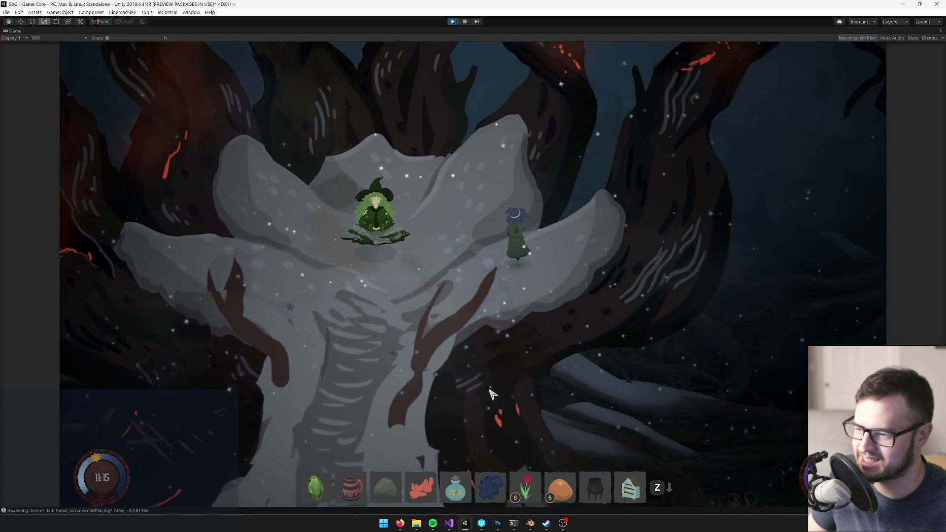
{"action": "key", "text": "w"}
{"action": "key", "text": "a"}
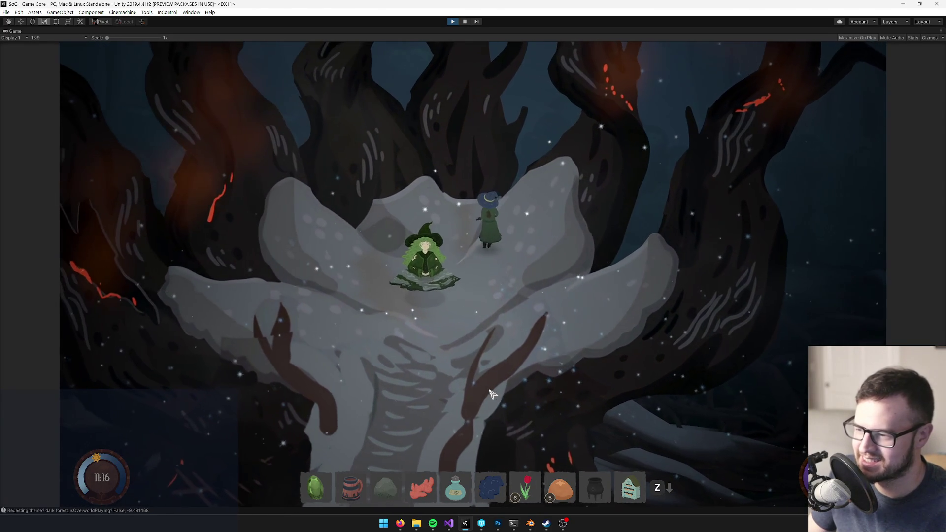
{"action": "key", "text": "a"}
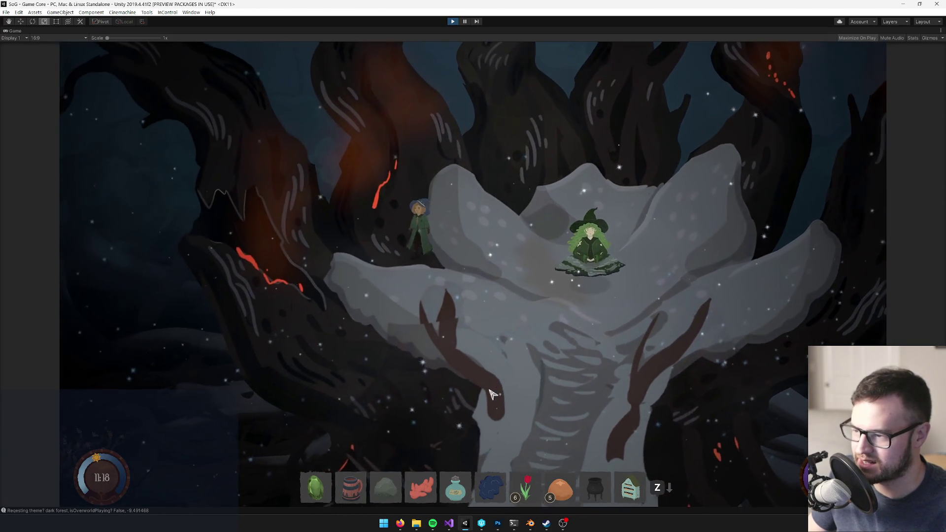
Walk the character back onto the central stem and down the tree ramp
{"action": "key", "text": "s"}
{"action": "key", "text": "d"}
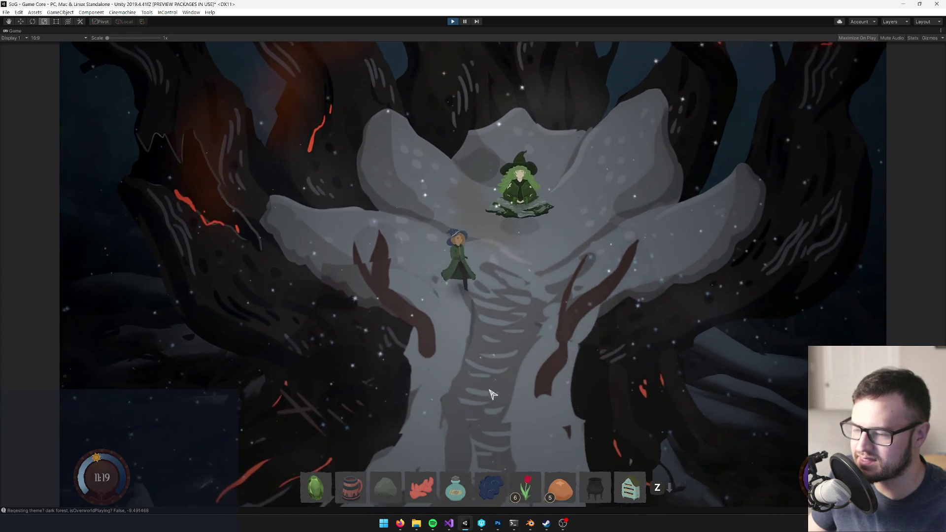
{"action": "key", "text": "w"}
{"action": "key", "text": "d"}
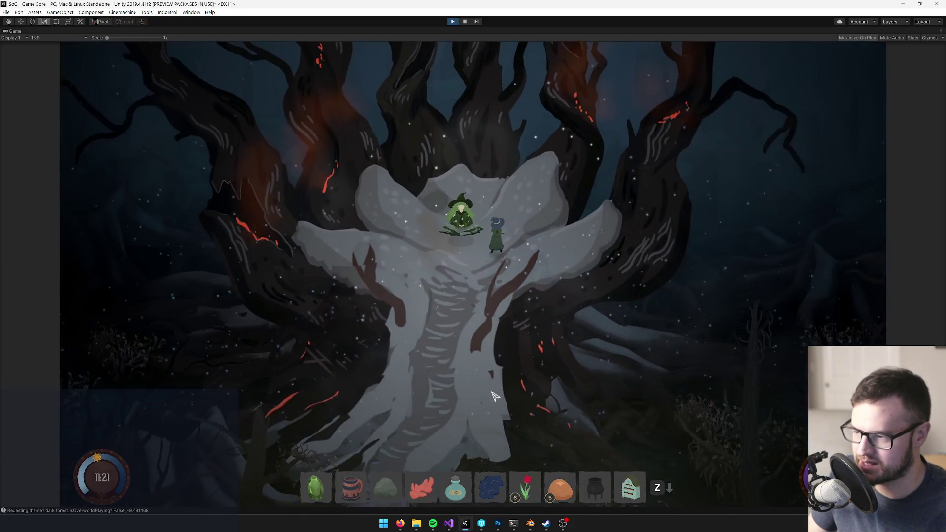
{"action": "key", "text": "s"}
{"action": "key", "text": "a"}
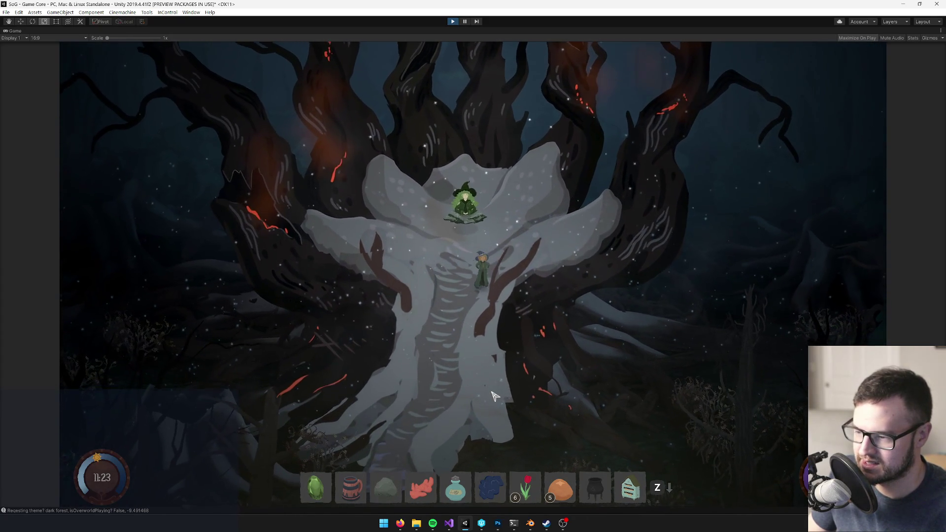
{"action": "key", "text": "s"}
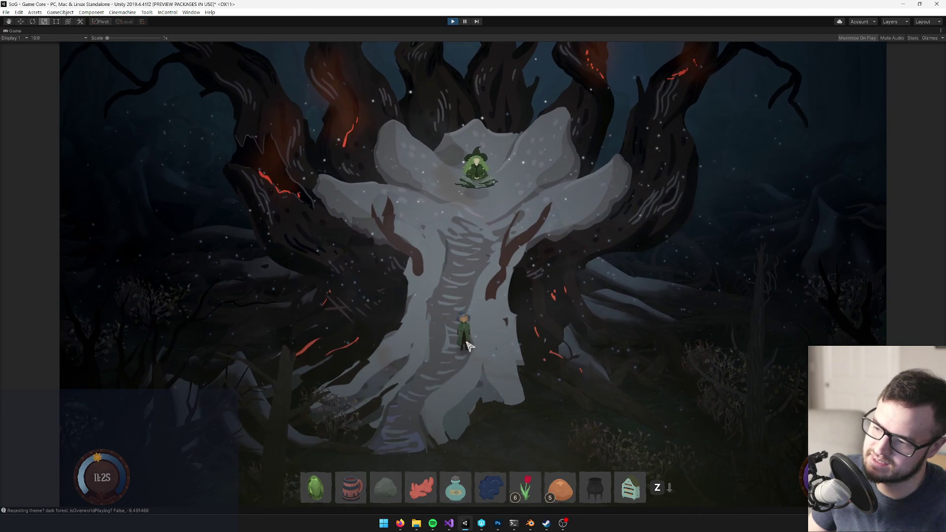
{"action": "key", "text": "alt+Tab"}
Select the blue ramp mesh and box-select two vertices on its edge
{"action": "right_click", "coordinate": [406, 319]}
{"action": "key", "text": "Tab"}
{"action": "scroll", "coordinate": [406, 315], "scroll_direction": "up", "scroll_amount": 3}
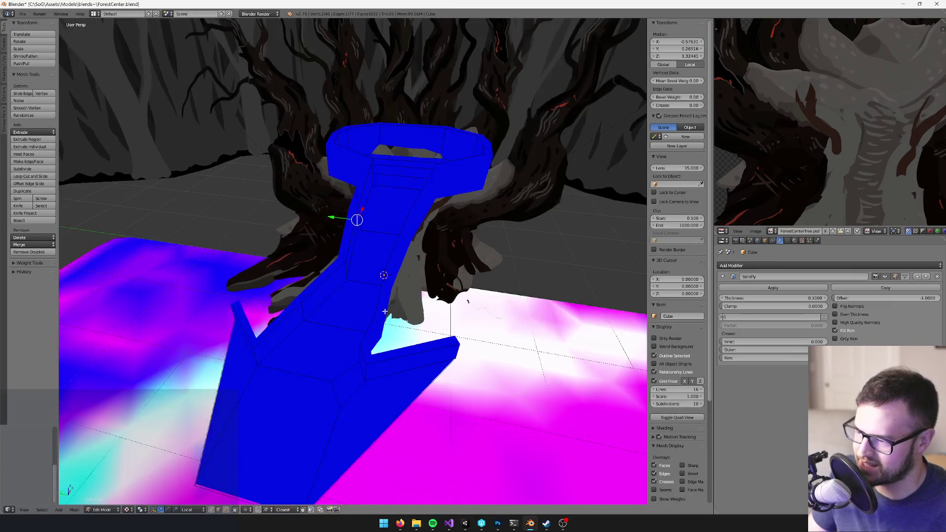
{"action": "mouse_move", "coordinate": [406, 313]}
{"action": "left_mouse_down"}
{"action": "mouse_move", "coordinate": [432, 308]}
{"action": "mouse_move", "coordinate": [431, 234]}
{"action": "left_mouse_up"}
{"action": "scroll", "coordinate": [436, 304], "scroll_direction": "up", "scroll_amount": 1}
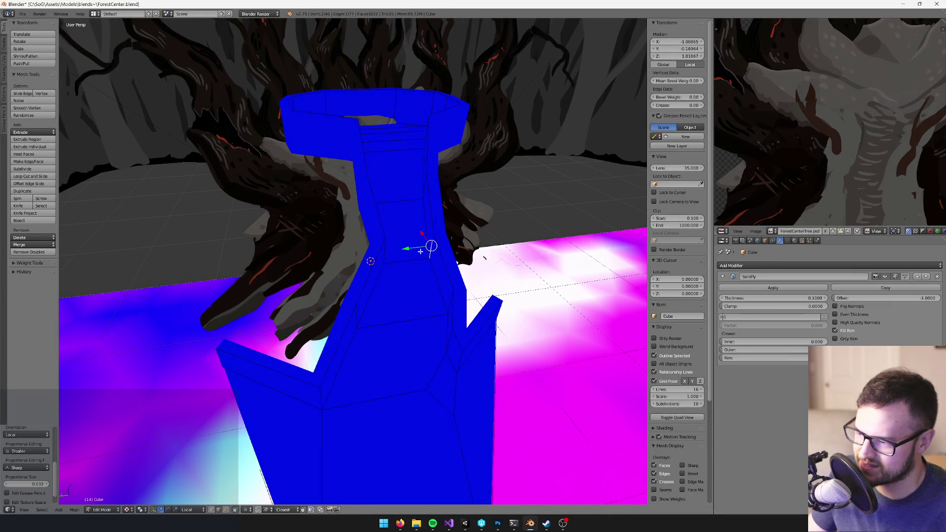
{"action": "key", "text": "a"}
{"action": "key", "text": "b"}
{"action": "left_click_drag", "start_coordinate": [448, 232], "coordinate": [423, 265]}
{"action": "key", "text": "Tab"}
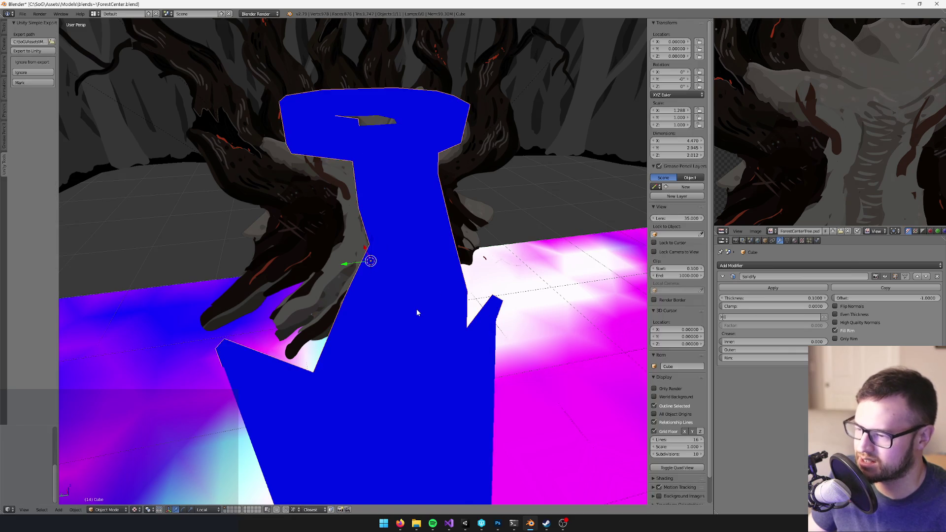
{"action": "key", "text": "alt+Tab"}
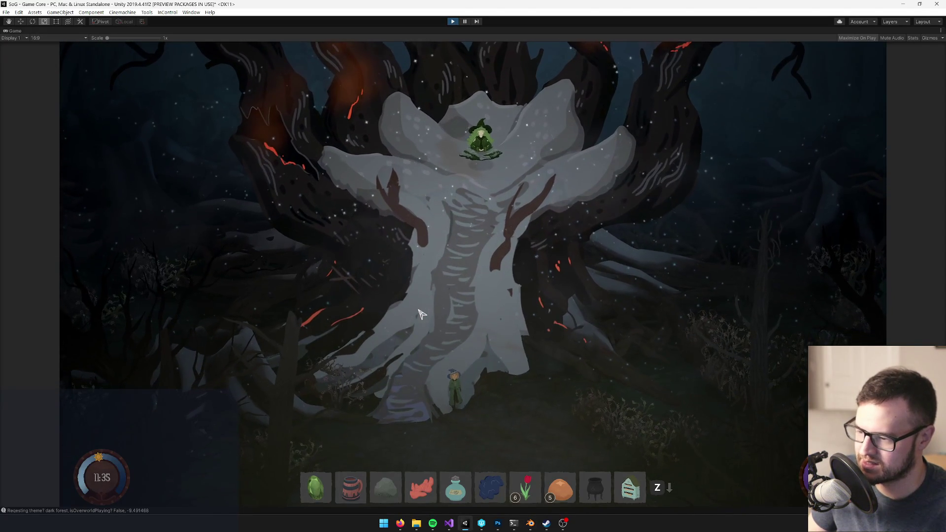
{"action": "key", "text": "alt+Tab"}
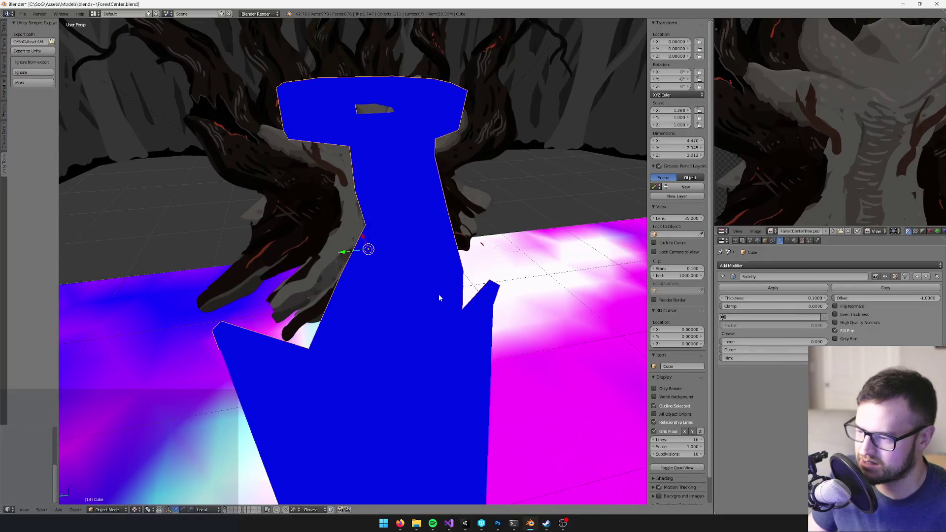
Move the selected ramp wing vertices along local Y, then try local X and undo it
{"action": "key", "text": "Tab"}
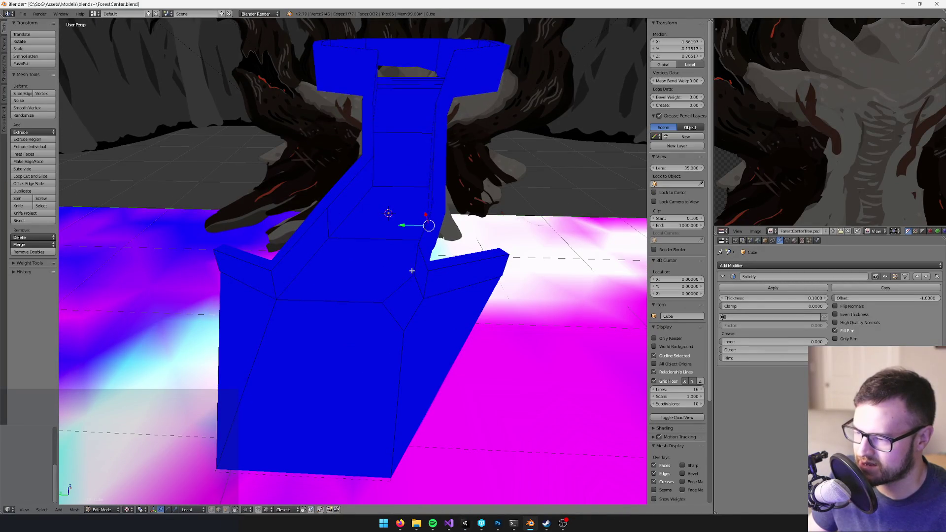
{"action": "key", "text": "alt+Tab"}
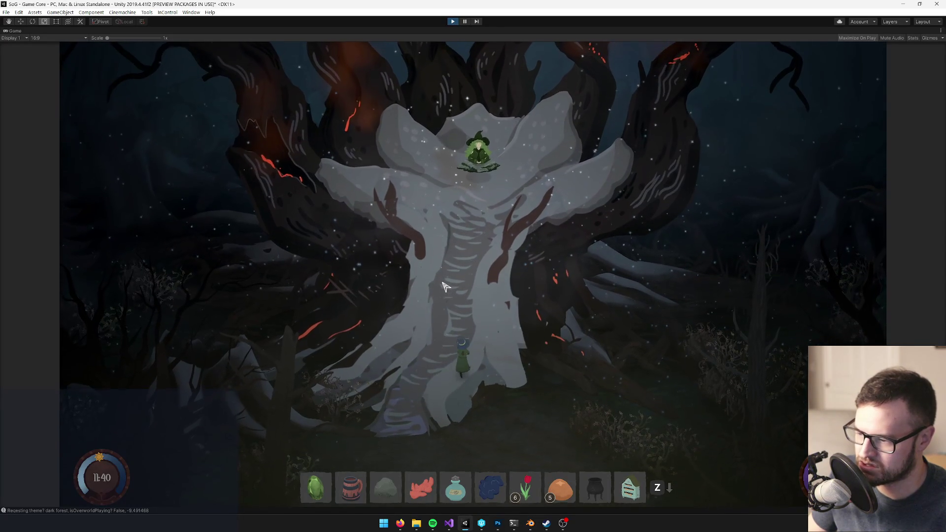
{"action": "key", "text": "alt+Tab"}
{"action": "mouse_move", "coordinate": [432, 298]}
{"action": "left_mouse_down"}
{"action": "mouse_move", "coordinate": [452, 290]}
{"action": "mouse_move", "coordinate": [443, 289]}
{"action": "left_mouse_up"}
{"action": "key", "text": "g"}
{"action": "key", "text": "y"}
{"action": "key", "text": "y"}
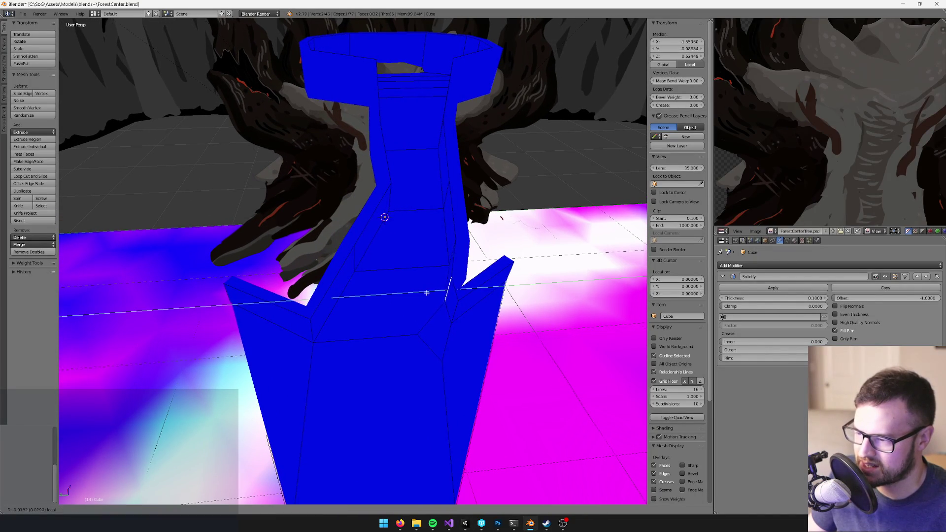
{"action": "left_click", "coordinate": [443, 298]}
{"action": "key", "text": "g"}
{"action": "key", "text": "Escape"}
{"action": "key", "text": "g"}
{"action": "key", "text": "x"}
{"action": "key", "text": "x"}
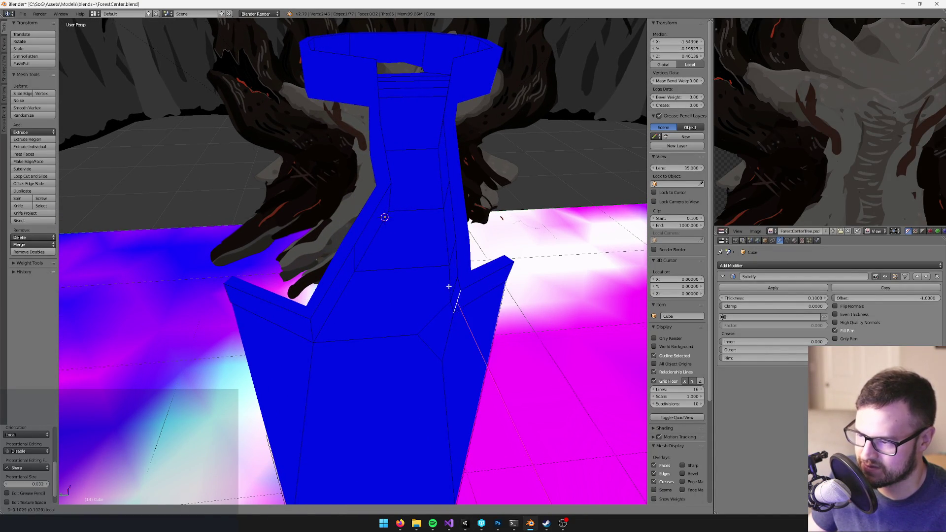
{"action": "left_click", "coordinate": [448, 286]}
{"action": "key", "text": "ctrl+z"}
{"action": "key", "text": "ctrl+z"}
{"action": "key", "text": "ctrl+z"}
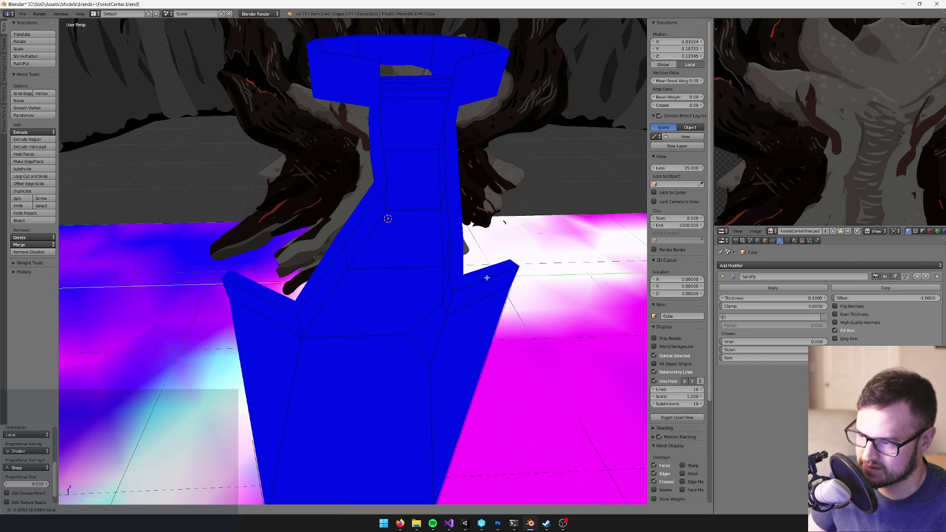
Select the neck edge where the ramp top meets the stem and bevel it
{"action": "mouse_move", "coordinate": [430, 287]}
{"action": "left_mouse_down"}
{"action": "mouse_move", "coordinate": [433, 276]}
{"action": "mouse_move", "coordinate": [325, 231]}
{"action": "mouse_move", "coordinate": [472, 270]}
{"action": "left_mouse_up"}
{"action": "right_click", "coordinate": [340, 229]}
{"action": "right_click", "coordinate": [458, 269], "text": "shift"}
{"action": "right_click", "coordinate": [465, 265], "text": "shift"}
{"action": "key", "text": "space"}
{"action": "type", "text": "bev"}
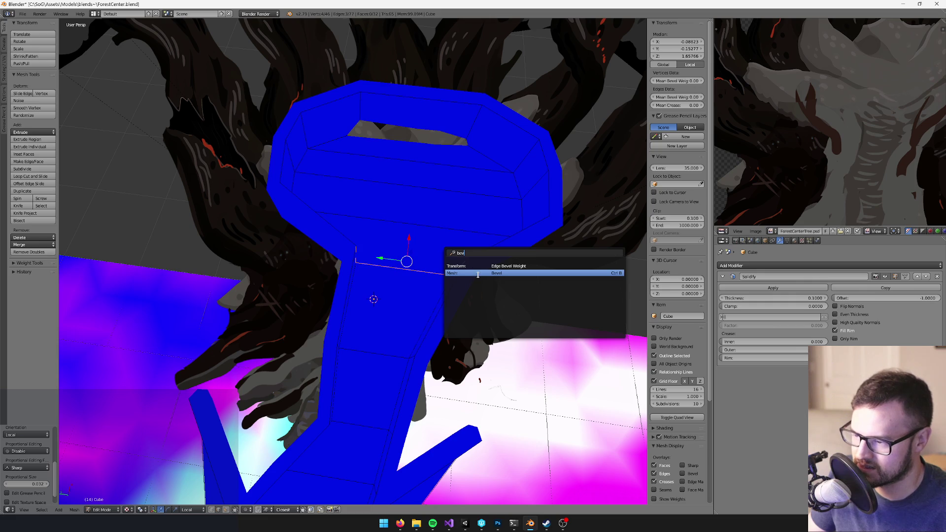
{"action": "key", "text": "Return"}
{"action": "left_click", "coordinate": [492, 277]}
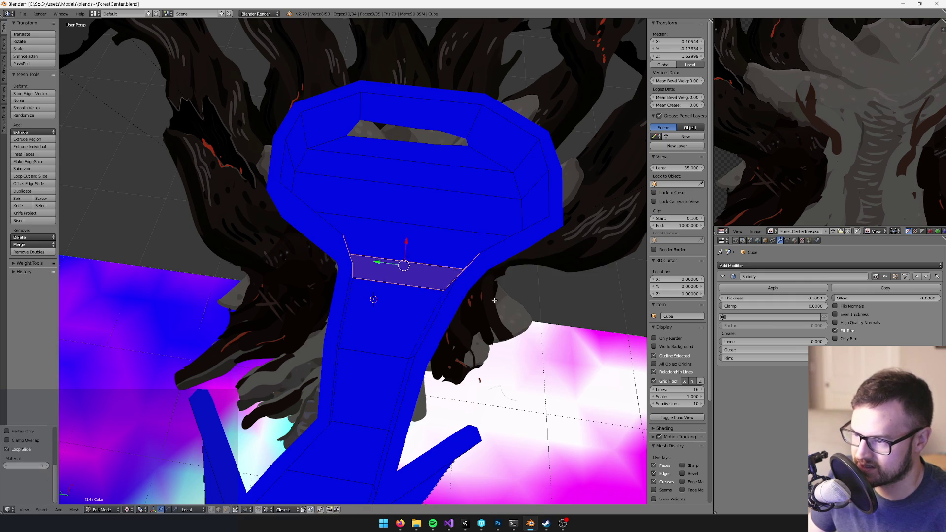
Leave Edit Mode and save over the ForestCenter file
{"action": "left_click_drag", "start_coordinate": [492, 278], "coordinate": [491, 280]}
{"action": "key", "text": "Tab"}
{"action": "key", "text": "ctrl+s"}
{"action": "left_click", "coordinate": [487, 280]}
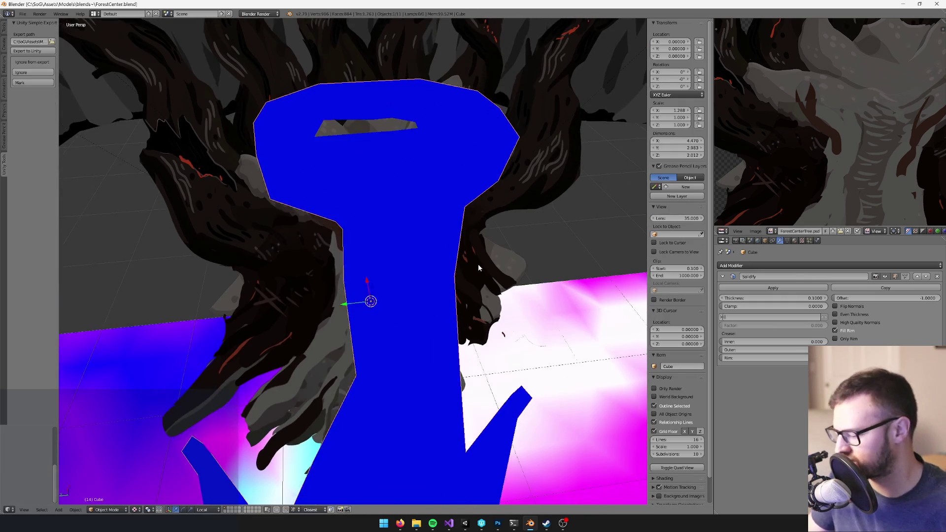
{"action": "key", "text": "alt+Tab"}
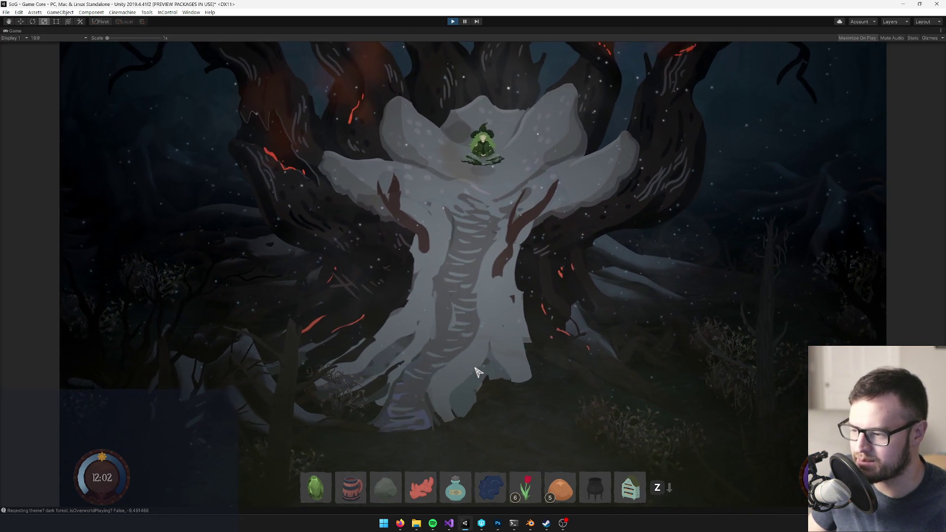
Pause the game, then stop Play with Ctrl+P to bring back the Hierarchy, Project and Console
{"action": "left_click", "coordinate": [452, 22]}
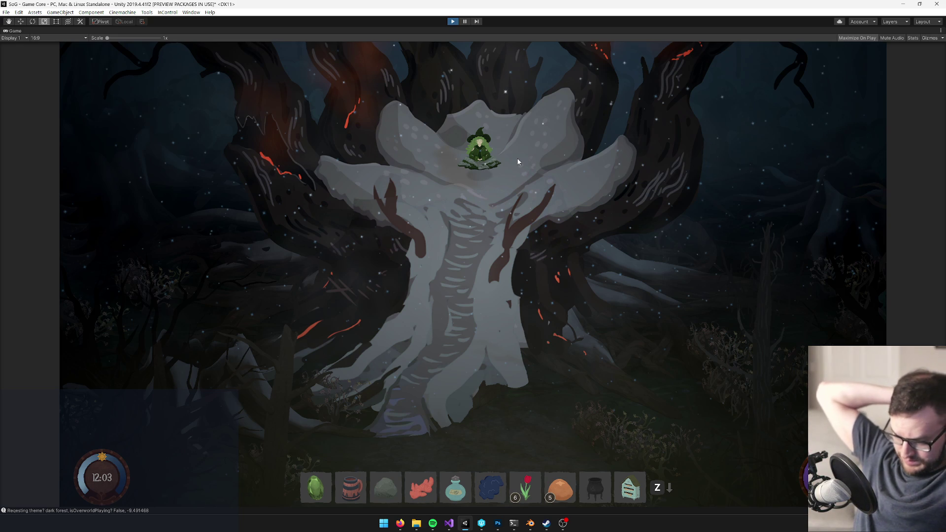
{"action": "key", "text": "ctrl+p"}
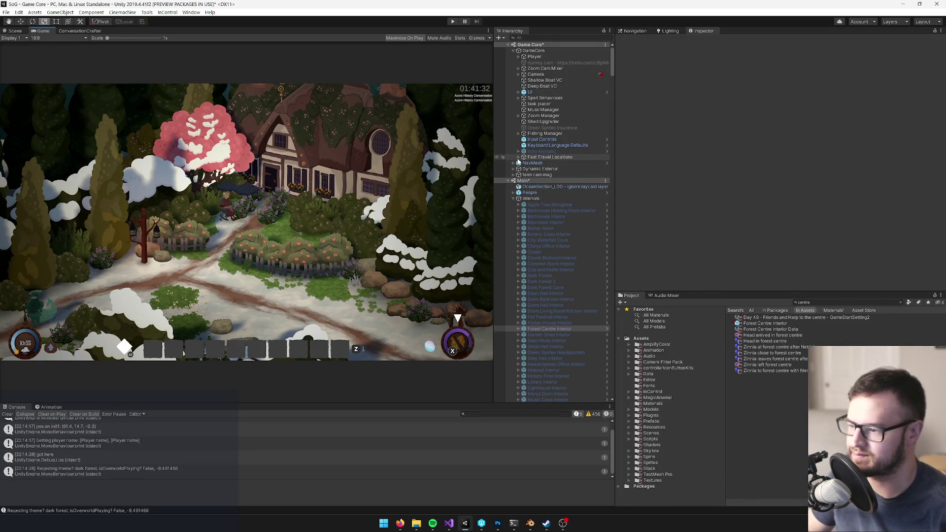
Open the Forest Centre Interior prefab in the Scene view and frame WickedTreeTop4_LD0
{"action": "left_click", "coordinate": [519, 157]}
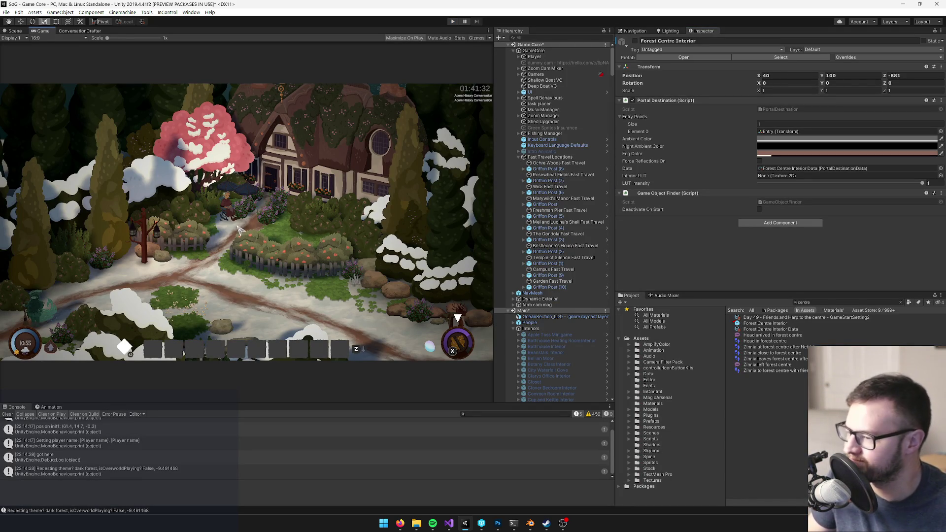
{"action": "left_click", "coordinate": [782, 324]}
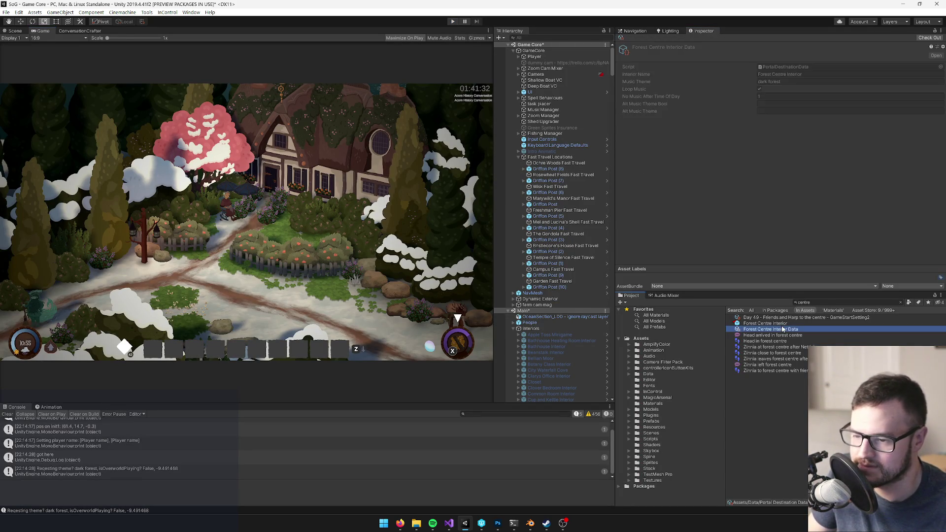
{"action": "left_click", "coordinate": [777, 72]}
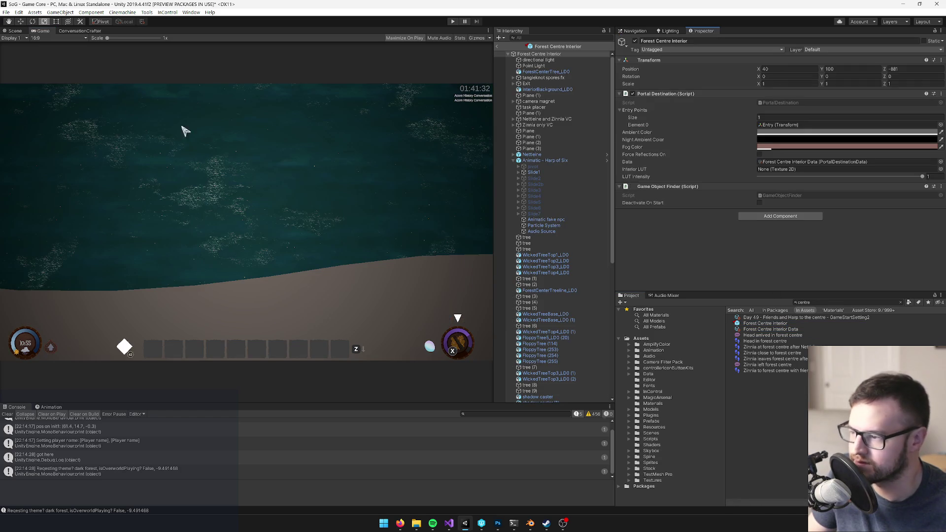
{"action": "left_click", "coordinate": [14, 30]}
{"action": "mouse_move", "coordinate": [281, 85]}
{"action": "left_mouse_down"}
{"action": "mouse_move", "coordinate": [276, 152]}
{"action": "mouse_move", "coordinate": [228, 159]}
{"action": "mouse_move", "coordinate": [217, 162]}
{"action": "mouse_move", "coordinate": [223, 170]}
{"action": "left_mouse_up"}
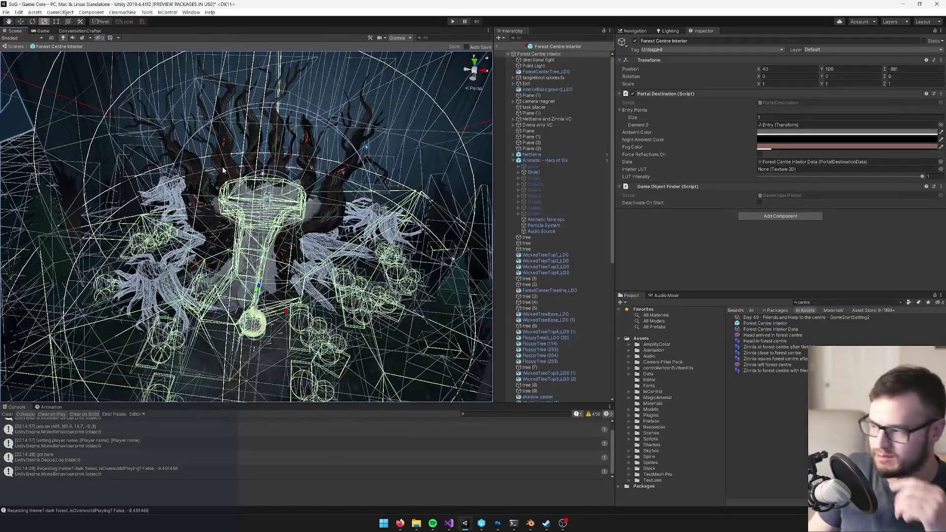
{"action": "scroll", "coordinate": [223, 170], "scroll_direction": "up", "scroll_amount": 10}
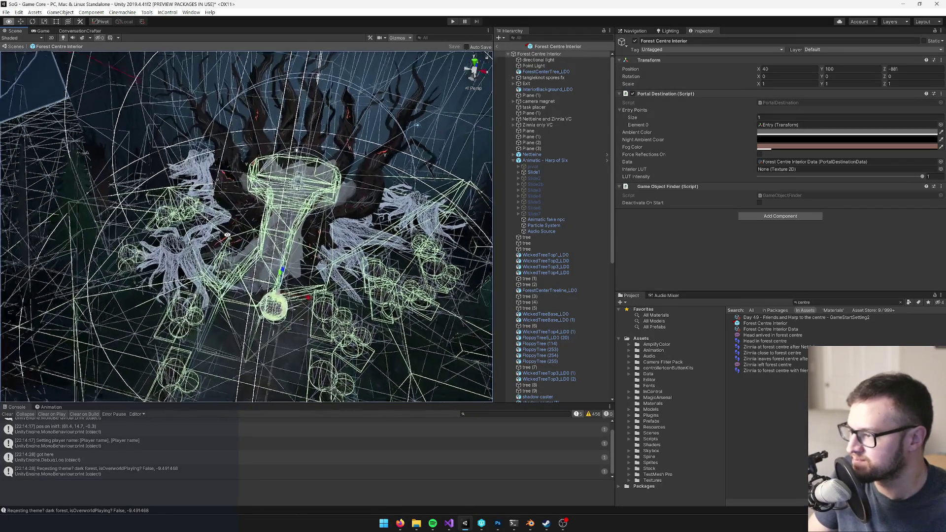
{"action": "double_click", "coordinate": [581, 273]}
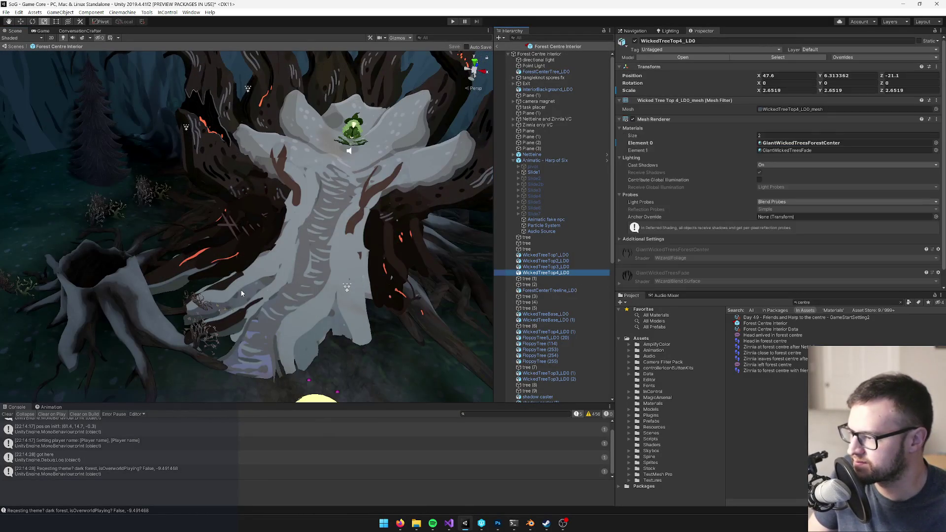
Move the Dead Pond Weed Sector 5 (9) clump beside the tree to a new spot
{"action": "left_click", "coordinate": [256, 303]}
{"action": "key", "text": "r"}
{"action": "key", "text": "f"}
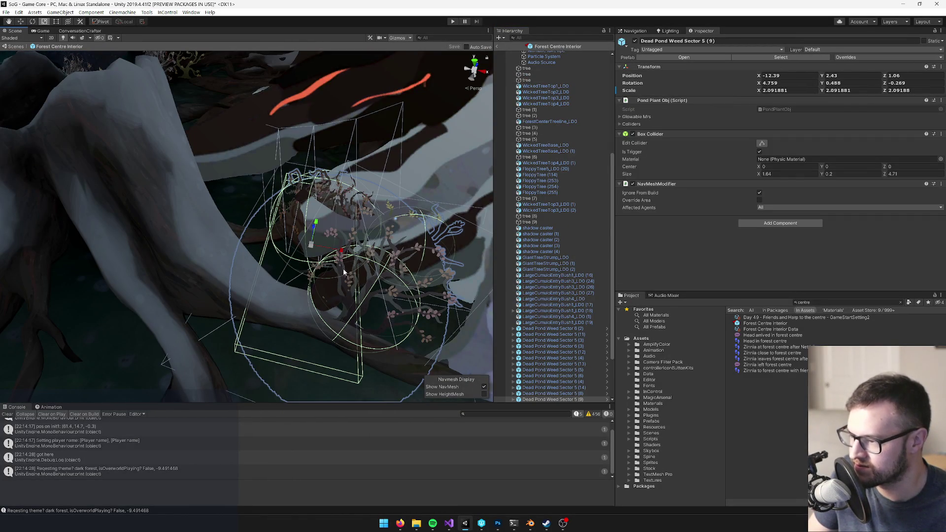
{"action": "key", "text": "w"}
{"action": "mouse_move", "coordinate": [264, 246]}
{"action": "left_mouse_down"}
{"action": "mouse_move", "coordinate": [262, 237]}
{"action": "mouse_move", "coordinate": [245, 282]}
{"action": "left_mouse_up"}
{"action": "left_click", "coordinate": [573, 295]}
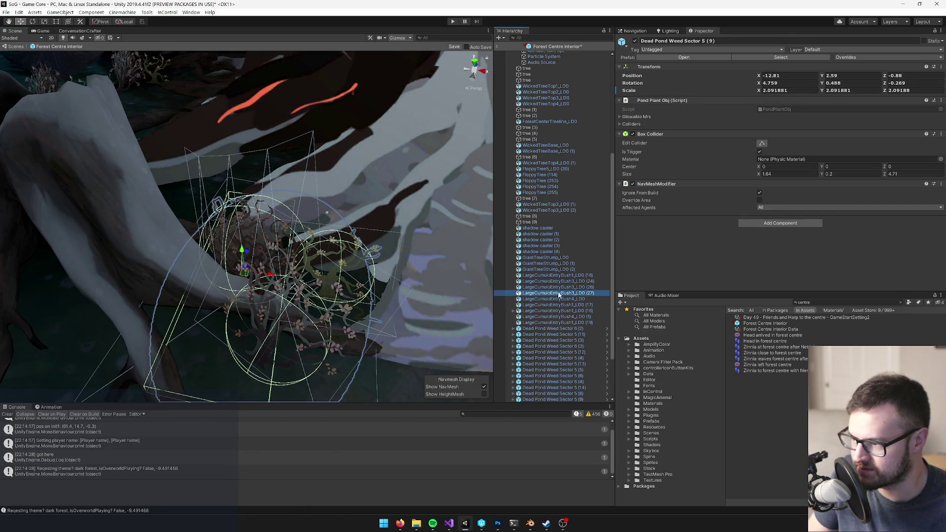
{"action": "scroll", "coordinate": [320, 288], "scroll_direction": "down", "scroll_amount": 5}
{"action": "mouse_move", "coordinate": [320, 288]}
{"action": "left_mouse_down"}
{"action": "mouse_move", "coordinate": [360, 245]}
{"action": "mouse_move", "coordinate": [338, 235]}
{"action": "mouse_move", "coordinate": [272, 264]}
{"action": "mouse_move", "coordinate": [305, 250]}
{"action": "mouse_move", "coordinate": [377, 254]}
{"action": "mouse_move", "coordinate": [439, 289]}
{"action": "mouse_move", "coordinate": [455, 277]}
{"action": "mouse_move", "coordinate": [323, 271]}
{"action": "mouse_move", "coordinate": [332, 248]}
{"action": "mouse_move", "coordinate": [329, 283]}
{"action": "mouse_move", "coordinate": [342, 294]}
{"action": "mouse_move", "coordinate": [328, 294]}
{"action": "mouse_move", "coordinate": [307, 250]}
{"action": "mouse_move", "coordinate": [319, 229]}
{"action": "left_mouse_up"}
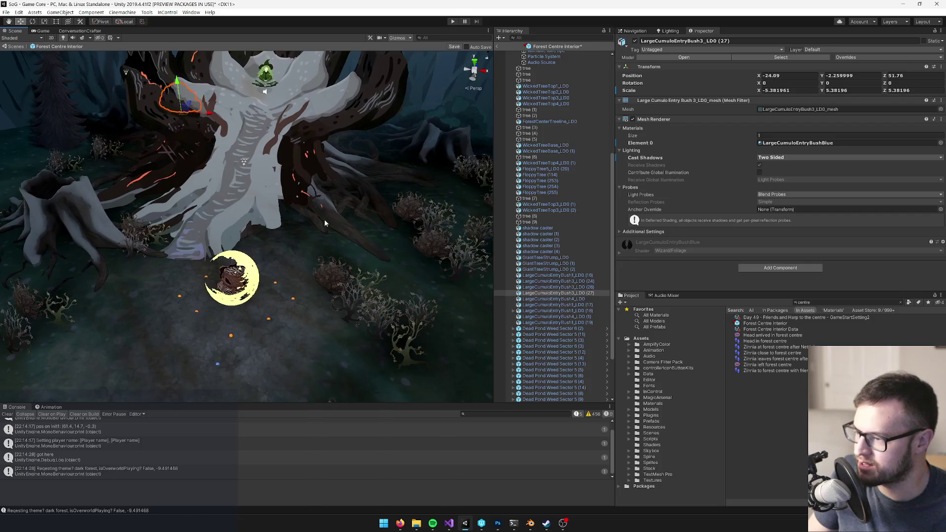
Check out the DarkForestCenterTerrain material and set its Green Texture to Grey Spores
{"action": "left_click", "coordinate": [220, 282]}
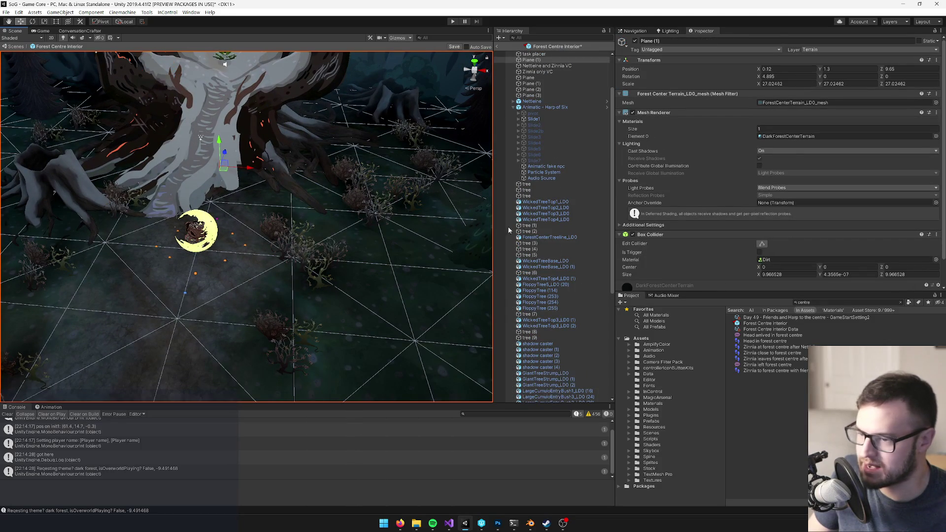
{"action": "left_click", "coordinate": [788, 136]}
{"action": "left_click", "coordinate": [759, 406]}
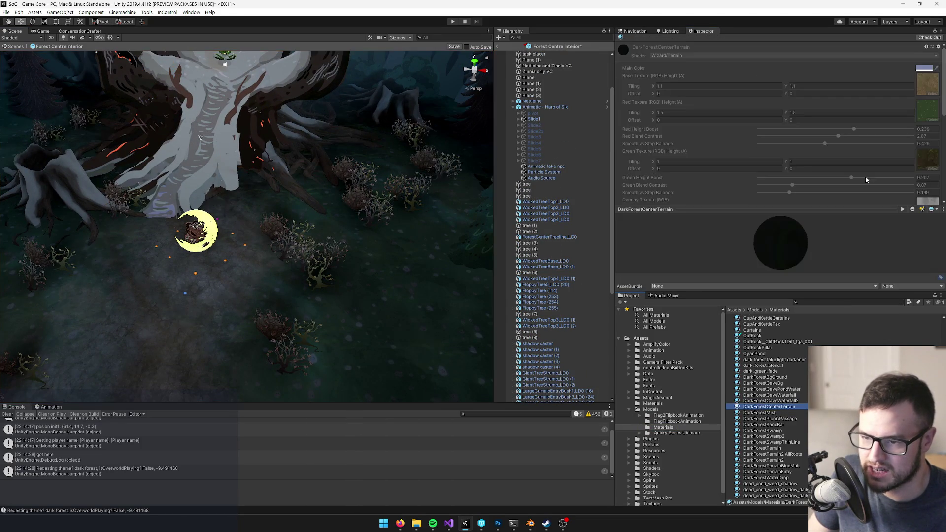
{"action": "scroll", "coordinate": [867, 145], "scroll_direction": "down", "scroll_amount": 3}
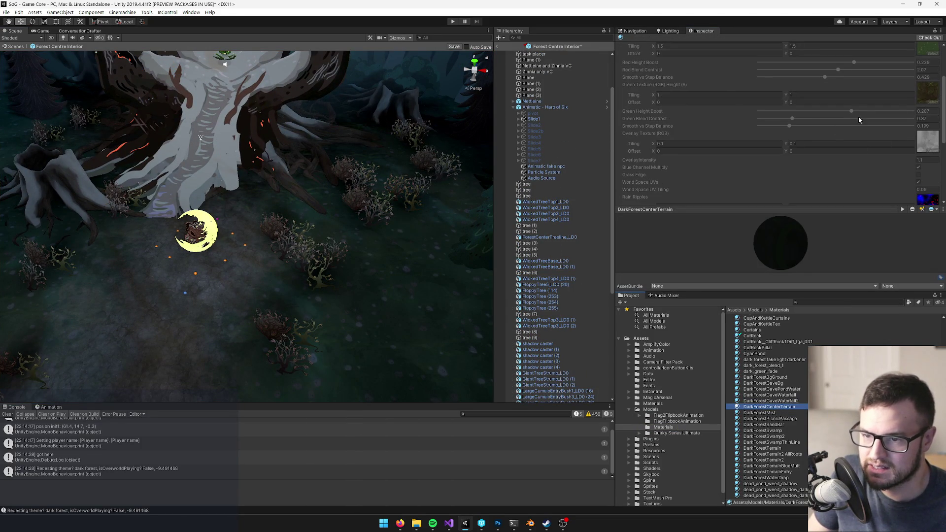
{"action": "mouse_move", "coordinate": [349, 173]}
{"action": "left_mouse_down"}
{"action": "mouse_move", "coordinate": [338, 191]}
{"action": "mouse_move", "coordinate": [326, 148]}
{"action": "mouse_move", "coordinate": [361, 224]}
{"action": "mouse_move", "coordinate": [484, 205]}
{"action": "mouse_move", "coordinate": [369, 162]}
{"action": "mouse_move", "coordinate": [340, 166]}
{"action": "left_mouse_up"}
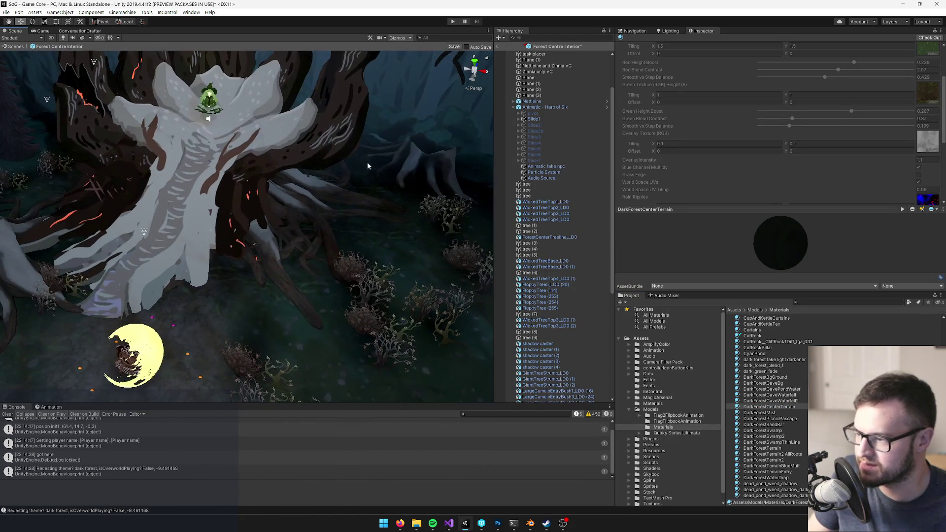
{"action": "left_click", "coordinate": [919, 38]}
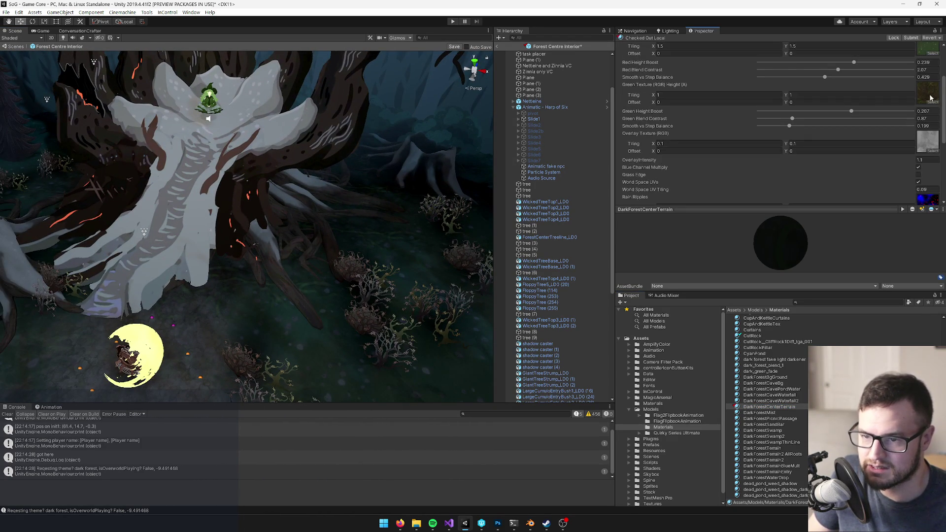
{"action": "left_click", "coordinate": [931, 102]}
{"action": "type", "text": "spore"}
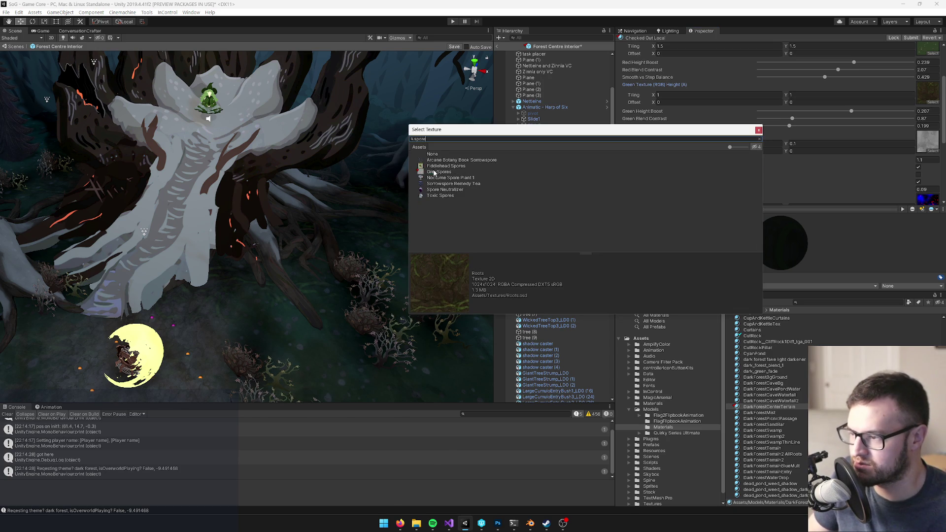
{"action": "double_click", "coordinate": [434, 172]}
{"action": "mouse_move", "coordinate": [289, 217]}
{"action": "left_mouse_down"}
{"action": "mouse_move", "coordinate": [254, 222]}
{"action": "mouse_move", "coordinate": [345, 213]}
{"action": "left_mouse_up"}
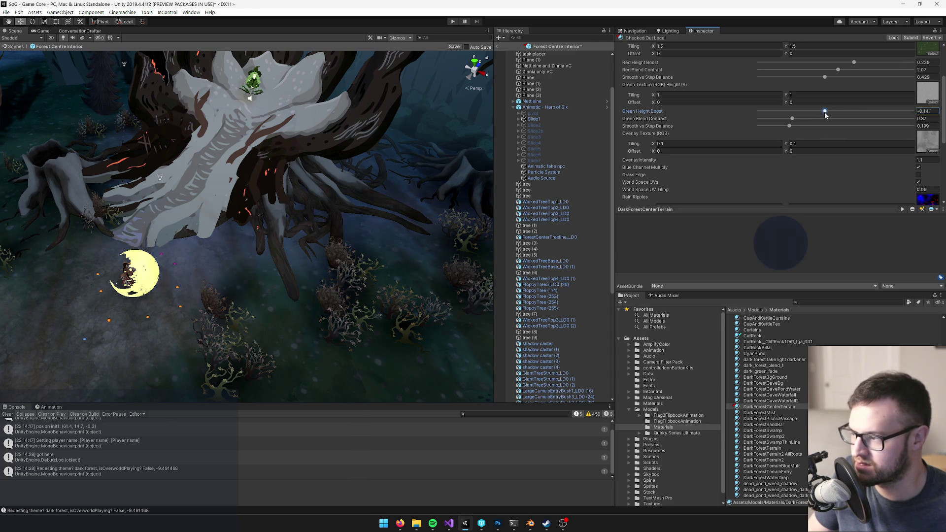
Raise Green Blend Contrast to about 1.383 and make Main Color lighter and less saturated
{"action": "left_click", "coordinate": [801, 119]}
{"action": "mouse_move", "coordinate": [811, 121]}
{"action": "left_mouse_down"}
{"action": "mouse_move", "coordinate": [822, 126]}
{"action": "mouse_move", "coordinate": [833, 112]}
{"action": "left_mouse_up"}
{"action": "mouse_move", "coordinate": [345, 148]}
{"action": "left_mouse_down"}
{"action": "mouse_move", "coordinate": [286, 157]}
{"action": "mouse_move", "coordinate": [228, 105]}
{"action": "mouse_move", "coordinate": [226, 120]}
{"action": "mouse_move", "coordinate": [256, 129]}
{"action": "left_mouse_up"}
{"action": "scroll", "coordinate": [868, 121], "scroll_direction": "up", "scroll_amount": 3}
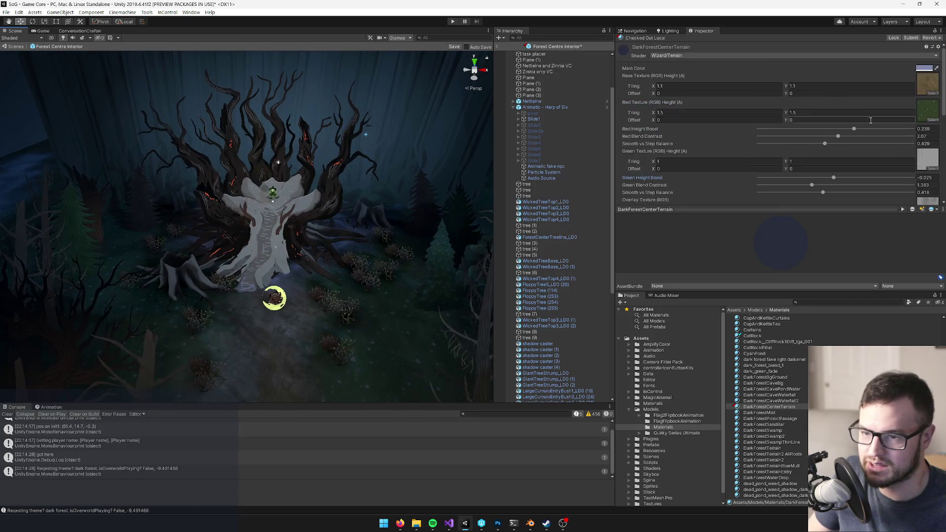
{"action": "left_click", "coordinate": [921, 69]}
{"action": "left_click_drag", "start_coordinate": [666, 175], "coordinate": [663, 175]}
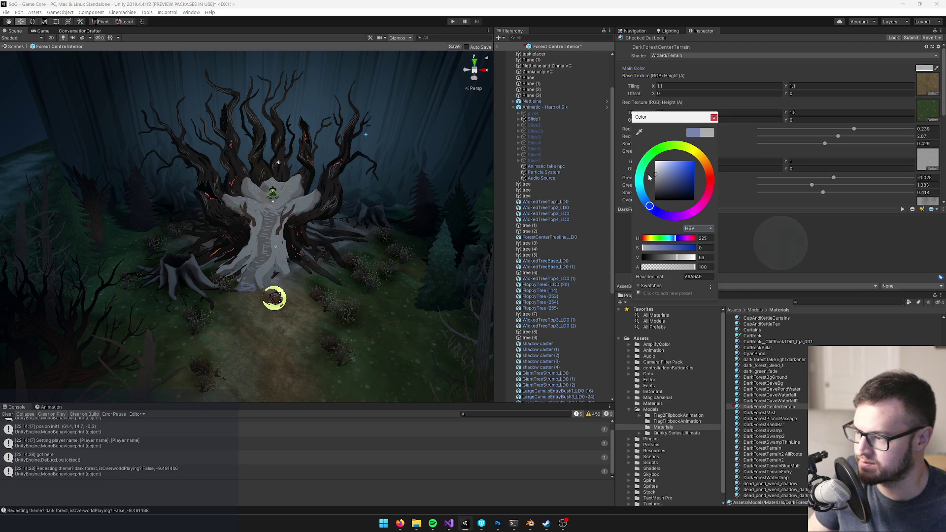
{"action": "left_click", "coordinate": [715, 118]}
{"action": "mouse_move", "coordinate": [380, 177]}
{"action": "left_mouse_down"}
{"action": "mouse_move", "coordinate": [377, 158]}
{"action": "mouse_move", "coordinate": [375, 205]}
{"action": "mouse_move", "coordinate": [382, 182]}
{"action": "left_mouse_up"}
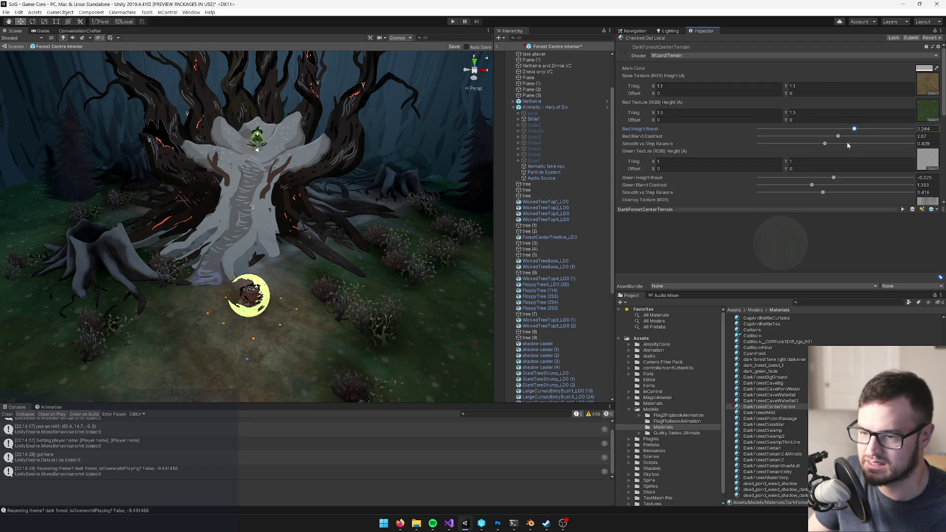
Raise Green Height Boost to about 0.1 and check the result around the tree
{"action": "left_click_drag", "start_coordinate": [835, 178], "coordinate": [840, 180]}
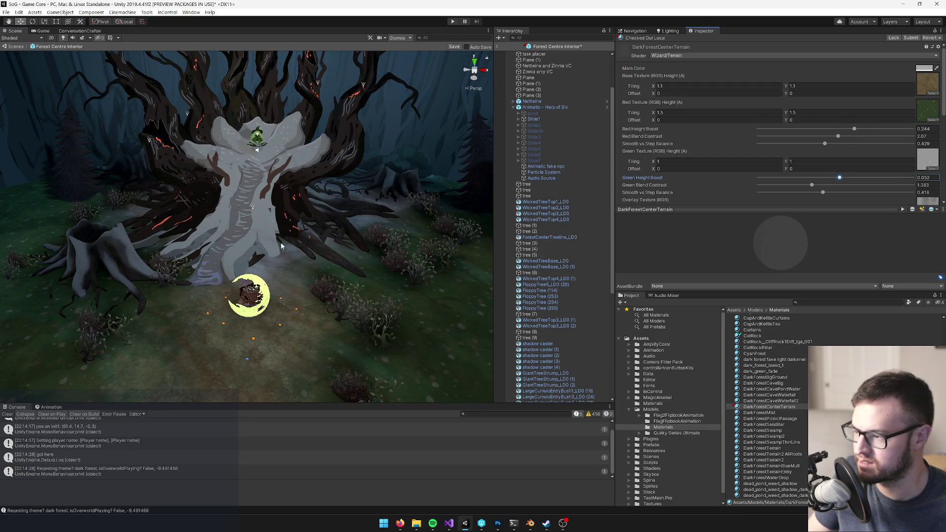
{"action": "scroll", "coordinate": [288, 246], "scroll_direction": "down", "scroll_amount": 3}
{"action": "left_click_drag", "start_coordinate": [840, 178], "coordinate": [844, 179]}
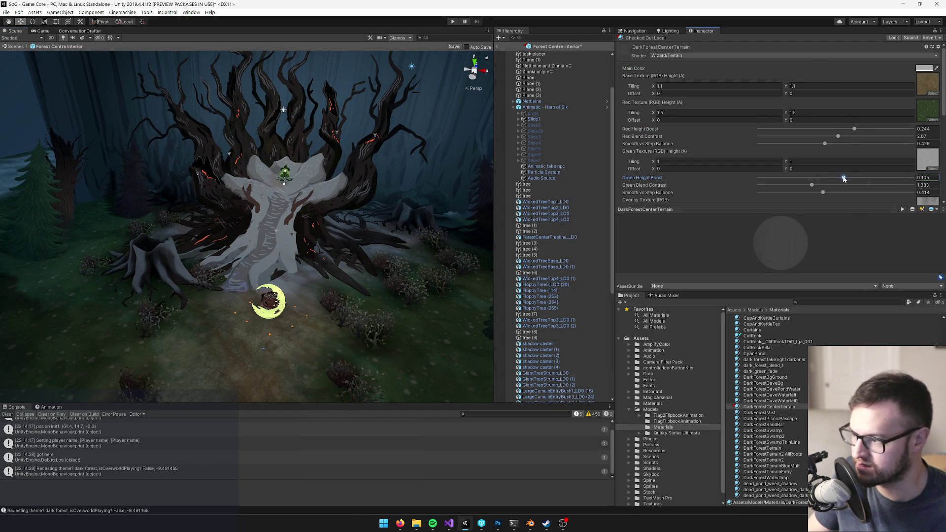
{"action": "mouse_move", "coordinate": [268, 285]}
{"action": "left_mouse_down"}
{"action": "mouse_move", "coordinate": [260, 261]}
{"action": "mouse_move", "coordinate": [267, 243]}
{"action": "left_mouse_up"}
{"action": "scroll", "coordinate": [267, 243], "scroll_direction": "up", "scroll_amount": 3}
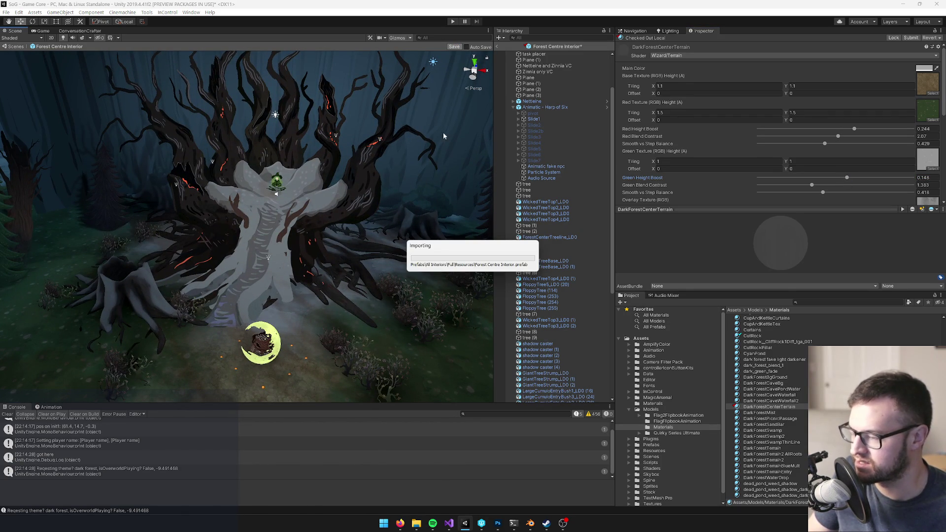
Exit Prefab Mode, playtest the retextured Forest Centre in the Game view, then stop Play
{"action": "left_click", "coordinate": [497, 47]}
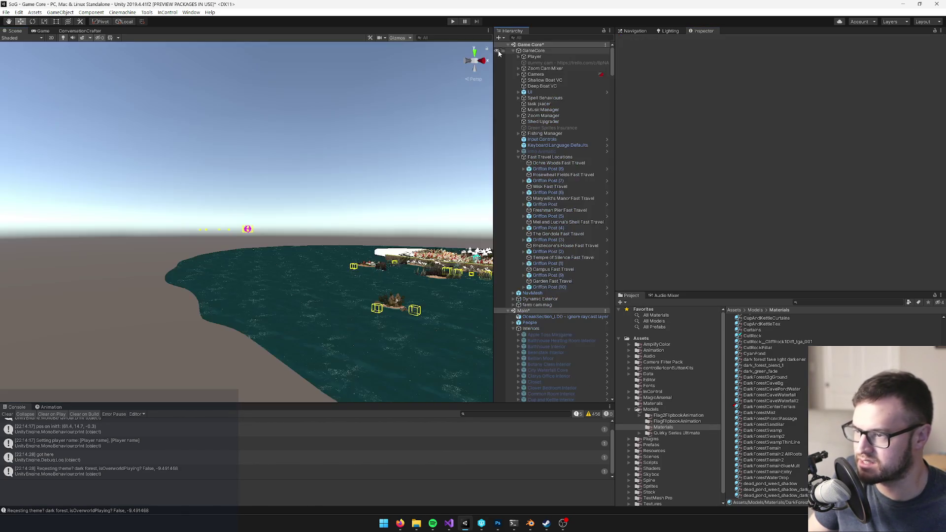
{"action": "left_click", "coordinate": [43, 30]}
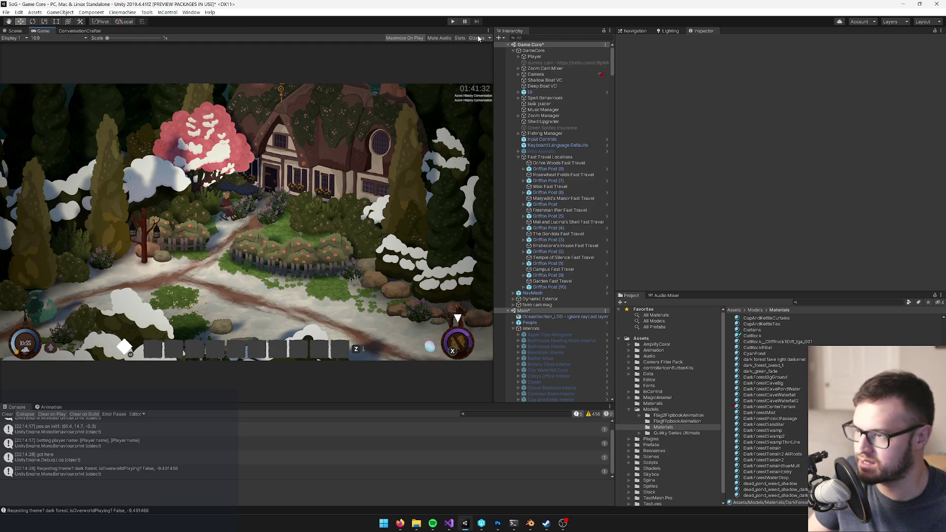
{"action": "left_click", "coordinate": [453, 22]}
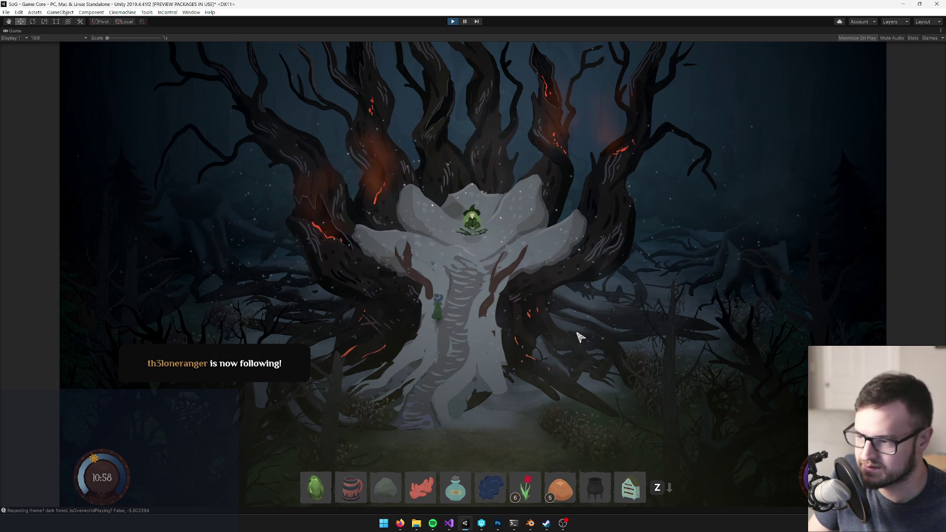
{"action": "left_click", "coordinate": [453, 21]}
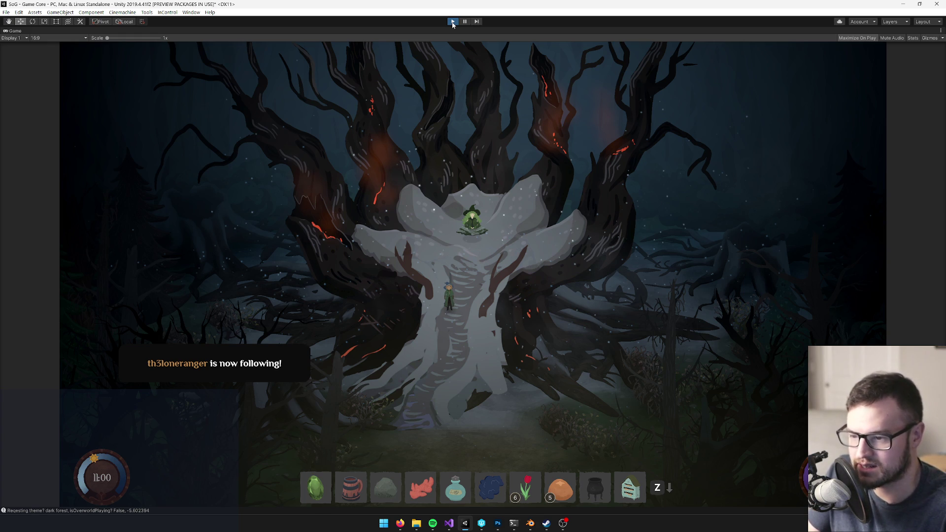
{"action": "left_click", "coordinate": [452, 22]}
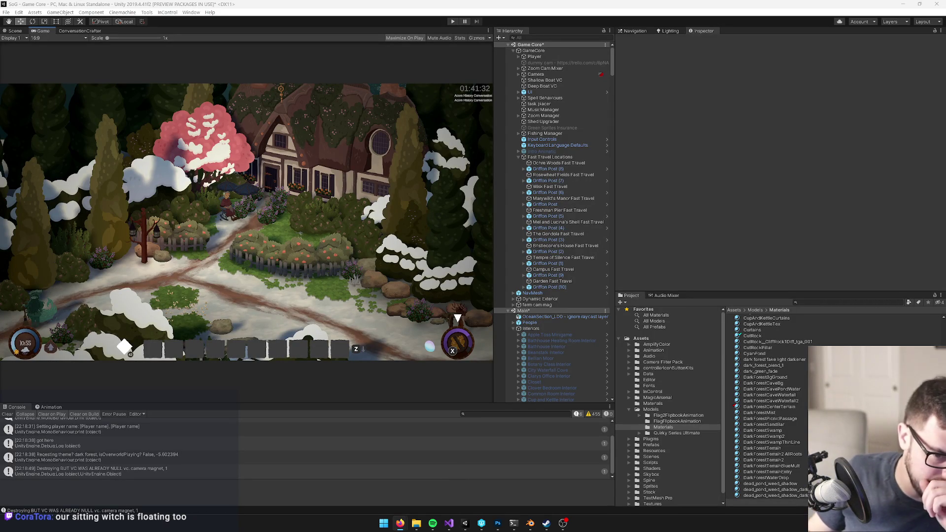
Clear the Console and revert DarkForestCenterTerrain's local edits through version control
{"action": "left_click", "coordinate": [465, 523]}
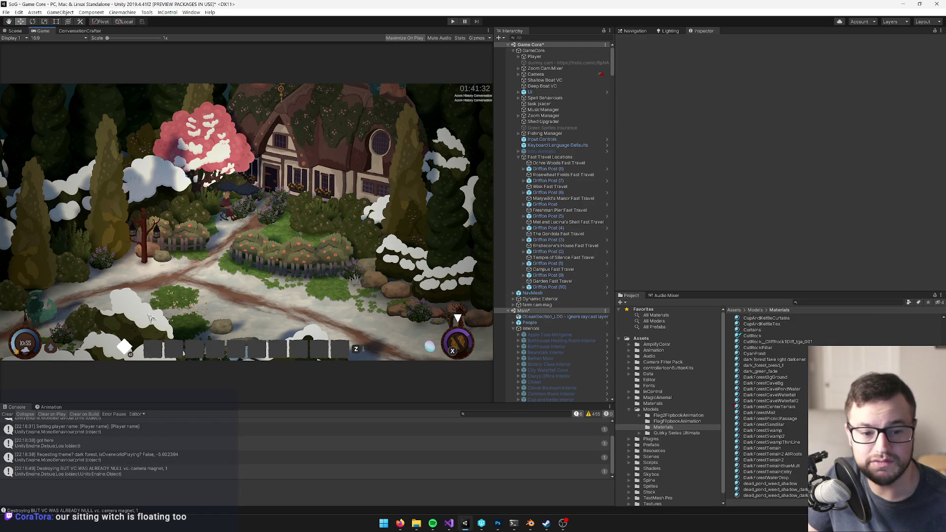
{"action": "left_click", "coordinate": [7, 415]}
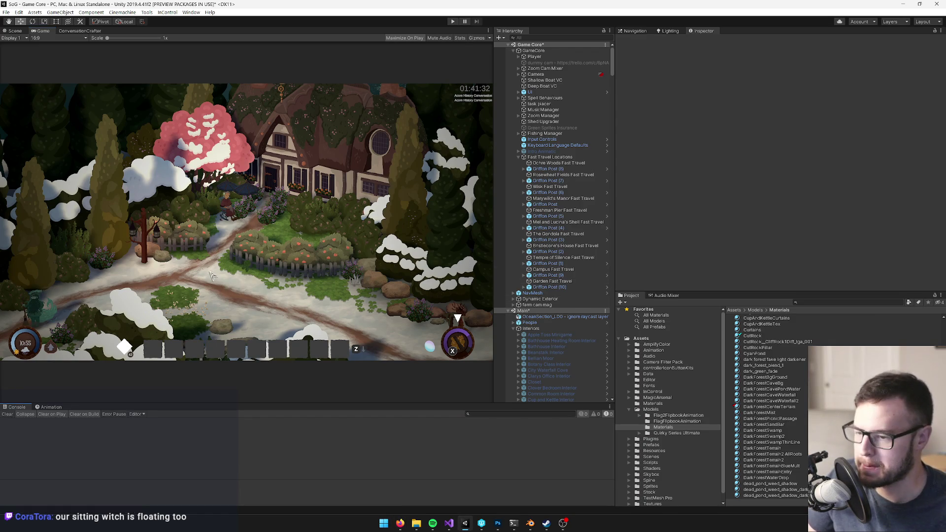
{"action": "left_click", "coordinate": [754, 407]}
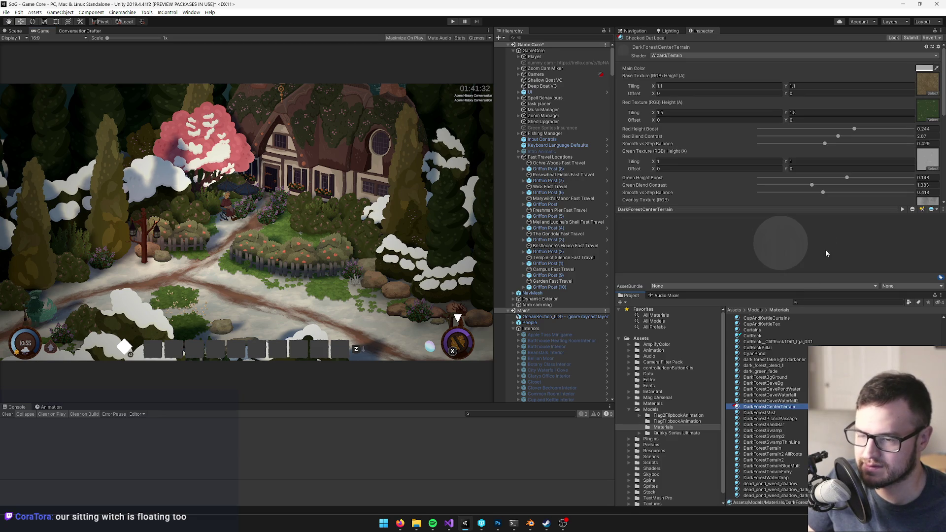
{"action": "left_click", "coordinate": [929, 38]}
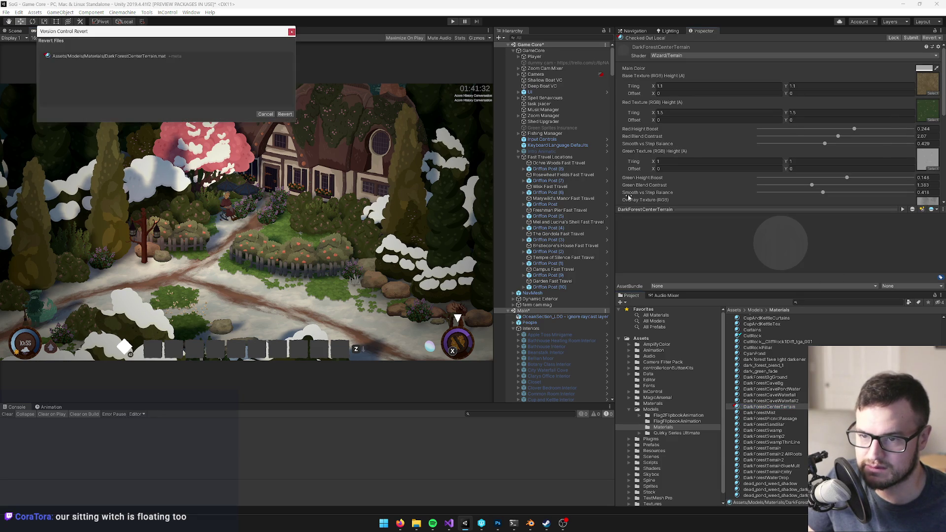
{"action": "left_click", "coordinate": [286, 114]}
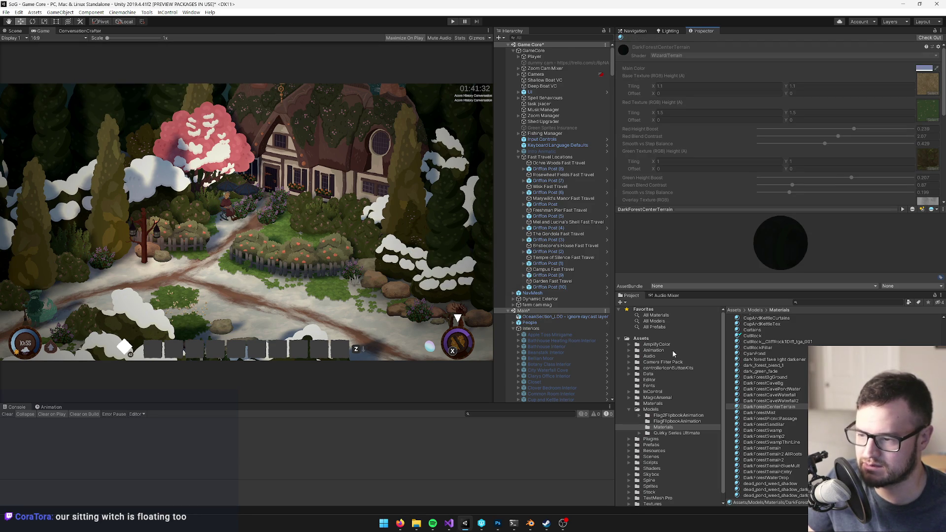
Search 'center' and open the Forest Centre Interior prefab in the Scene view
{"action": "scroll", "coordinate": [552, 320], "scroll_direction": "down", "scroll_amount": 5}
{"action": "left_click", "coordinate": [806, 301]}
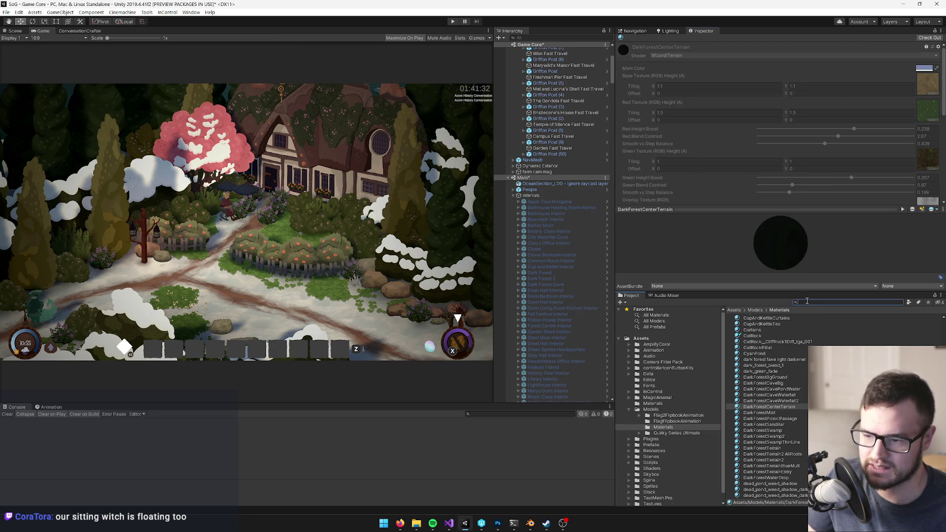
{"action": "type", "text": "center"}
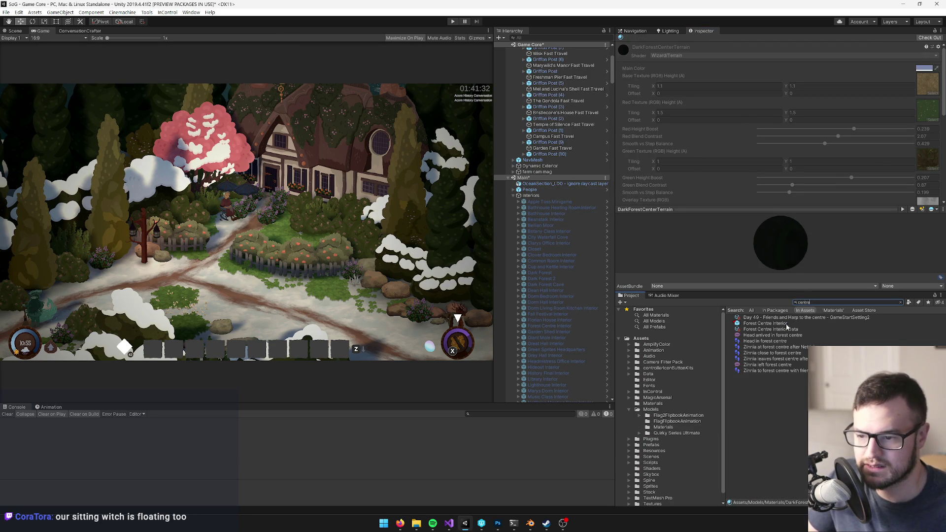
{"action": "left_click", "coordinate": [765, 323]}
{"action": "left_click", "coordinate": [789, 68]}
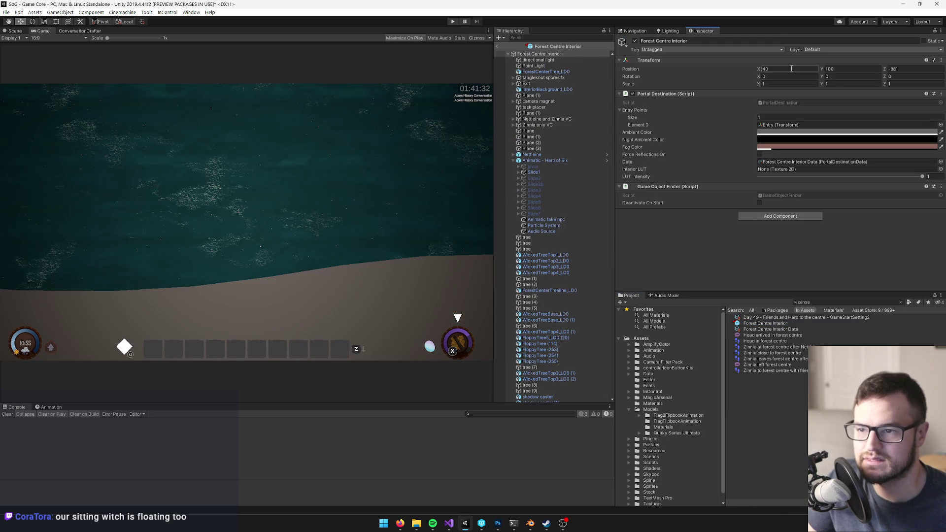
{"action": "left_click", "coordinate": [13, 31]}
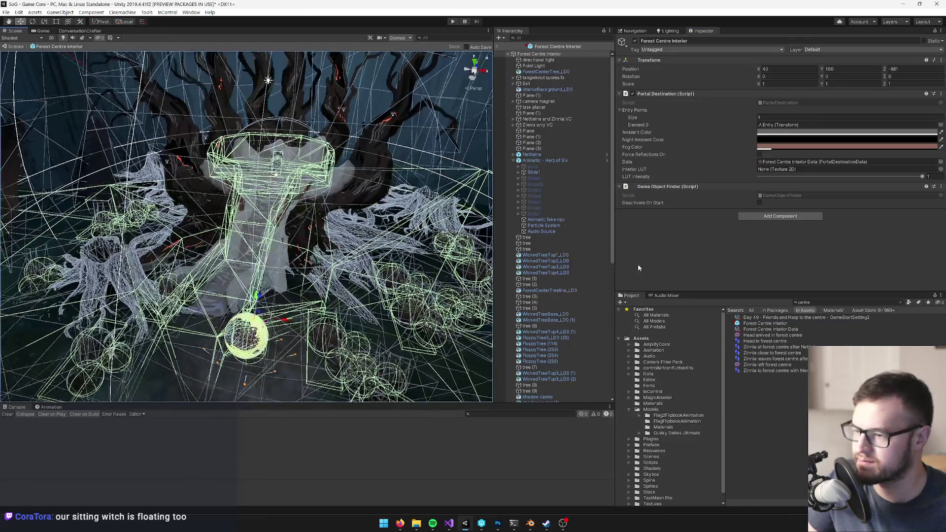
Inspect the Animatic fake npc, the central tree, and the ground Plane (1)
{"action": "left_click", "coordinate": [571, 220]}
{"action": "scroll", "coordinate": [323, 238], "scroll_direction": "up", "scroll_amount": 5}
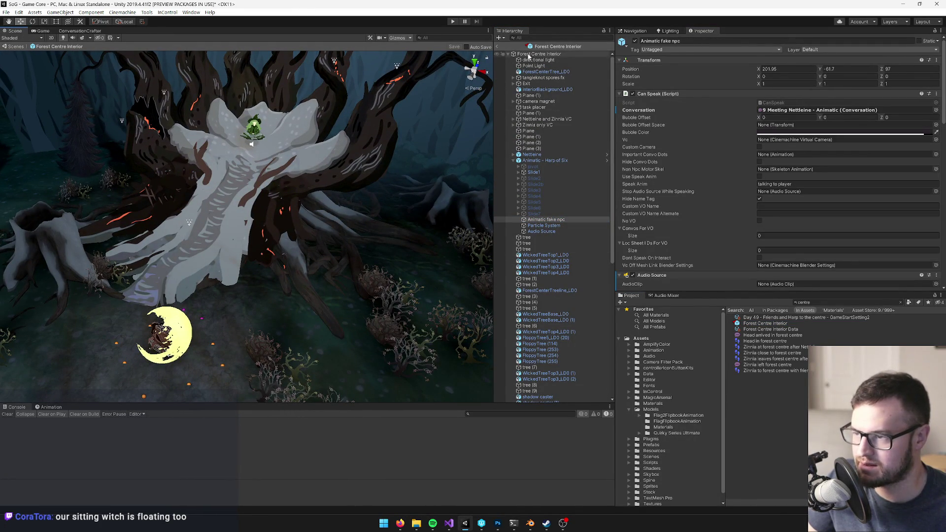
{"action": "left_click", "coordinate": [285, 221]}
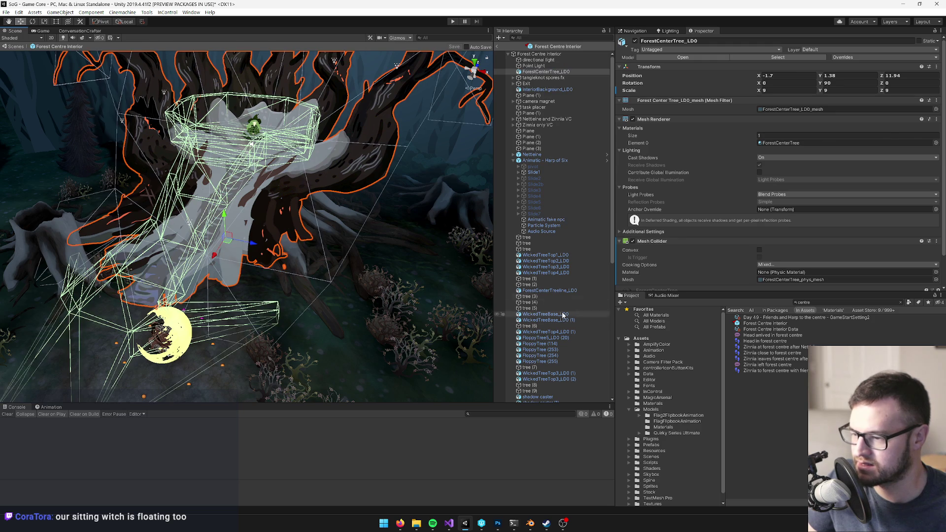
{"action": "scroll", "coordinate": [572, 325], "scroll_direction": "down", "scroll_amount": 2}
{"action": "scroll", "coordinate": [572, 325], "scroll_direction": "down", "scroll_amount": 3}
{"action": "left_click", "coordinate": [208, 372]}
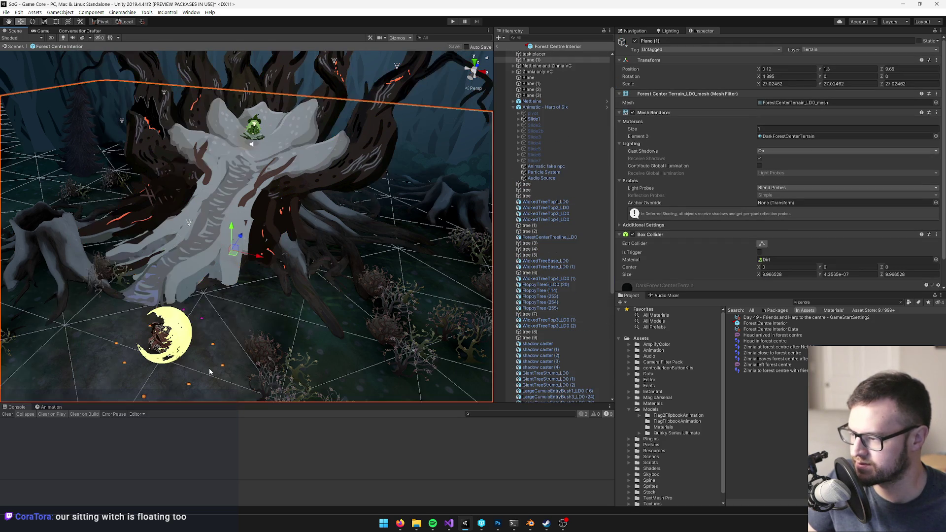
{"action": "right_click", "coordinate": [529, 115]}
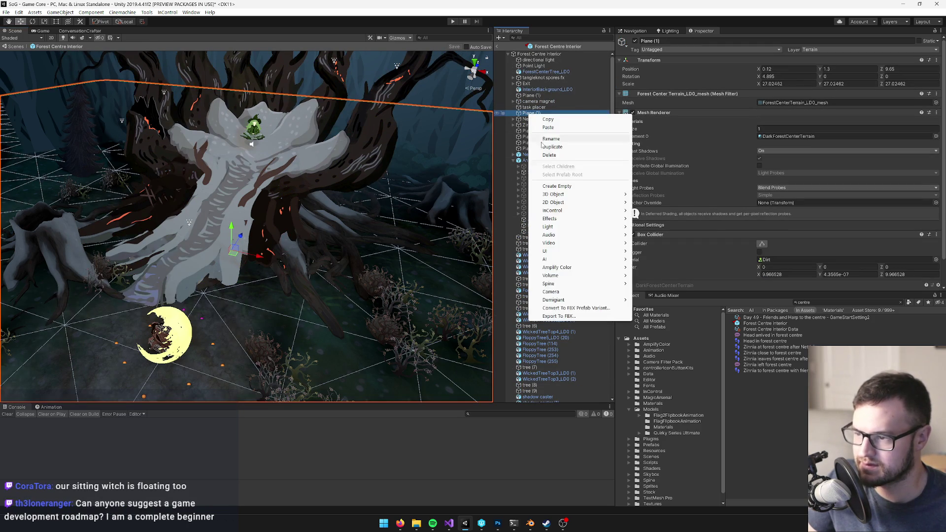
Add a child Plane under Plane (1) without a Mesh Collider, using PlaneReplacement_LD0_mesh
{"action": "mouse_move", "coordinate": [555, 196]}
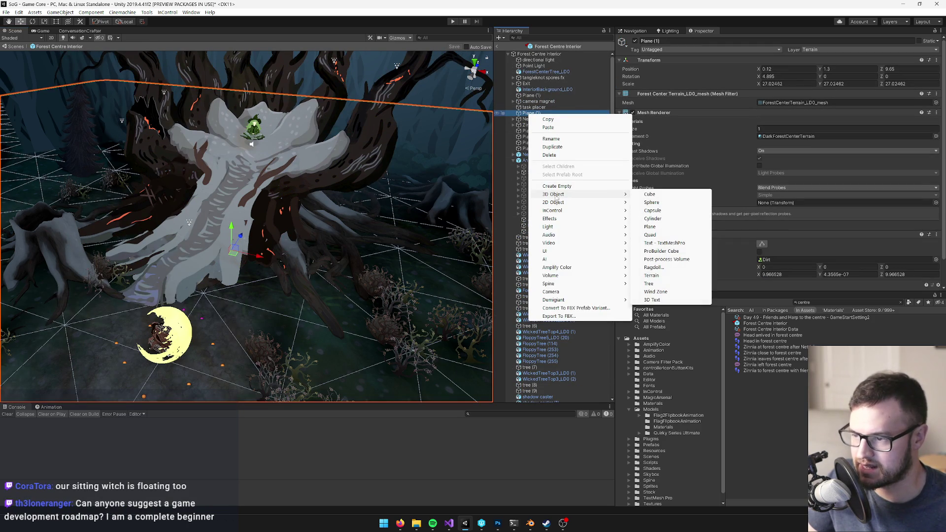
{"action": "left_click", "coordinate": [650, 226]}
{"action": "right_click", "coordinate": [656, 234]}
{"action": "left_click", "coordinate": [700, 249]}
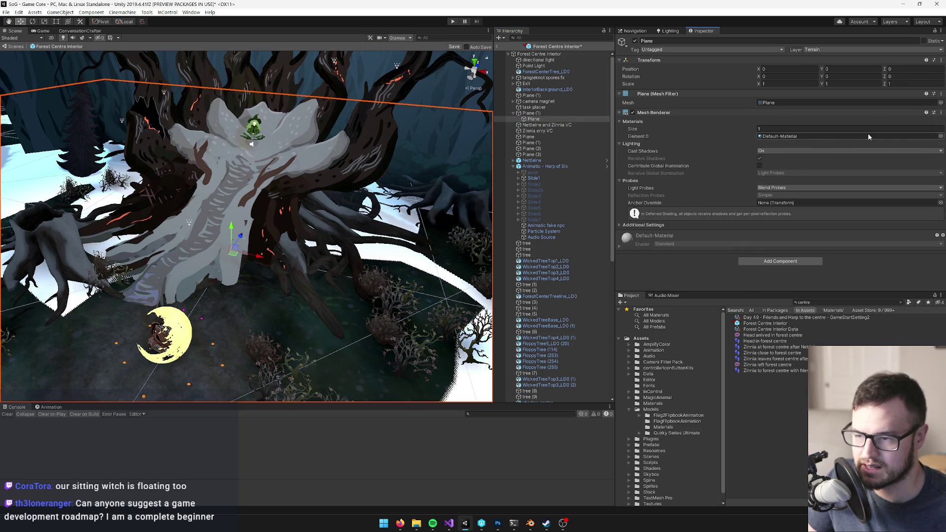
{"action": "left_click", "coordinate": [941, 103]}
{"action": "type", "text": "planer"}
{"action": "left_click", "coordinate": [458, 160]}
{"action": "double_click", "coordinate": [459, 161]}
Scale the new plane down to 2.817035 and raise it to Y 1.31, Z 9.65
{"action": "key", "text": "r"}
{"action": "mouse_move", "coordinate": [279, 200]}
{"action": "left_mouse_down"}
{"action": "mouse_move", "coordinate": [278, 218]}
{"action": "mouse_move", "coordinate": [276, 209]}
{"action": "mouse_move", "coordinate": [294, 218]}
{"action": "left_mouse_up"}
{"action": "scroll", "coordinate": [294, 218], "scroll_direction": "up", "scroll_amount": 3}
{"action": "key", "text": "w"}
{"action": "left_click_drag", "start_coordinate": [306, 173], "coordinate": [332, 165]}
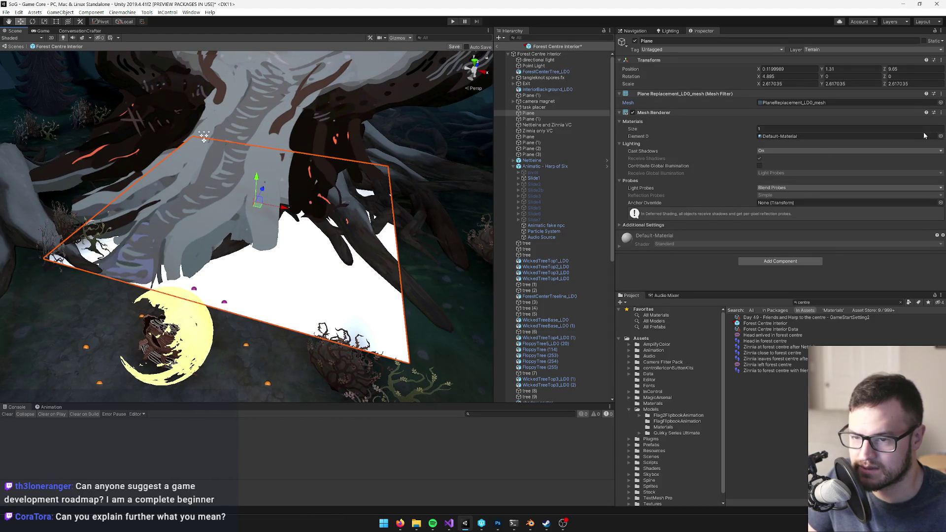
Assign the MelShellSeamDecal material to the Plane's Mesh Renderer after previewing the decal options
{"action": "left_click", "coordinate": [940, 136]}
{"action": "type", "text": "deca"}
{"action": "left_click", "coordinate": [456, 167]}
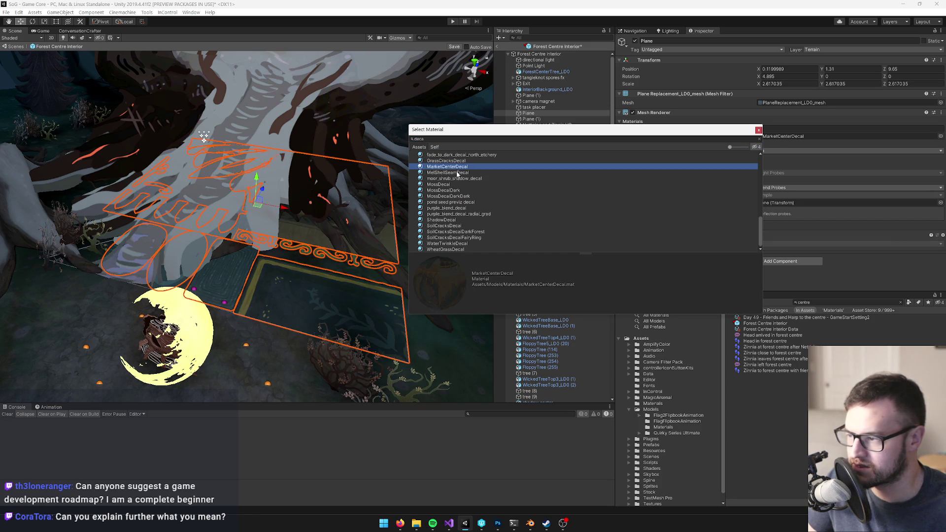
{"action": "left_click", "coordinate": [457, 173]}
{"action": "double_click", "coordinate": [459, 173]}
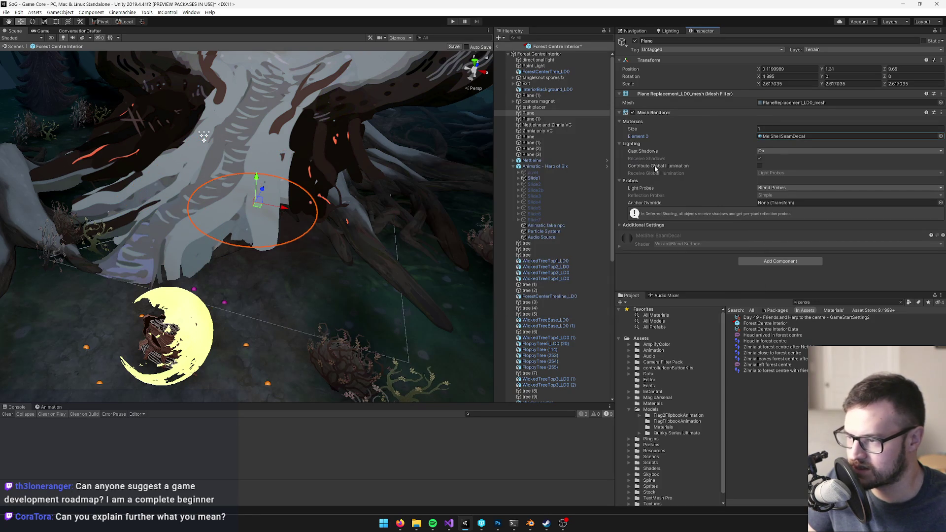
Duplicate MelShellSeamDecal in the Project window, name the copy SporeDustDecal, and reselect the Plane
{"action": "left_click", "coordinate": [788, 136]}
{"action": "left_click", "coordinate": [780, 407]}
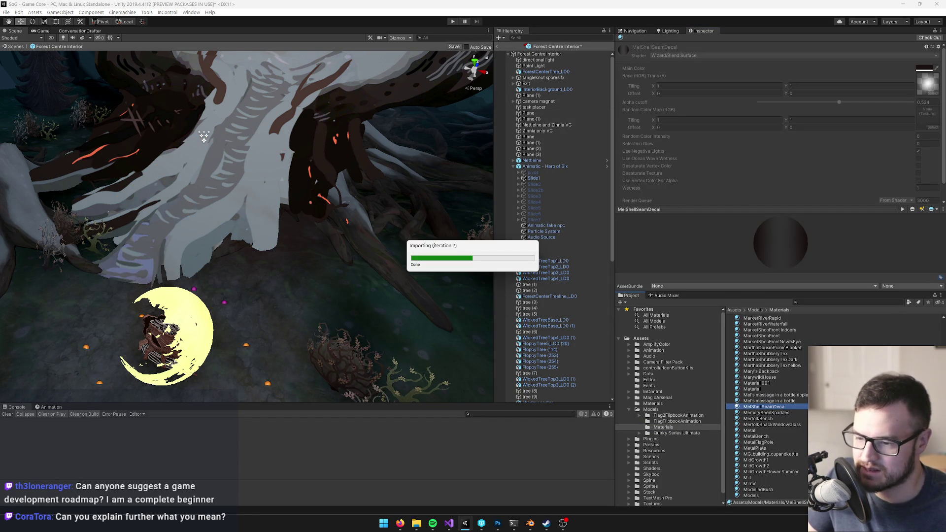
{"action": "key", "text": "ctrl+d"}
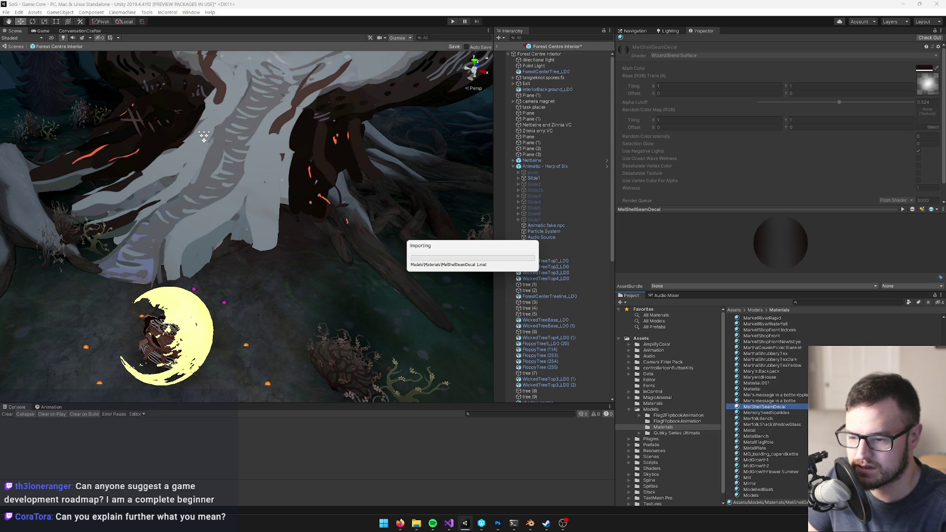
{"action": "type", "text": "SporeDustDecal"}
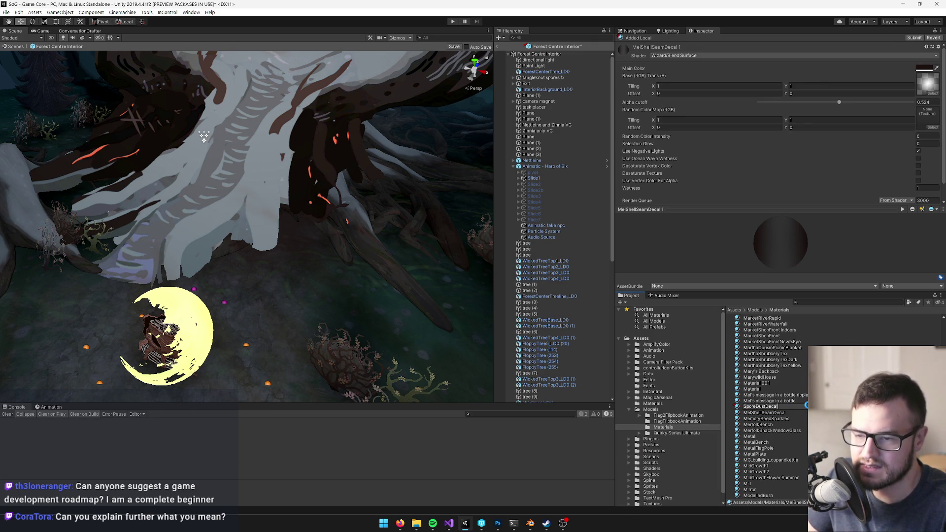
{"action": "key", "text": "Return"}
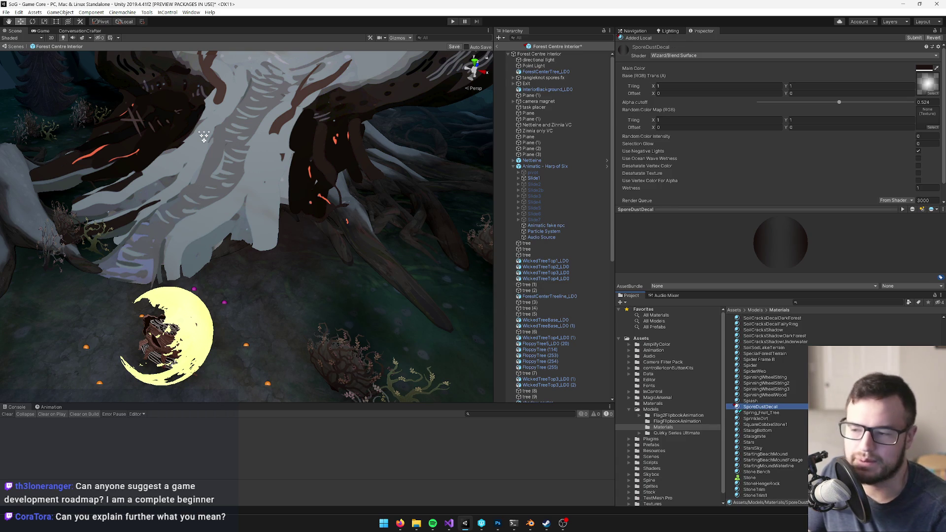
{"action": "left_click", "coordinate": [290, 244]}
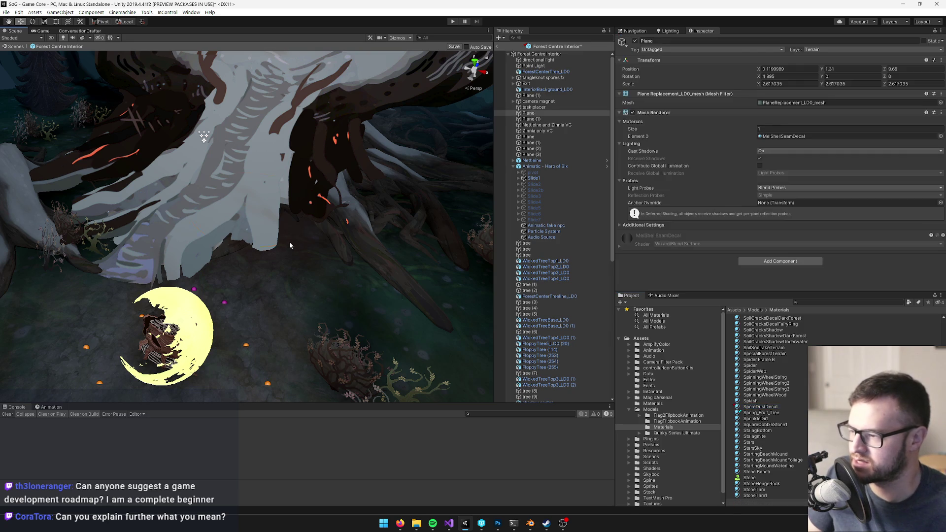
Move the decal Plane onto the big tree's base at about -4.67, 1.99, 2.73
{"action": "key", "text": "f"}
{"action": "mouse_move", "coordinate": [327, 223]}
{"action": "left_mouse_down"}
{"action": "mouse_move", "coordinate": [332, 213]}
{"action": "mouse_move", "coordinate": [316, 212]}
{"action": "left_mouse_up"}
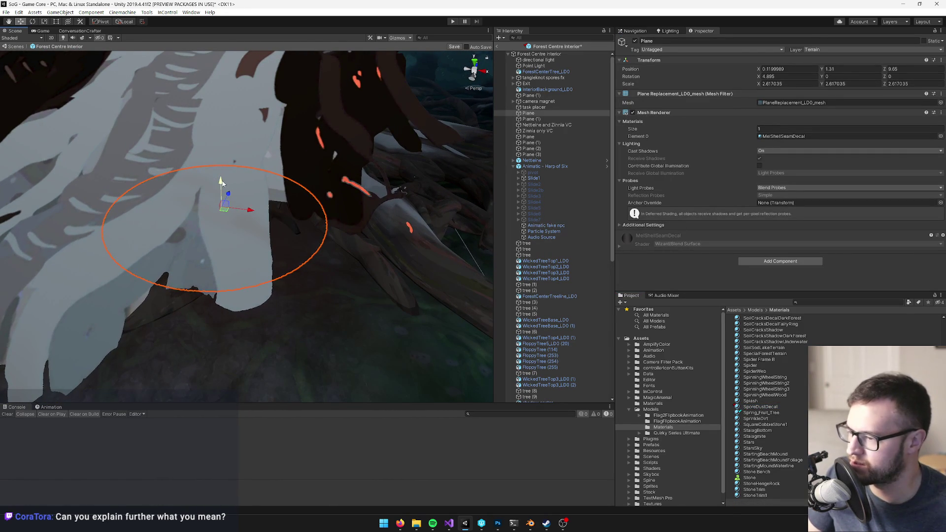
{"action": "mouse_move", "coordinate": [222, 183]}
{"action": "left_mouse_down"}
{"action": "mouse_move", "coordinate": [245, 169]}
{"action": "mouse_move", "coordinate": [250, 183]}
{"action": "mouse_move", "coordinate": [215, 218]}
{"action": "mouse_move", "coordinate": [178, 225]}
{"action": "left_mouse_up"}
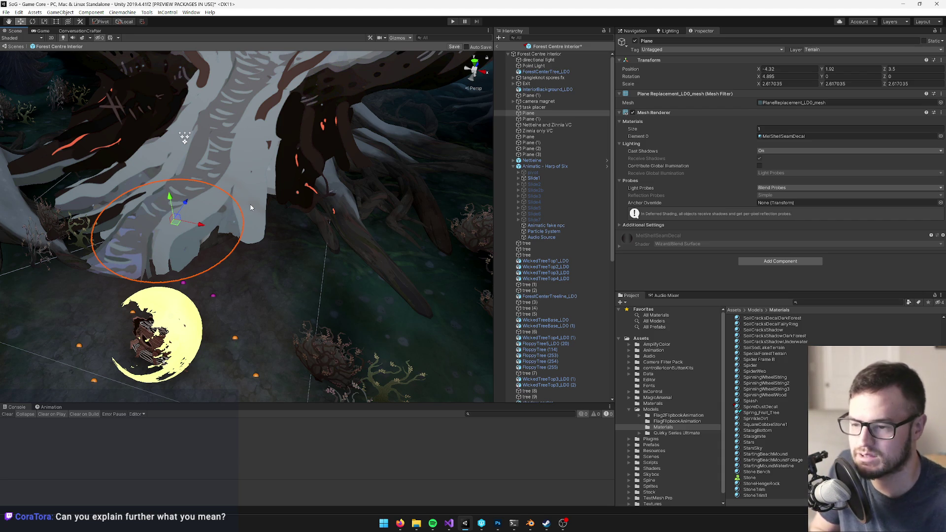
{"action": "mouse_move", "coordinate": [255, 189]}
{"action": "left_mouse_down"}
{"action": "mouse_move", "coordinate": [241, 195]}
{"action": "mouse_move", "coordinate": [299, 155]}
{"action": "left_mouse_up"}
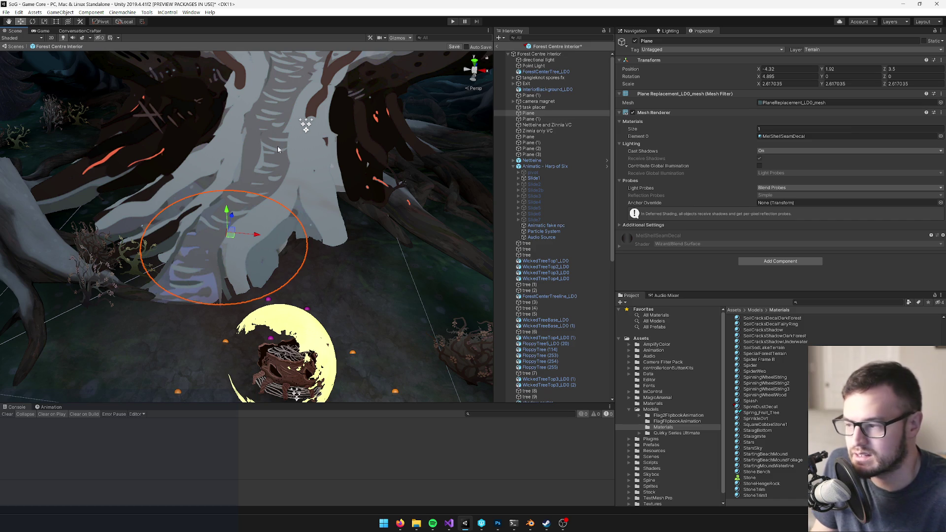
{"action": "key", "text": "f"}
{"action": "left_click_drag", "start_coordinate": [259, 221], "coordinate": [251, 213]}
{"action": "left_click_drag", "start_coordinate": [279, 179], "coordinate": [284, 179]}
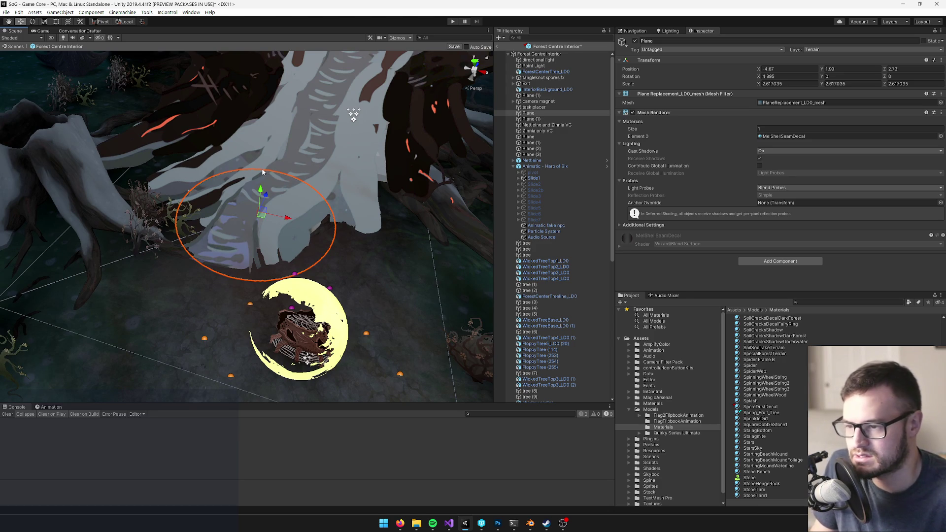
{"action": "left_click_drag", "start_coordinate": [262, 172], "coordinate": [361, 183]}
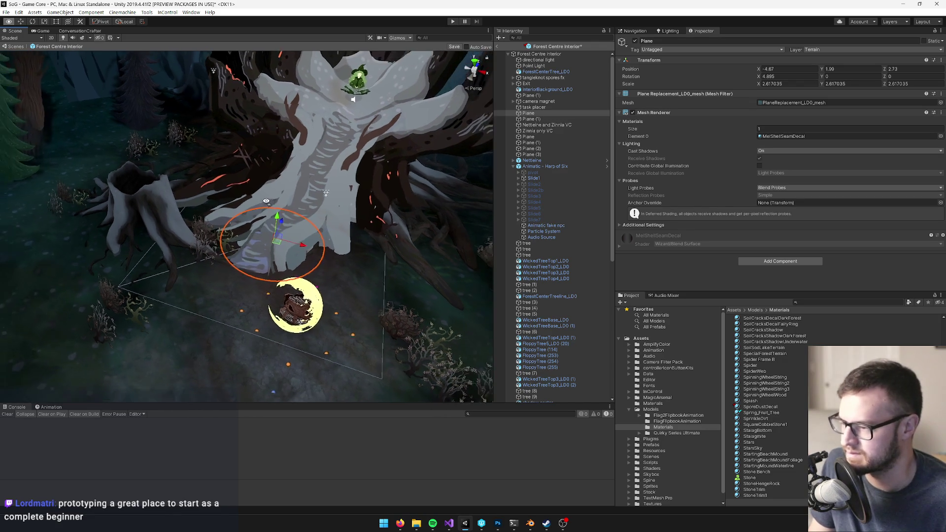
{"action": "left_click", "coordinate": [759, 137]}
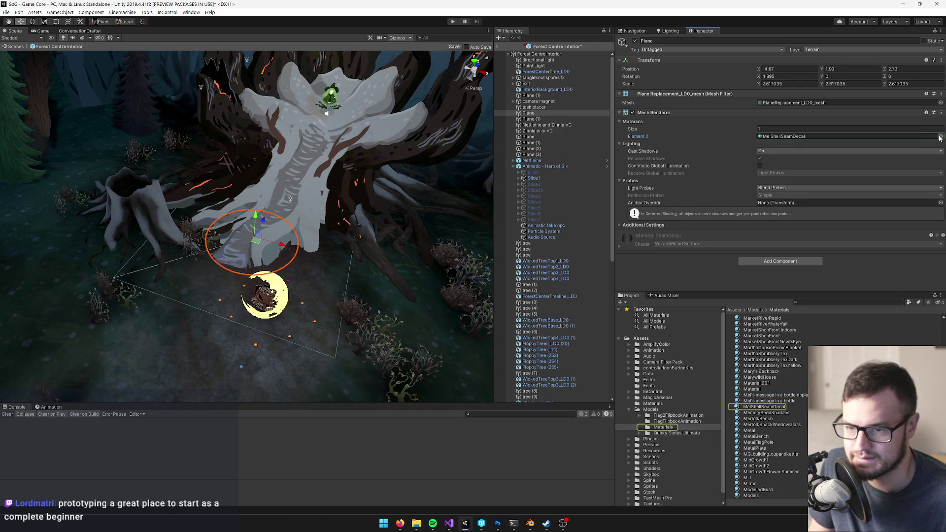
Swap the Plane's Element 0 material to SporeDustDecal
{"action": "left_click", "coordinate": [940, 136]}
{"action": "type", "text": "spore"}
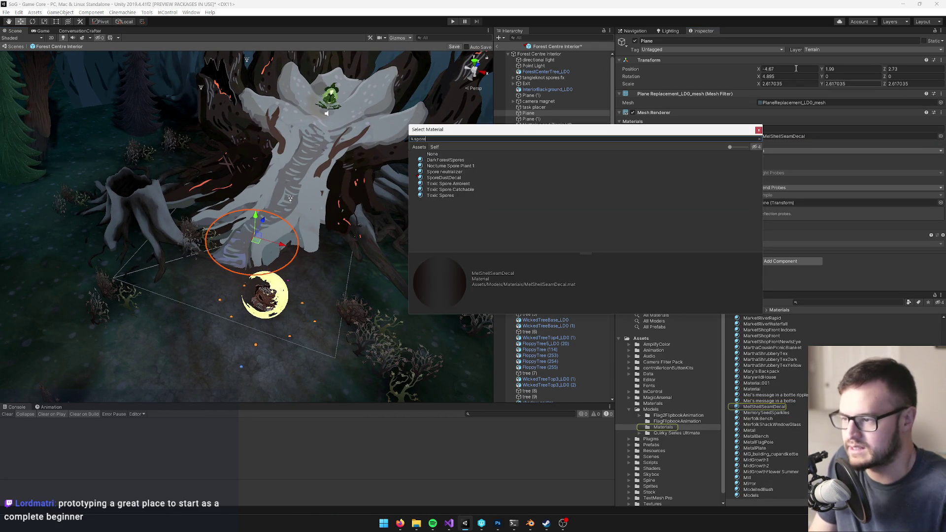
{"action": "double_click", "coordinate": [444, 178]}
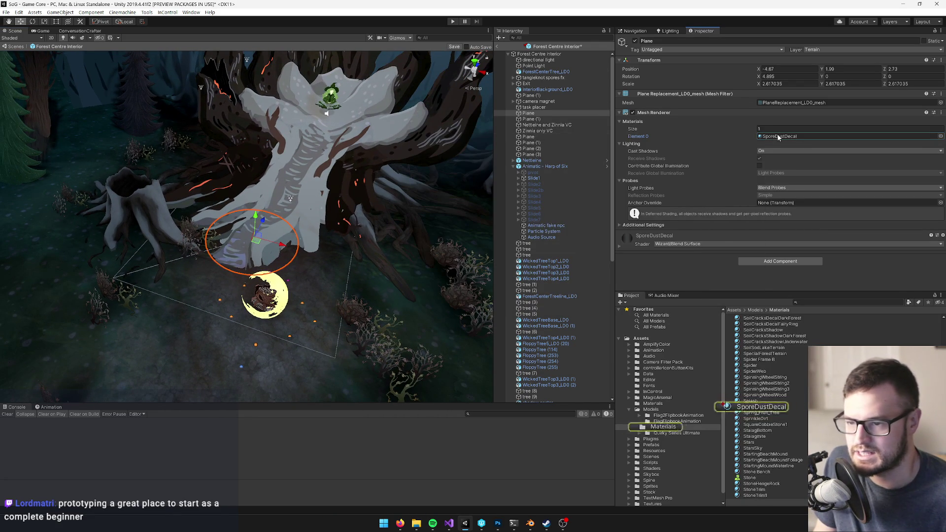
Set SporeDustDecal's Main Color to grey 575757 at alpha 42, then reselect the decal Plane
{"action": "left_click", "coordinate": [786, 405]}
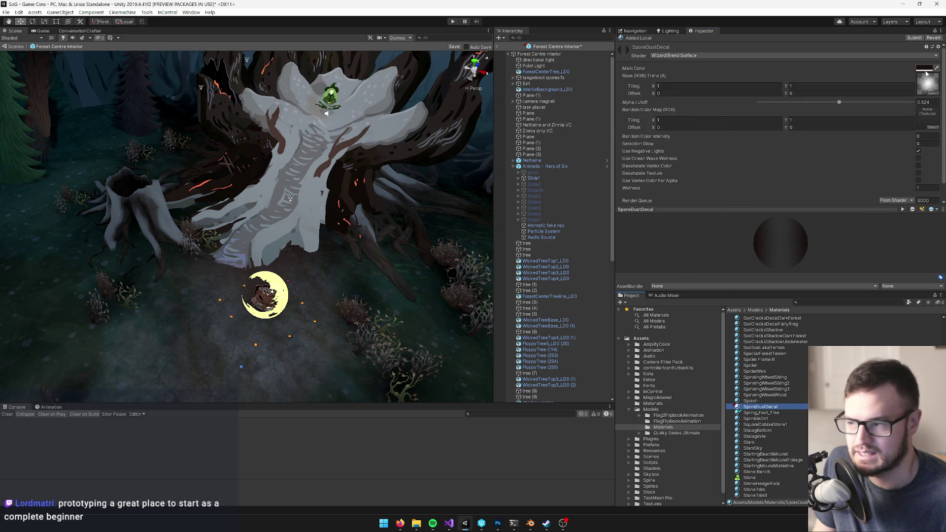
{"action": "left_click", "coordinate": [925, 69]}
{"action": "left_click_drag", "start_coordinate": [693, 164], "coordinate": [641, 193]}
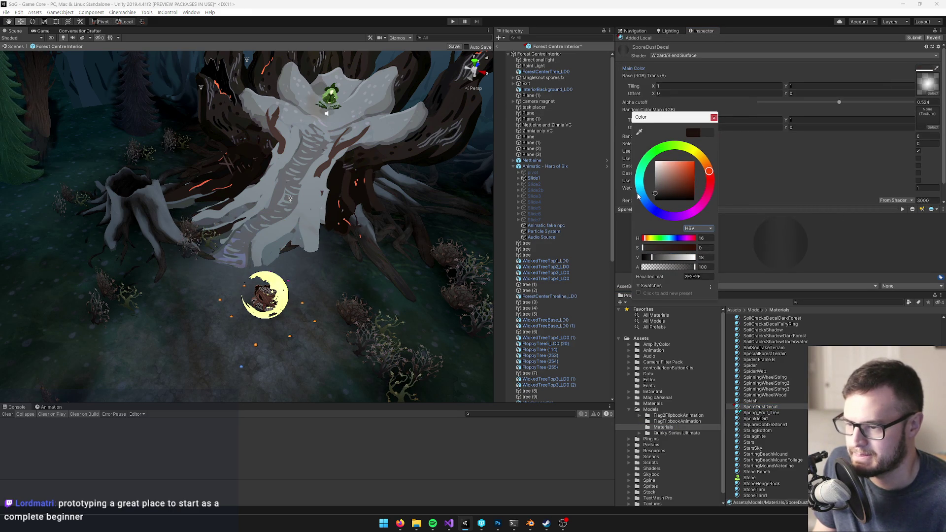
{"action": "left_click_drag", "start_coordinate": [695, 266], "coordinate": [664, 267]}
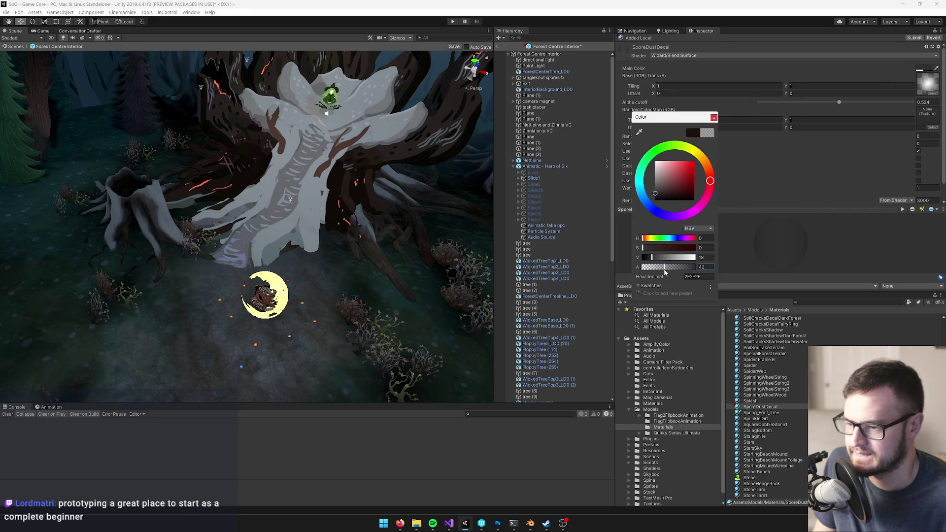
{"action": "left_click", "coordinate": [714, 117]}
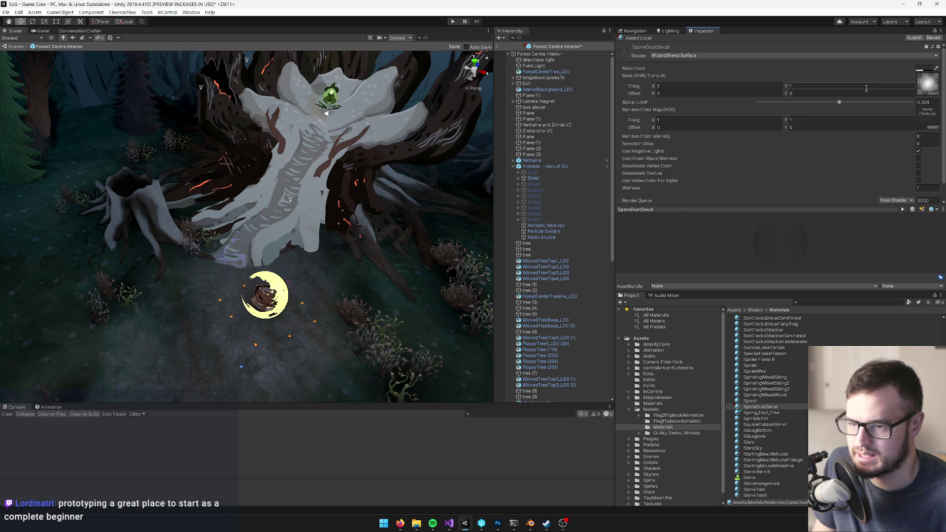
{"action": "left_click", "coordinate": [921, 71]}
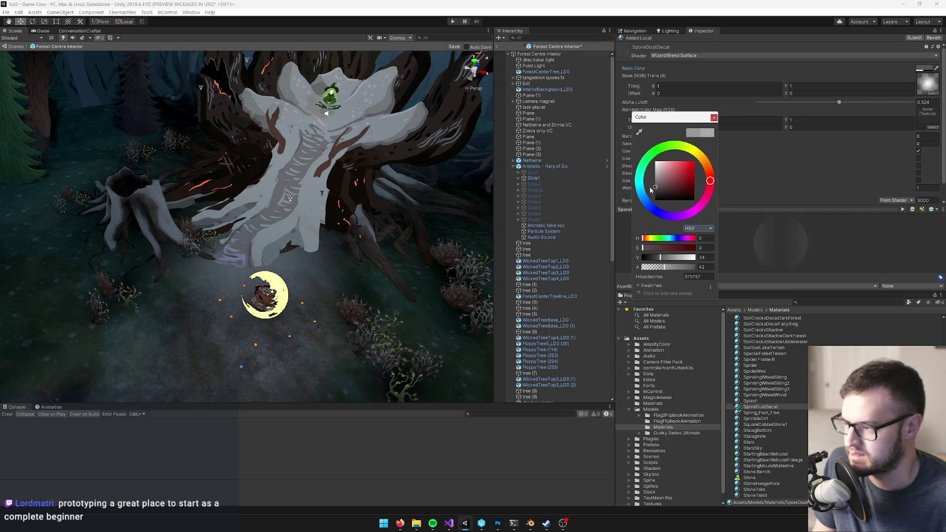
{"action": "left_click", "coordinate": [713, 118]}
{"action": "mouse_move", "coordinate": [256, 207]}
{"action": "left_mouse_down"}
{"action": "mouse_move", "coordinate": [225, 192]}
{"action": "mouse_move", "coordinate": [270, 179]}
{"action": "mouse_move", "coordinate": [281, 229]}
{"action": "left_mouse_up"}
{"action": "left_click", "coordinate": [283, 229]}
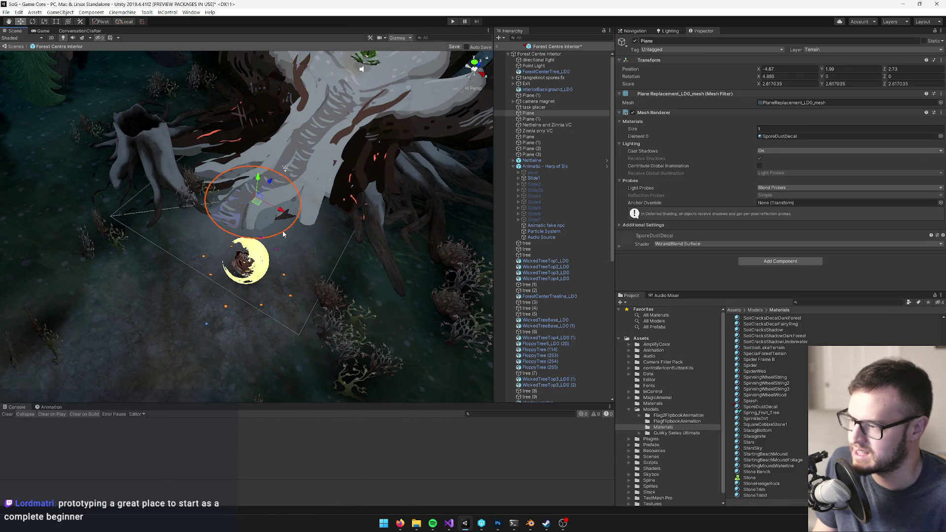
Scale the spore decal Plane down and set its Cast Shadows to Off
{"action": "key", "text": "r"}
{"action": "left_click_drag", "start_coordinate": [256, 196], "coordinate": [247, 199]}
{"action": "left_click", "coordinate": [762, 151]}
{"action": "left_click", "coordinate": [769, 157]}
{"action": "scroll", "coordinate": [298, 213], "scroll_direction": "up", "scroll_amount": 3}
{"action": "mouse_move", "coordinate": [298, 213]}
{"action": "left_mouse_down"}
{"action": "mouse_move", "coordinate": [379, 210]}
{"action": "mouse_move", "coordinate": [309, 259]}
{"action": "mouse_move", "coordinate": [279, 249]}
{"action": "mouse_move", "coordinate": [309, 244]}
{"action": "mouse_move", "coordinate": [302, 249]}
{"action": "mouse_move", "coordinate": [316, 204]}
{"action": "left_mouse_up"}
{"action": "key", "text": "w"}
{"action": "scroll", "coordinate": [286, 247], "scroll_direction": "up", "scroll_amount": 3}
Duplicate the decal Plane to add a second, smaller spore decal
{"action": "key", "text": "ctrl+d"}
{"action": "key", "text": "r"}
{"action": "key", "text": "w"}
{"action": "scroll", "coordinate": [317, 204], "scroll_direction": "up", "scroll_amount": 5}
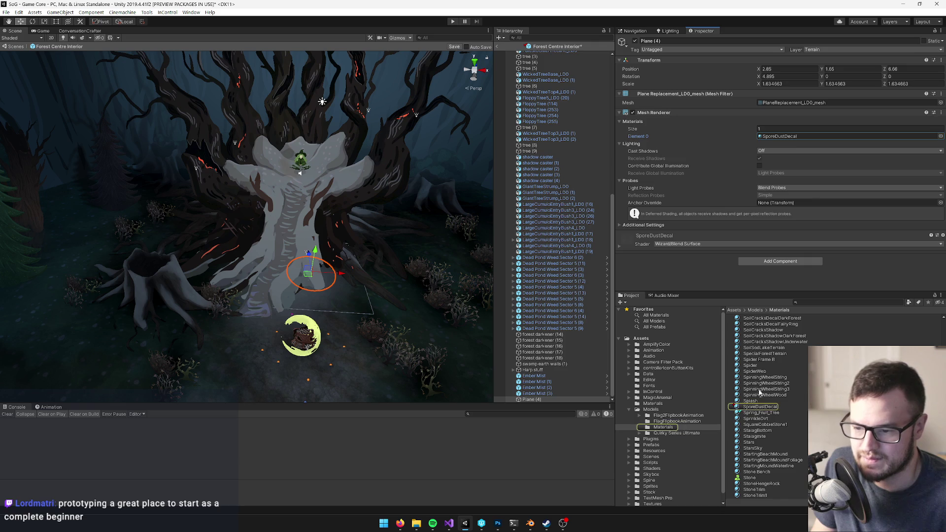
Fade SporeDustDecal's Main Color to grey 525252 at alpha 35 and save the Forest Centre Interior prefab
{"action": "left_click", "coordinate": [750, 401]}
{"action": "left_click", "coordinate": [757, 407]}
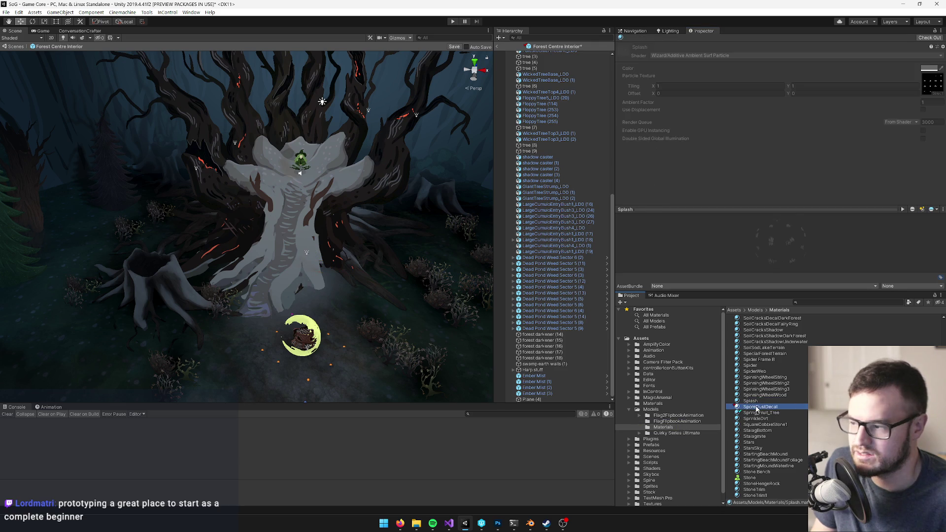
{"action": "left_click", "coordinate": [928, 68]}
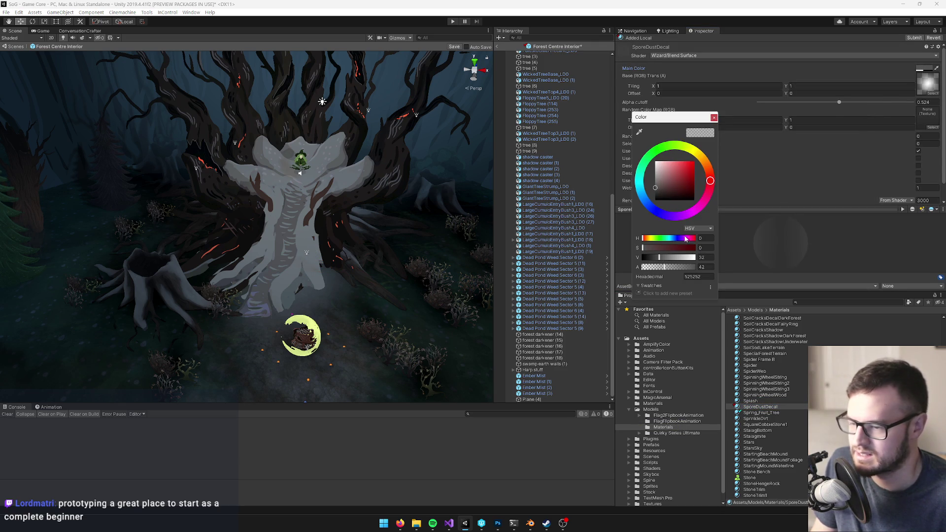
{"action": "left_click_drag", "start_coordinate": [662, 270], "coordinate": [662, 271]}
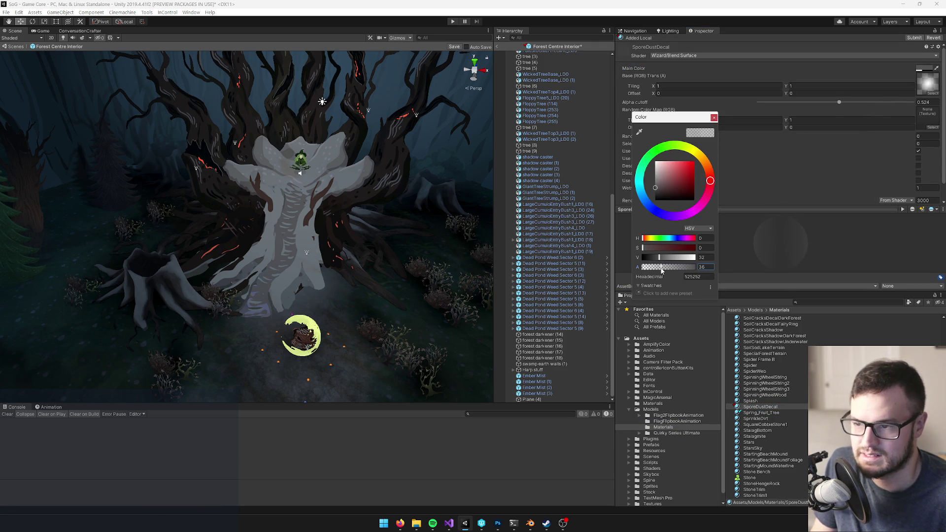
{"action": "scroll", "coordinate": [785, 116], "scroll_direction": "down", "scroll_amount": 1}
{"action": "left_click", "coordinate": [714, 118]}
{"action": "mouse_move", "coordinate": [375, 113]}
{"action": "left_mouse_down"}
{"action": "mouse_move", "coordinate": [370, 124]}
{"action": "mouse_move", "coordinate": [458, 54]}
{"action": "left_mouse_up"}
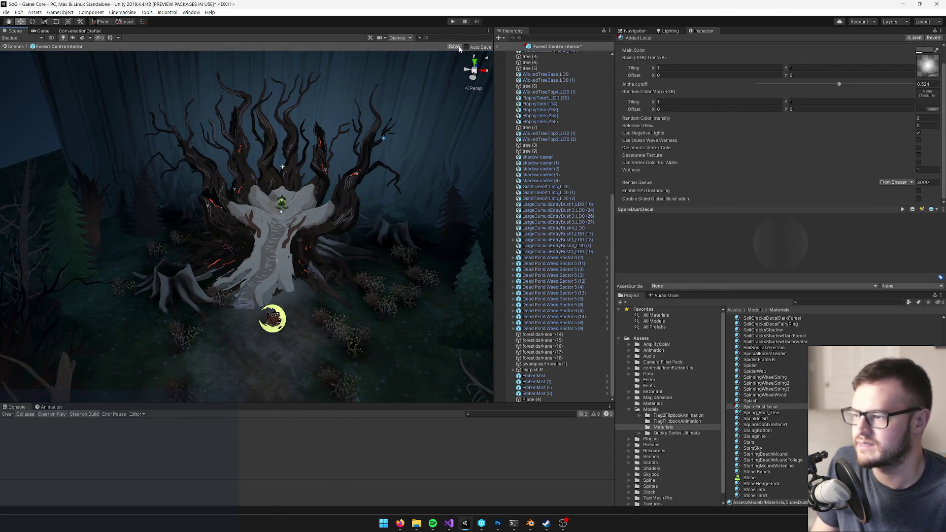
{"action": "left_click", "coordinate": [458, 47]}
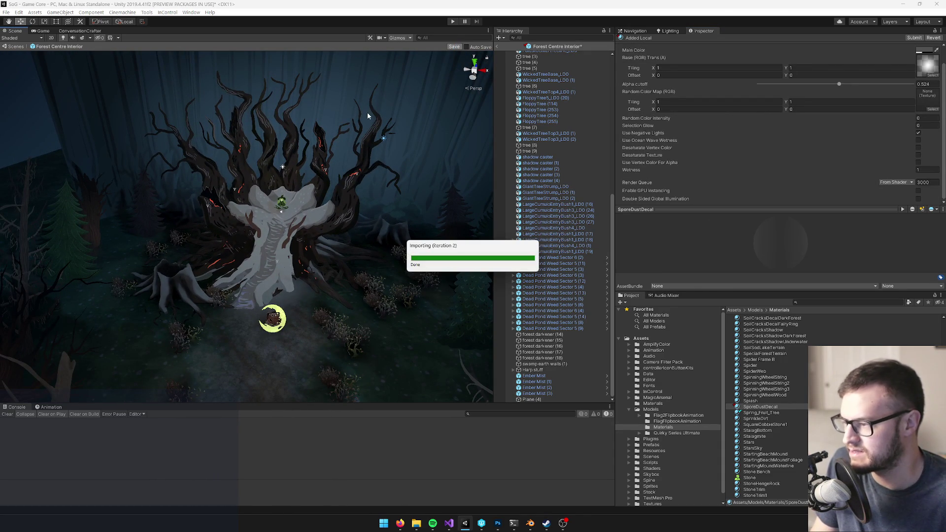
Review the tree from a few angles, select the Forest Centre Interior root, and exit prefab mode
{"action": "mouse_move", "coordinate": [369, 141]}
{"action": "left_mouse_down"}
{"action": "mouse_move", "coordinate": [312, 170]}
{"action": "mouse_move", "coordinate": [292, 200]}
{"action": "left_mouse_up"}
{"action": "scroll", "coordinate": [324, 165], "scroll_direction": "down", "scroll_amount": 3}
{"action": "scroll", "coordinate": [321, 158], "scroll_direction": "up", "scroll_amount": 6}
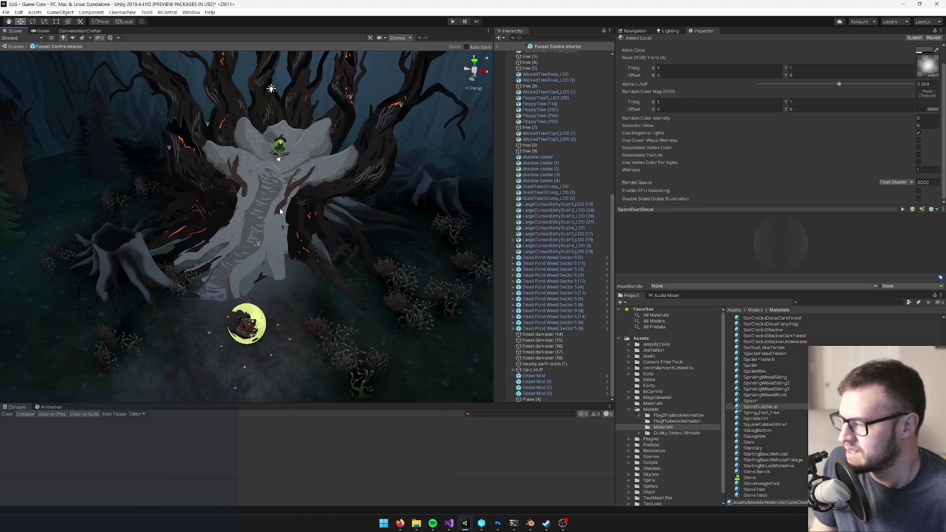
{"action": "scroll", "coordinate": [268, 217], "scroll_direction": "down", "scroll_amount": 3}
{"action": "scroll", "coordinate": [267, 217], "scroll_direction": "up", "scroll_amount": 5}
{"action": "mouse_move", "coordinate": [269, 211]}
{"action": "left_mouse_down"}
{"action": "mouse_move", "coordinate": [273, 195]}
{"action": "mouse_move", "coordinate": [290, 196]}
{"action": "left_mouse_up"}
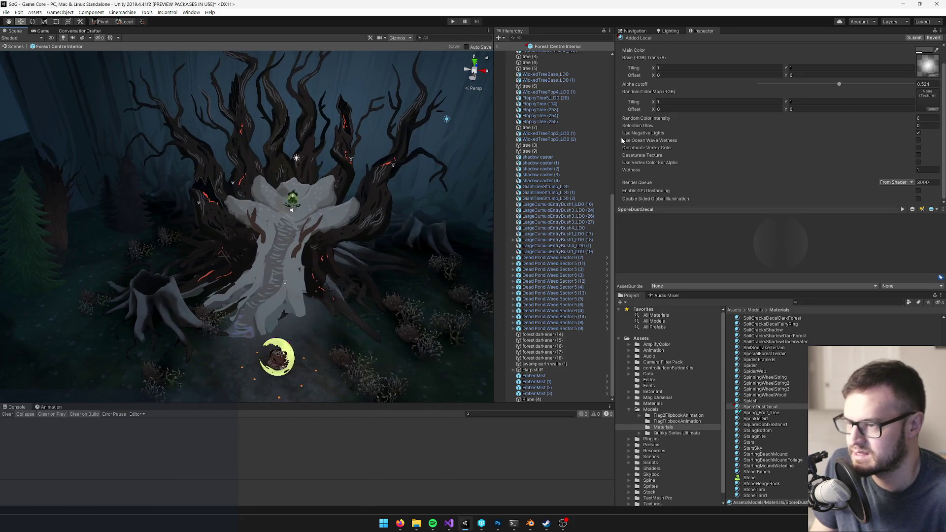
{"action": "scroll", "coordinate": [583, 201], "scroll_direction": "up", "scroll_amount": 10}
{"action": "left_click", "coordinate": [537, 84]}
{"action": "left_click", "coordinate": [538, 72]}
{"action": "left_click", "coordinate": [538, 54]}
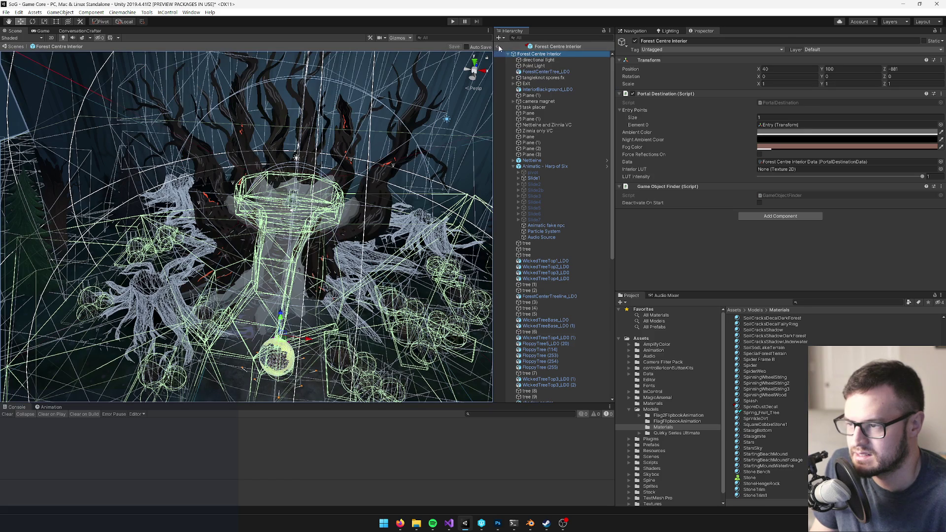
{"action": "left_click", "coordinate": [499, 48]}
Read the full description of Trello's 'start setting blitz' card in Done, then return to Unity
{"action": "mouse_move", "coordinate": [400, 524]}
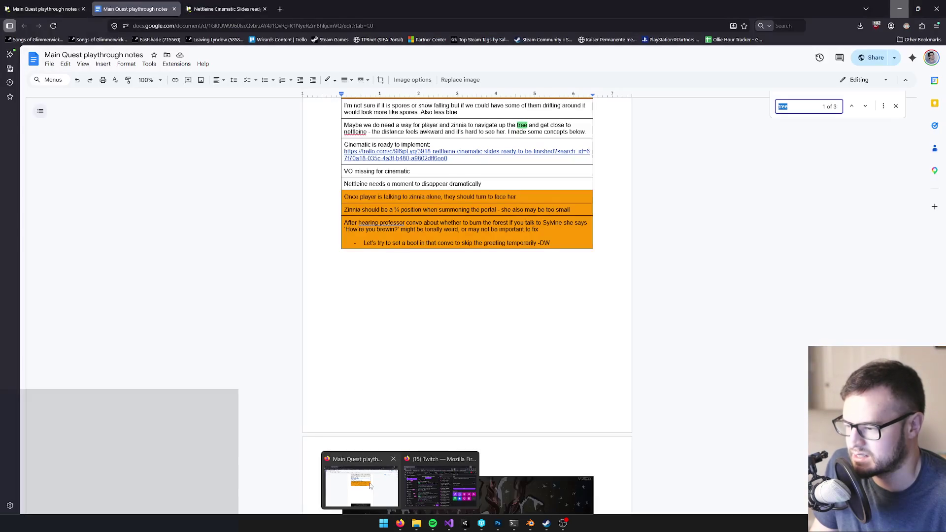
{"action": "left_click", "coordinate": [370, 486]}
{"action": "key", "text": "ctrl+shift+Tab"}
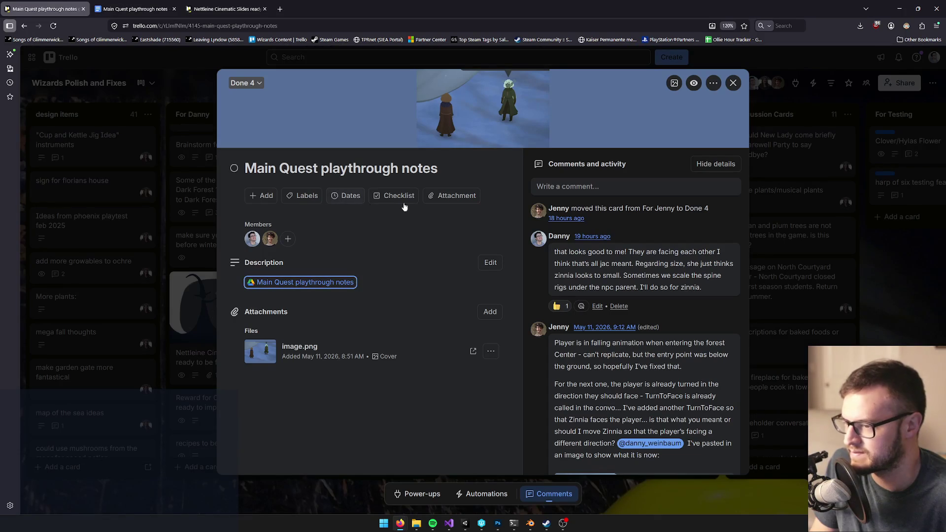
{"action": "left_click", "coordinate": [733, 83]}
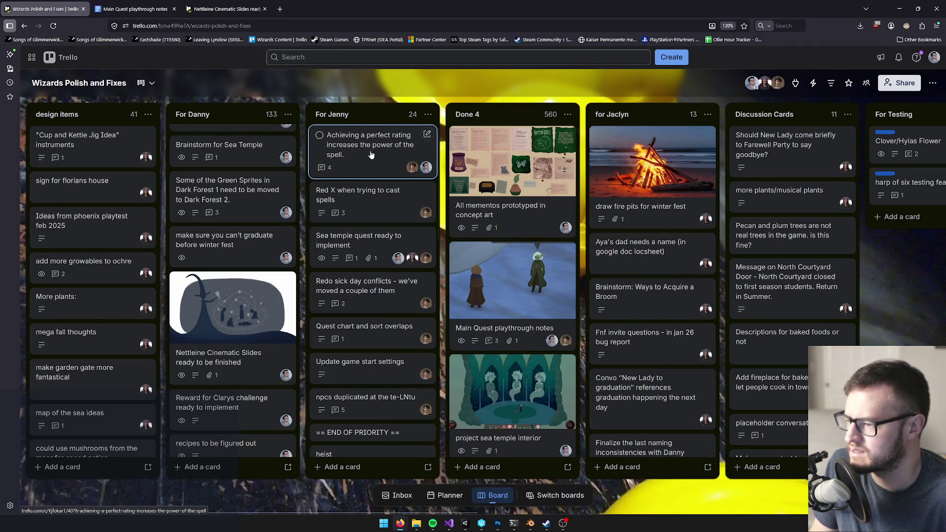
{"action": "scroll", "coordinate": [525, 231], "scroll_direction": "down", "scroll_amount": 5}
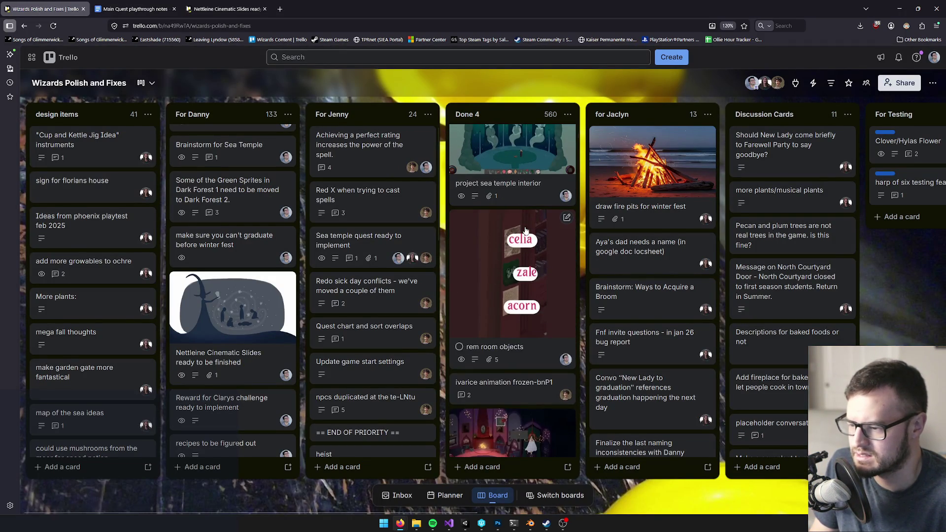
{"action": "scroll", "coordinate": [522, 227], "scroll_direction": "up", "scroll_amount": 5}
{"action": "scroll", "coordinate": [515, 213], "scroll_direction": "down", "scroll_amount": 3}
{"action": "scroll", "coordinate": [514, 213], "scroll_direction": "down", "scroll_amount": 10}
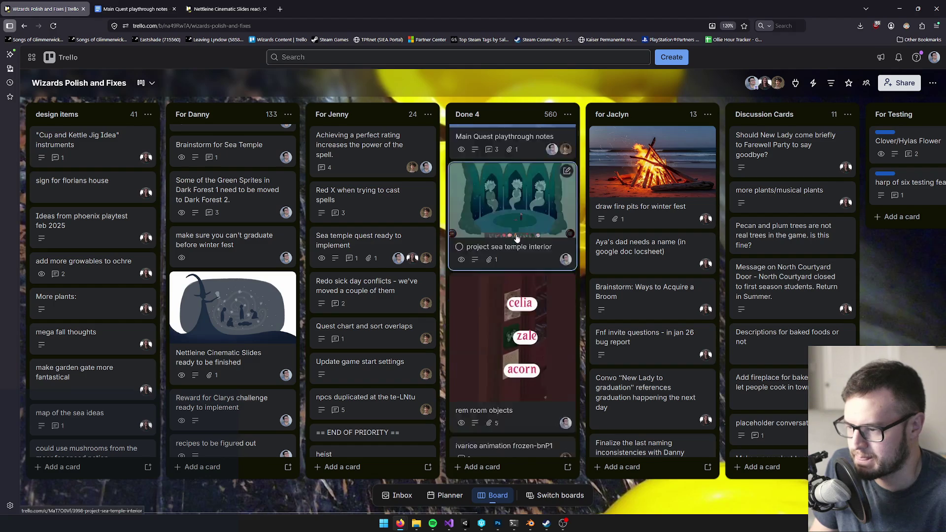
{"action": "left_click", "coordinate": [510, 320]}
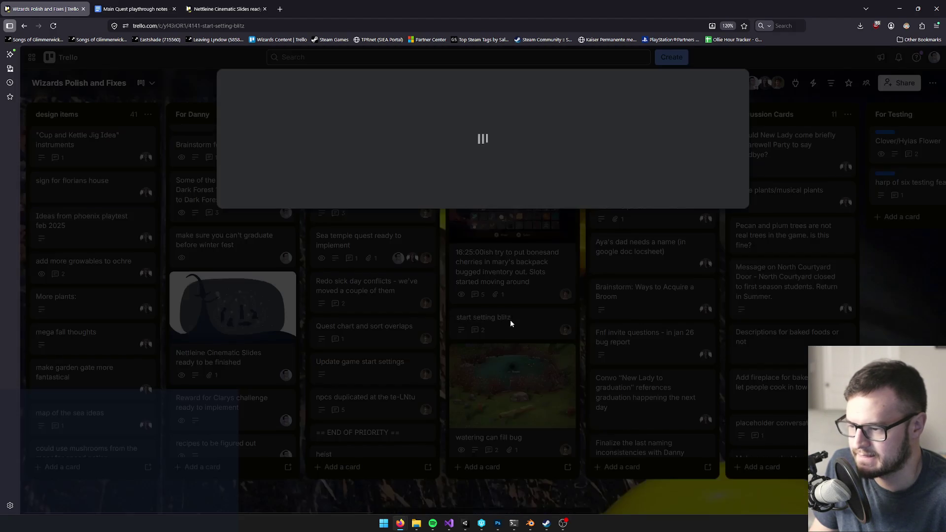
{"action": "left_click", "coordinate": [364, 451]}
{"action": "scroll", "coordinate": [304, 316], "scroll_direction": "down", "scroll_amount": 3}
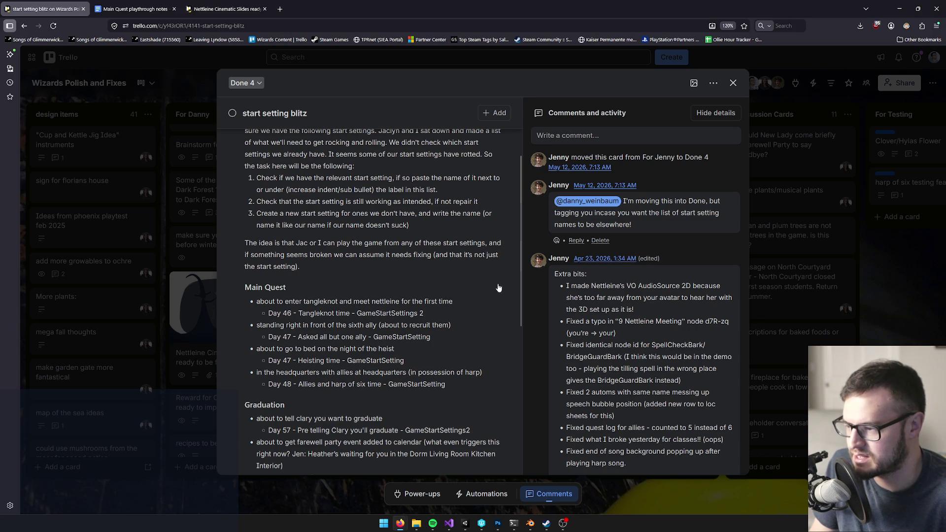
{"action": "key", "text": "alt+Tab"}
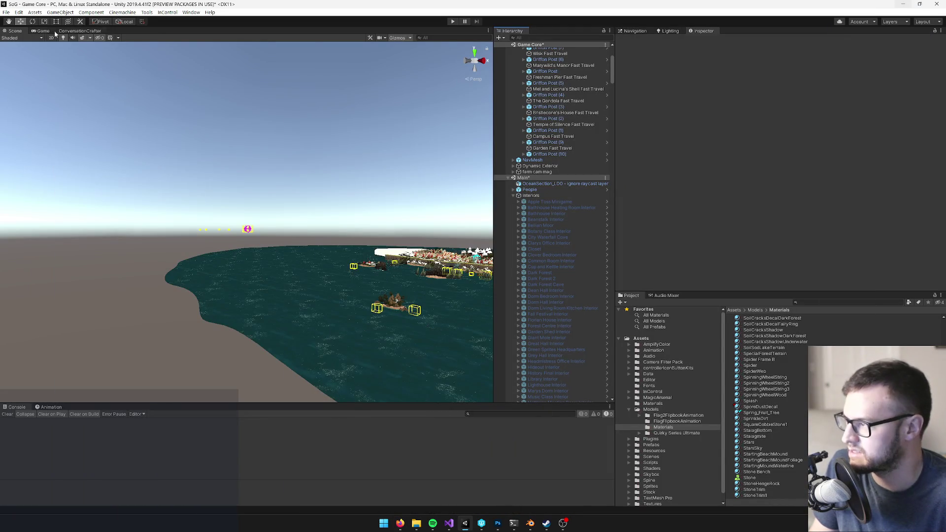
Set GameCore's Game Start Settings to 'Day 46 - Tangleknot time' and enter Play mode
{"action": "left_click", "coordinate": [48, 31]}
{"action": "left_click", "coordinate": [14, 31]}
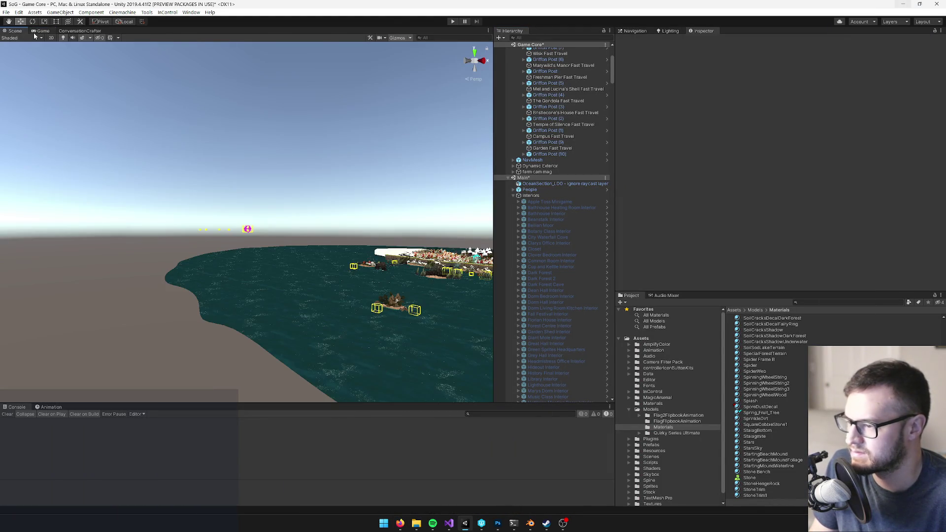
{"action": "left_click", "coordinate": [34, 32]}
{"action": "scroll", "coordinate": [534, 53], "scroll_direction": "up", "scroll_amount": 5}
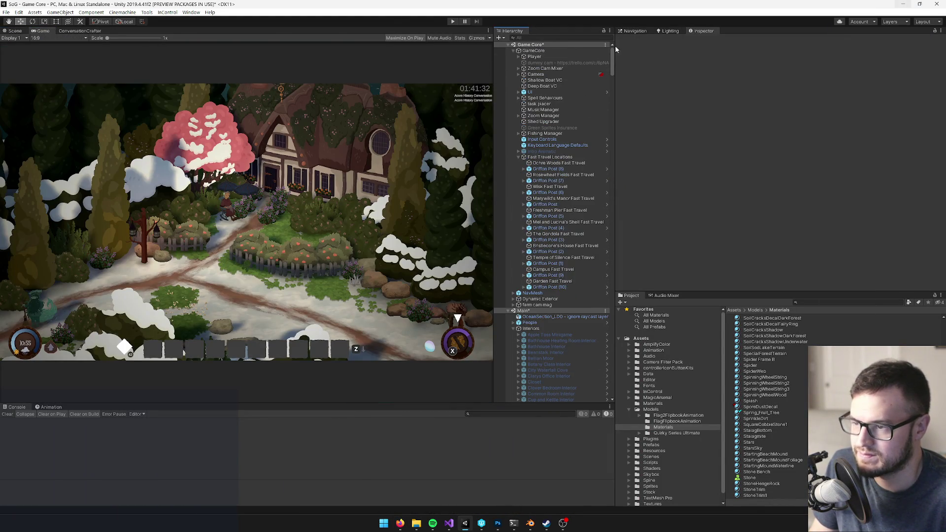
{"action": "left_click", "coordinate": [534, 51]}
{"action": "left_click", "coordinate": [936, 117]}
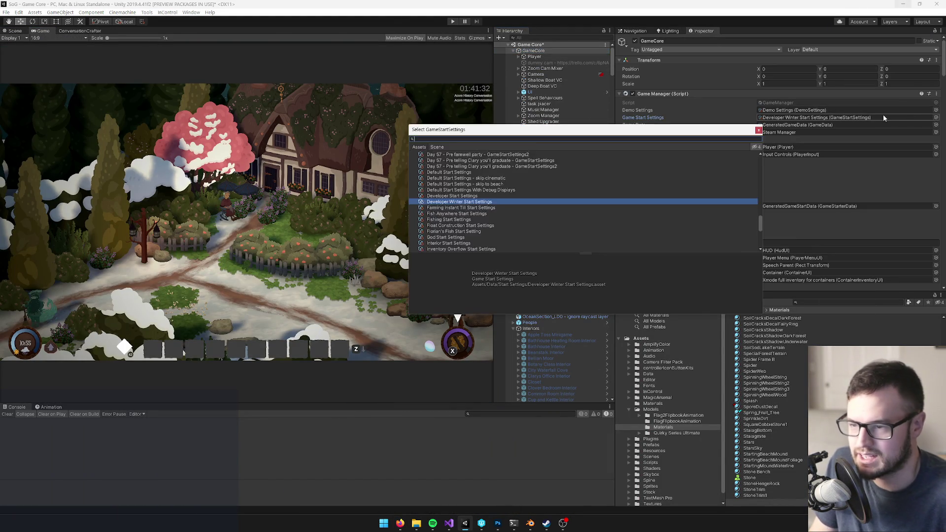
{"action": "type", "text": "tangle"}
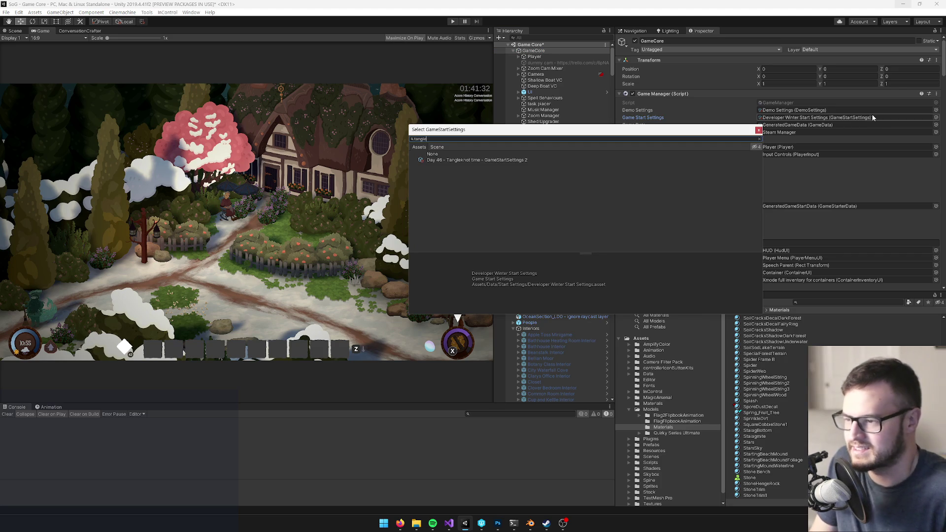
{"action": "double_click", "coordinate": [694, 159]}
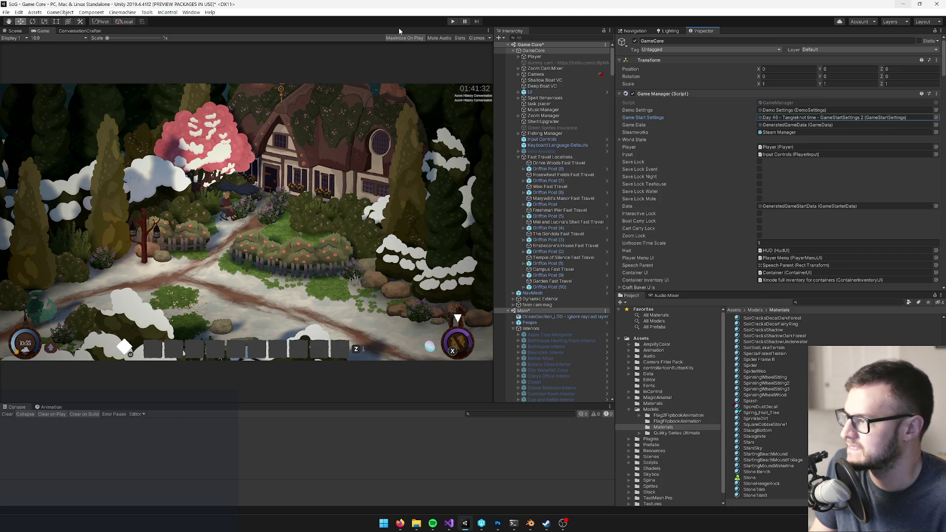
{"action": "left_click", "coordinate": [452, 23]}
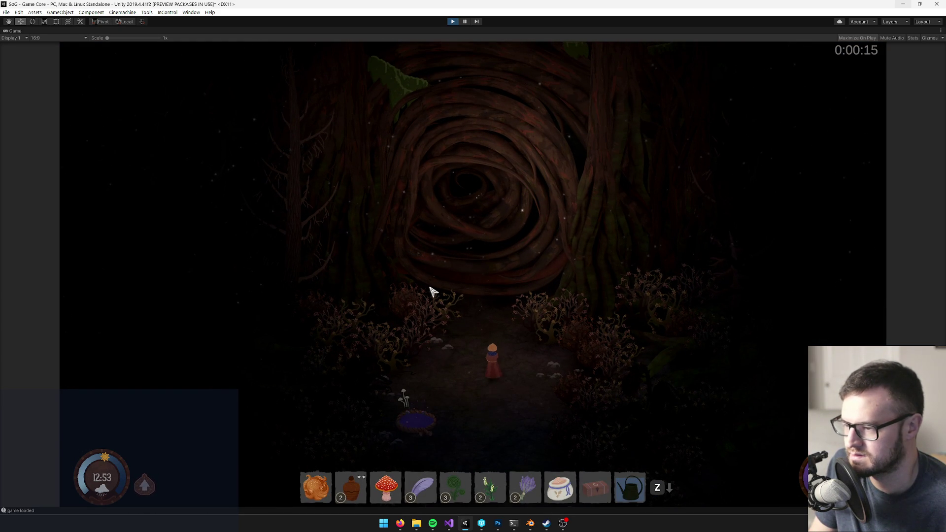
Browse the in-game player menu pages, then open and cancel the bug report from the pause menu
{"action": "key", "text": "Tab"}
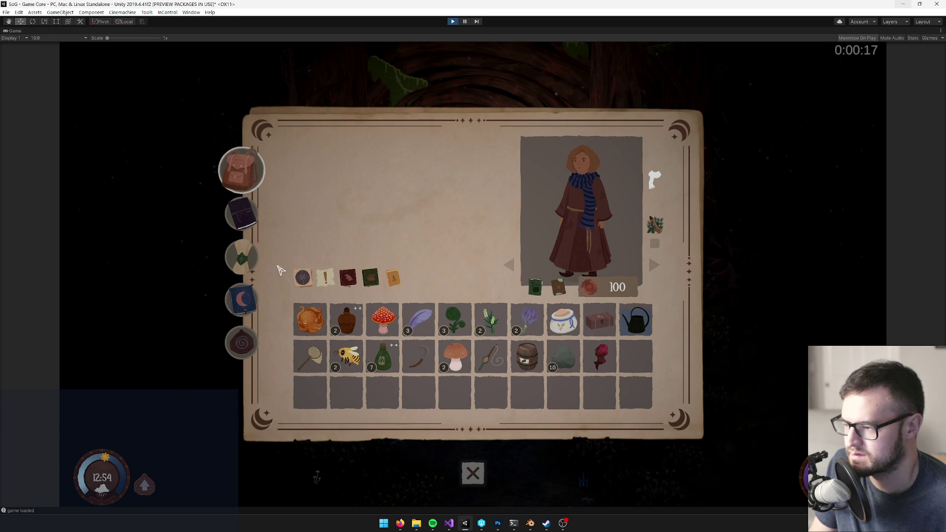
{"action": "left_click", "coordinate": [248, 212]}
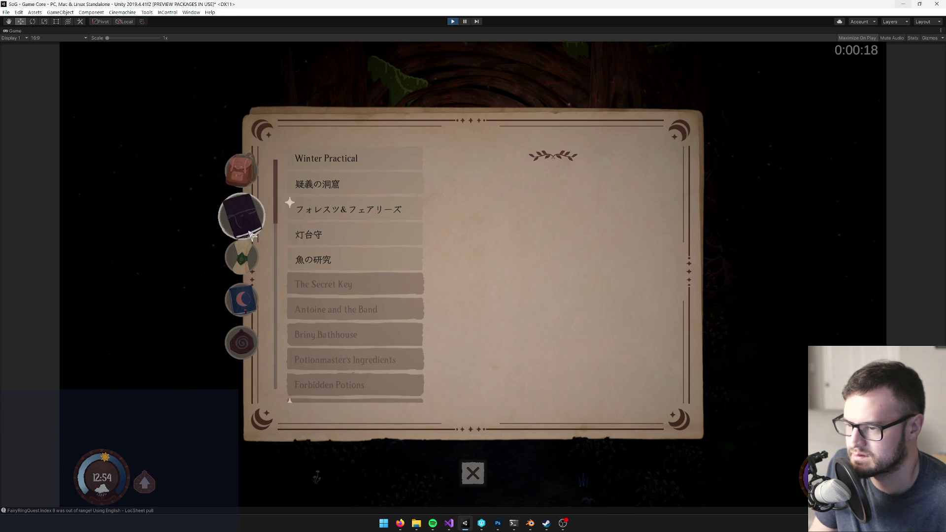
{"action": "left_click", "coordinate": [248, 258]}
{"action": "key", "text": "Escape"}
{"action": "key", "text": "Escape"}
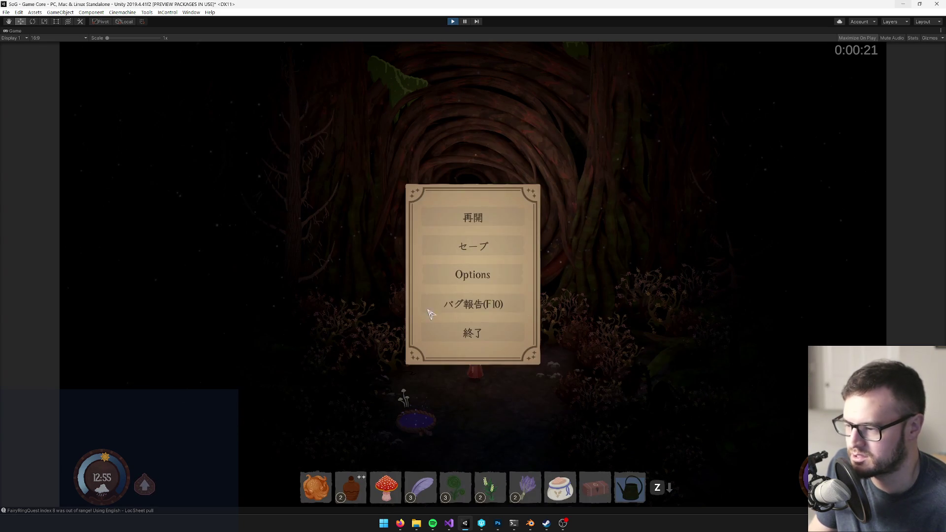
{"action": "left_click", "coordinate": [446, 311]}
{"action": "left_click", "coordinate": [542, 427]}
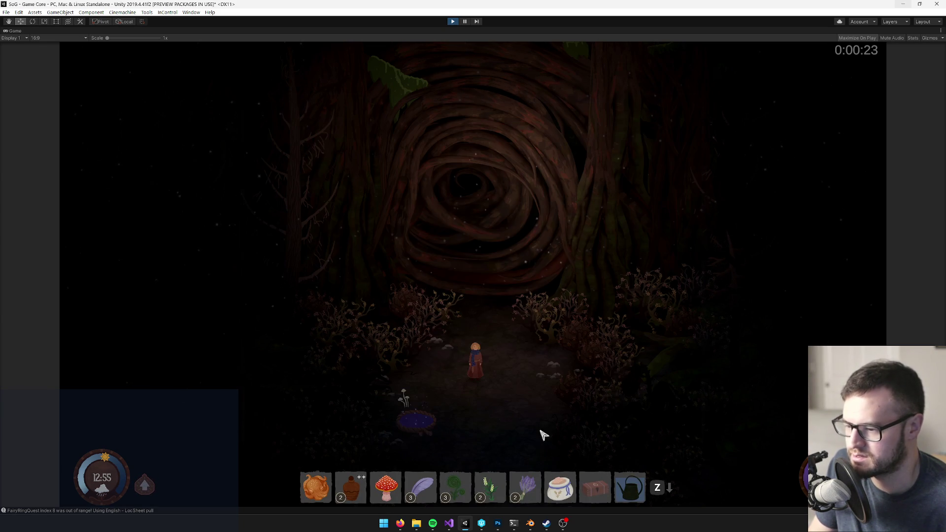
{"action": "key", "text": "Escape"}
Change the game language in Options from Japanese to English and resume play
{"action": "left_click", "coordinate": [449, 286]}
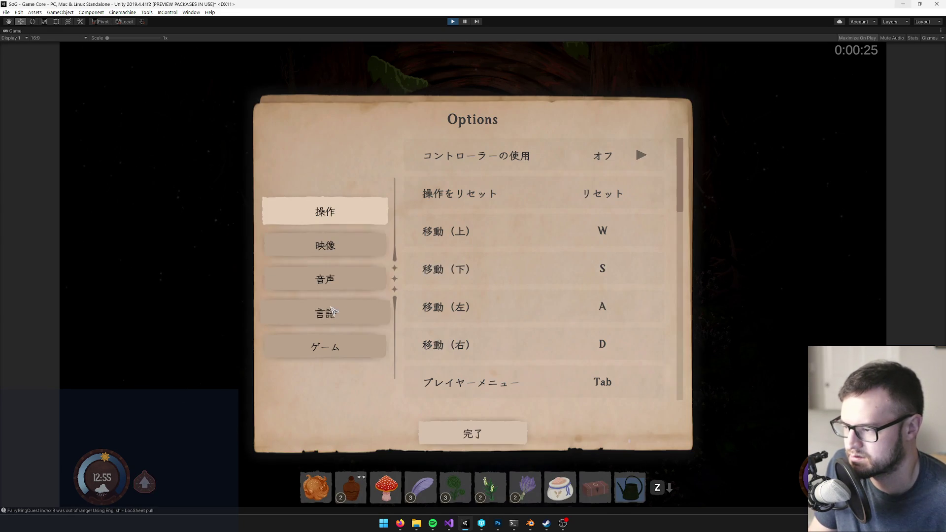
{"action": "left_click", "coordinate": [329, 284]}
{"action": "left_click", "coordinate": [327, 314]}
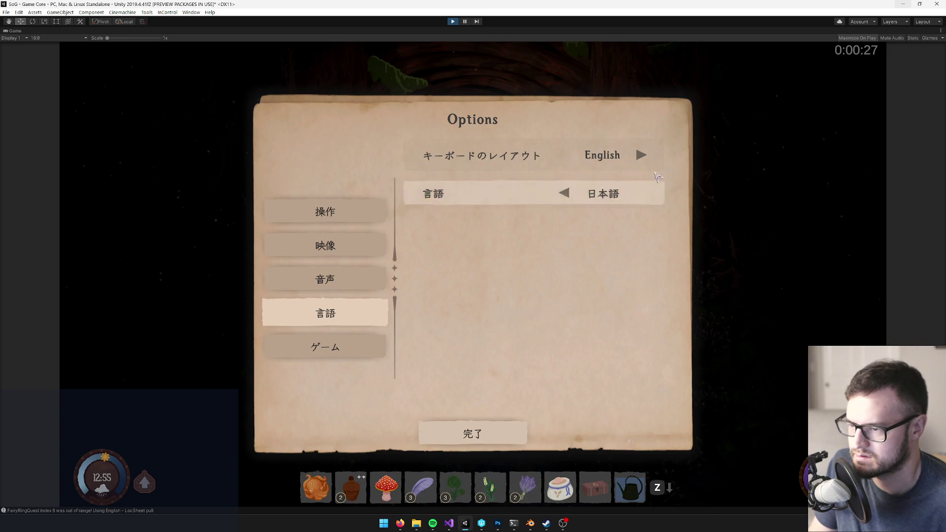
{"action": "left_click", "coordinate": [570, 196]}
{"action": "left_click", "coordinate": [570, 196]}
{"action": "left_click", "coordinate": [567, 195]}
{"action": "left_click", "coordinate": [566, 195]}
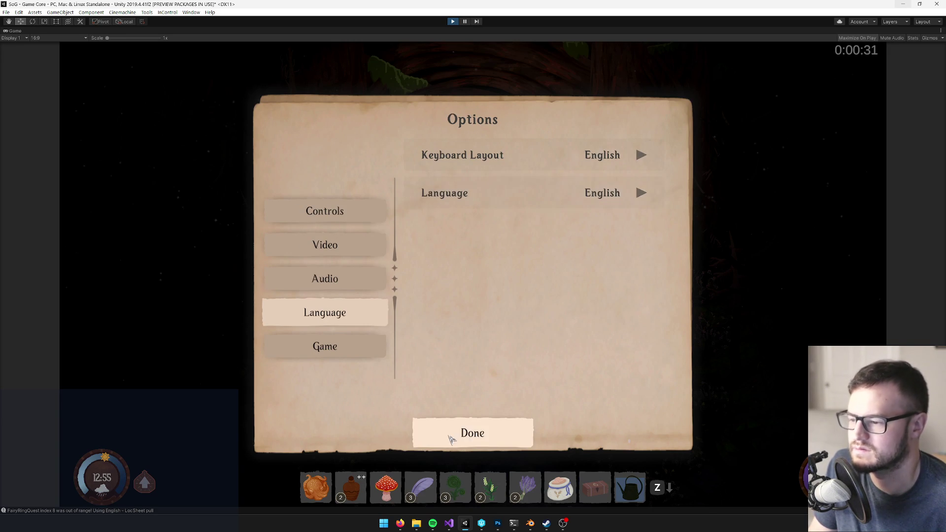
{"action": "left_click", "coordinate": [449, 433]}
{"action": "left_click", "coordinate": [497, 217]}
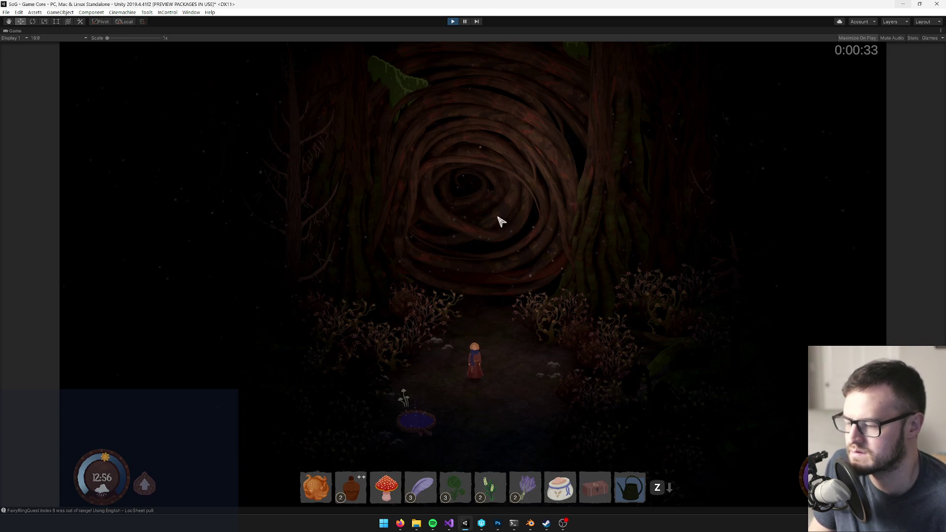
Walk up the forest path and pin the Tangleknot Remover song sheet from the song menu
{"action": "key", "text": "w"}
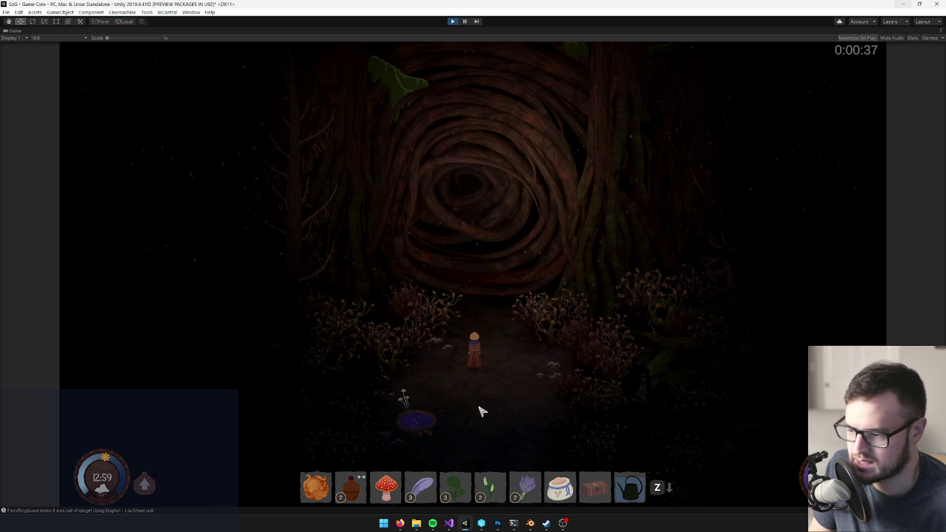
{"action": "key", "text": "Tab"}
{"action": "scroll", "coordinate": [343, 320], "scroll_direction": "down", "scroll_amount": 2}
{"action": "scroll", "coordinate": [344, 320], "scroll_direction": "down", "scroll_amount": 3}
{"action": "left_click", "coordinate": [320, 389]}
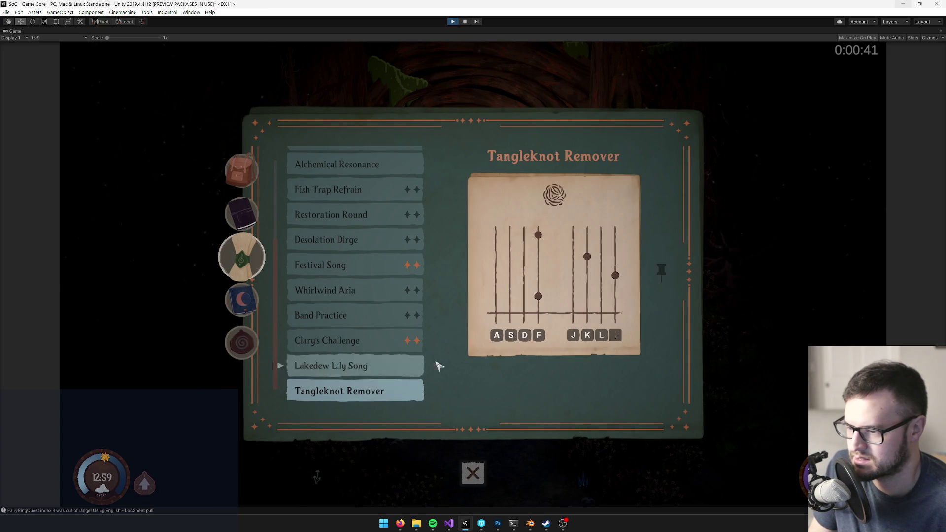
{"action": "left_click", "coordinate": [661, 270]}
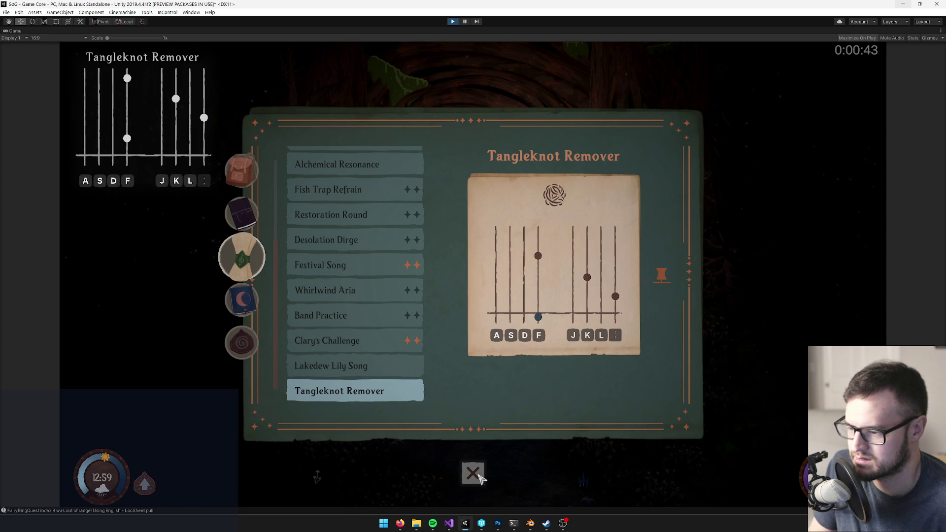
{"action": "left_click", "coordinate": [474, 475]}
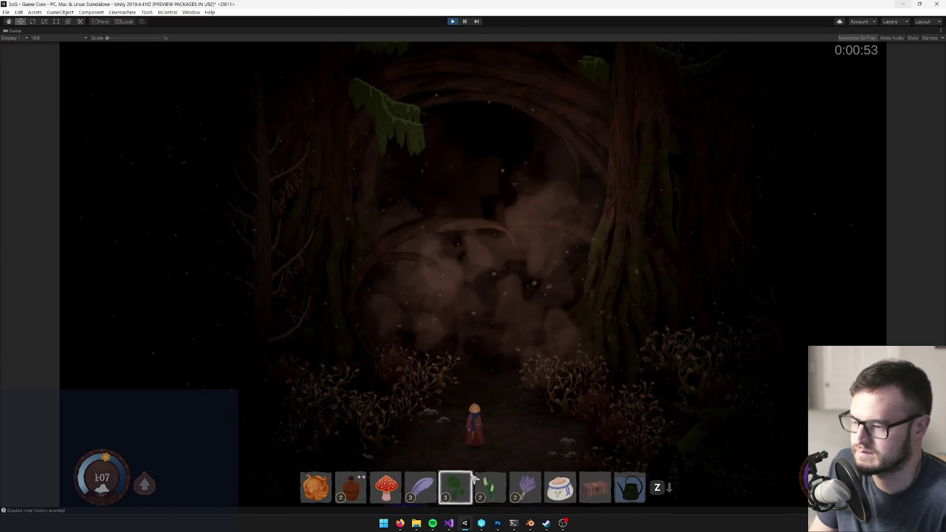
Walk up the cleared path and the great tree's white ramp until Nettleine says hello
{"action": "key", "text": "w"}
{"action": "key", "text": "w"}
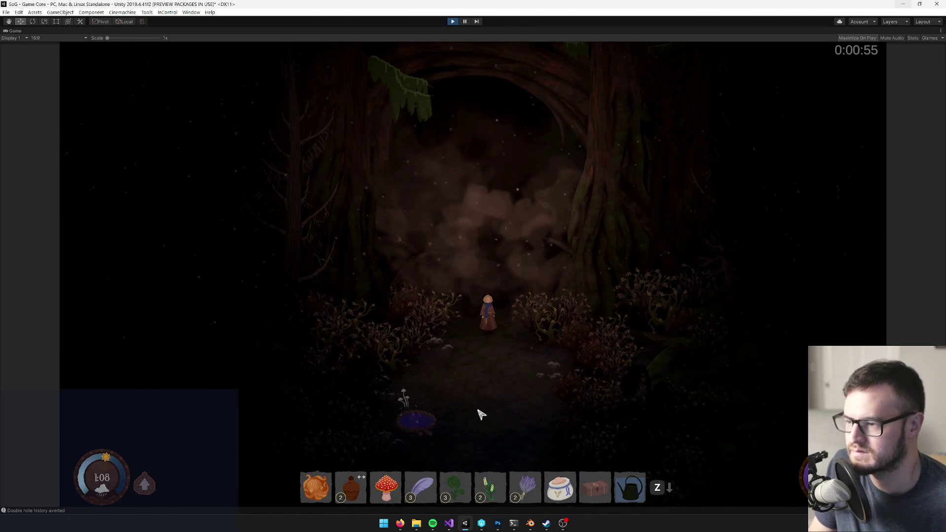
{"action": "key", "text": "w"}
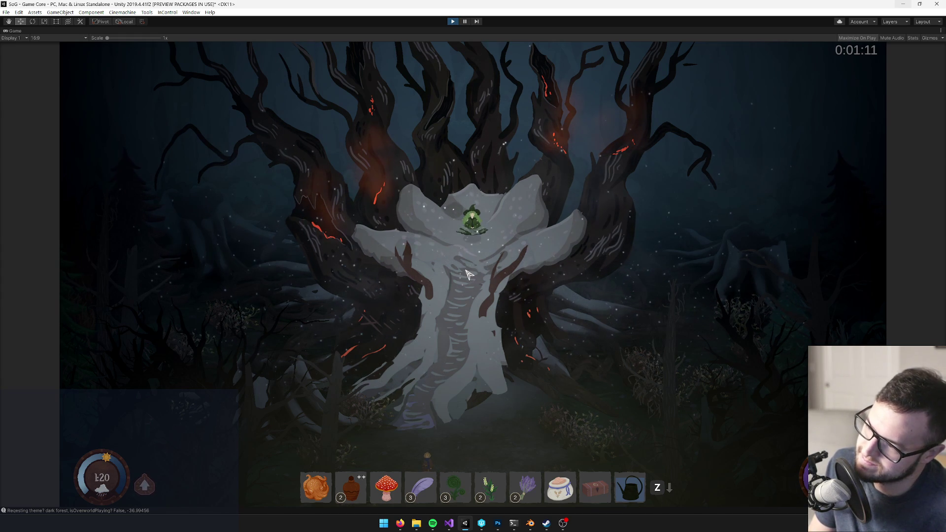
{"action": "left_click", "coordinate": [477, 282]}
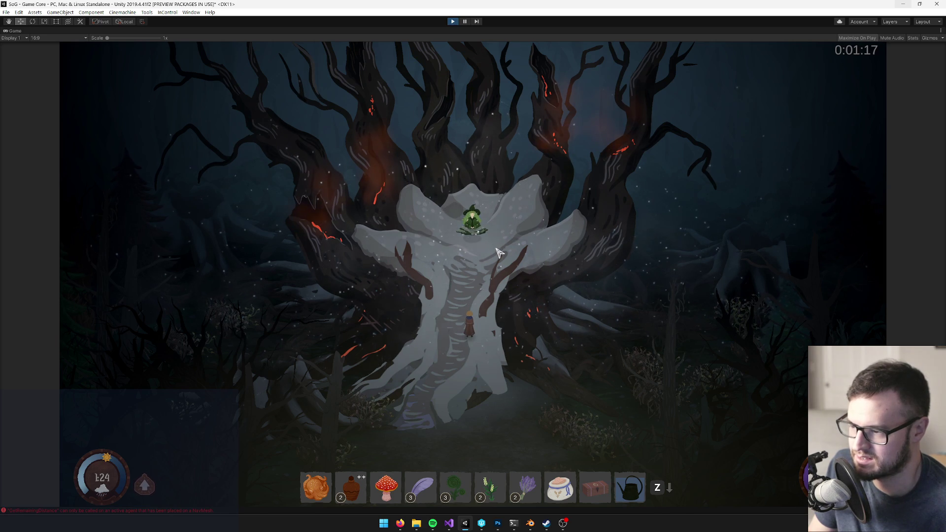
{"action": "left_click", "coordinate": [503, 295]}
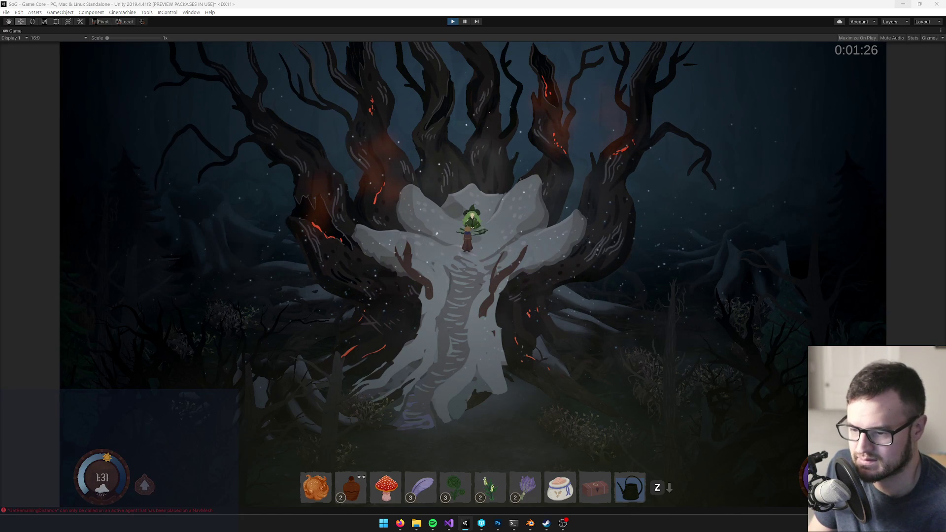
{"action": "key", "text": "s"}
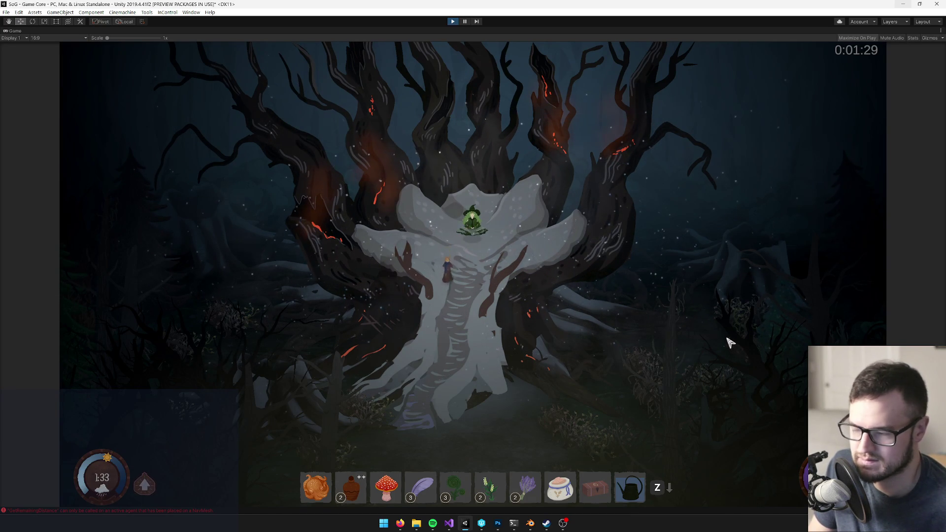
{"action": "key", "text": "s"}
{"action": "key", "text": "s"}
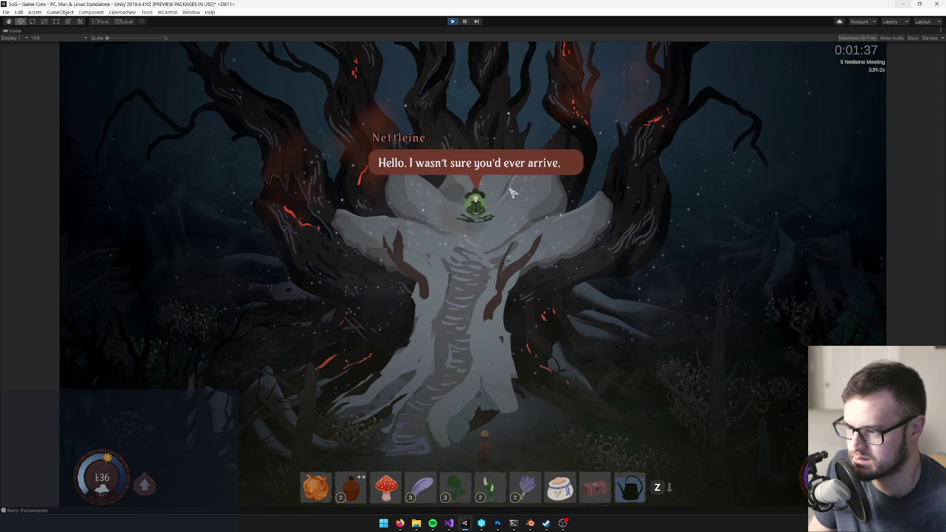
Click through Nettleine's opening lines, choosing 'Did you burn the forest?' twice
{"action": "left_click", "coordinate": [539, 190]}
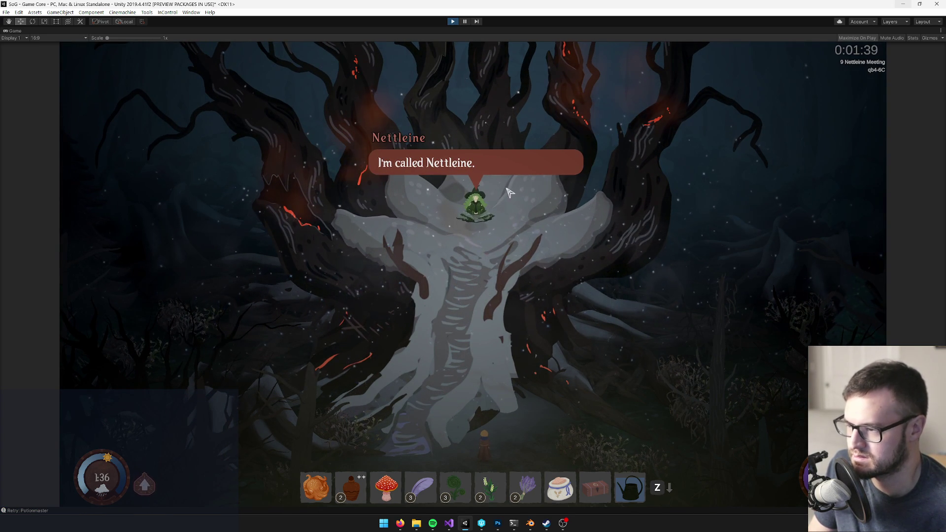
{"action": "left_click", "coordinate": [738, 335]}
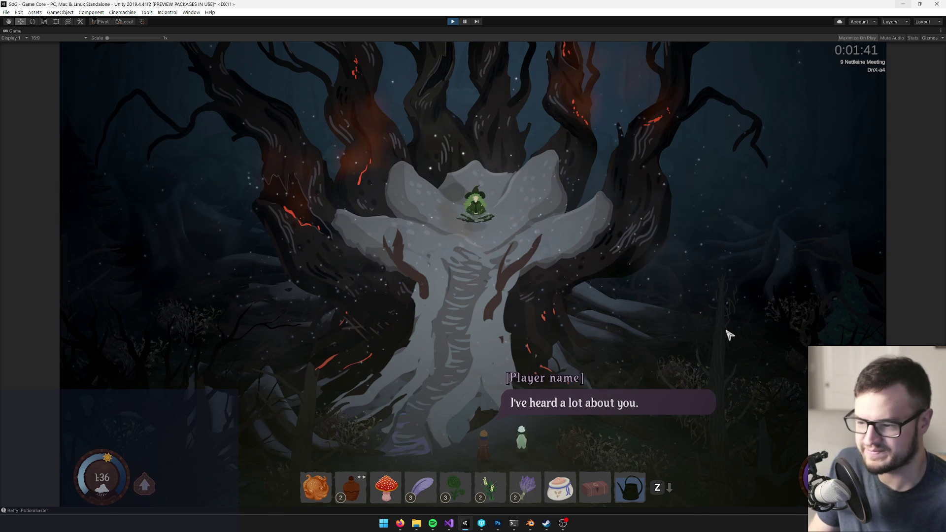
{"action": "left_click", "coordinate": [587, 408]}
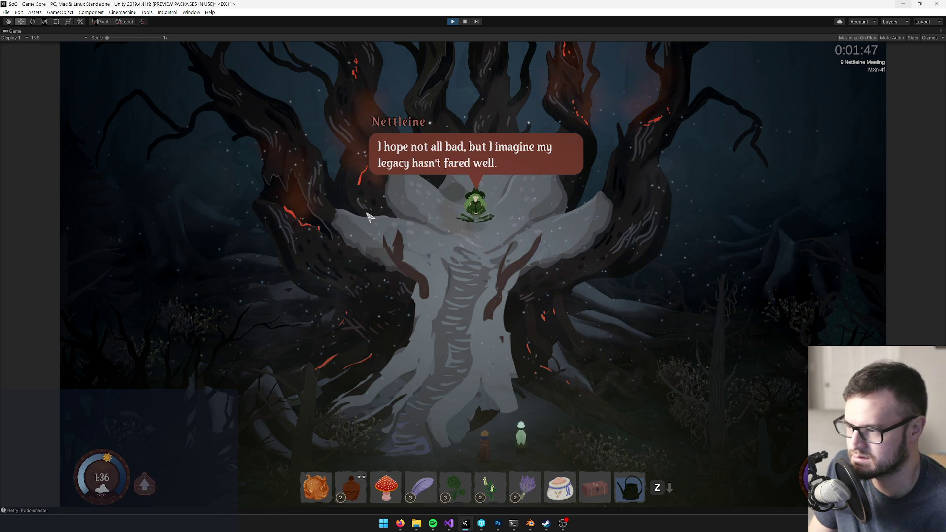
{"action": "left_click", "coordinate": [479, 175]}
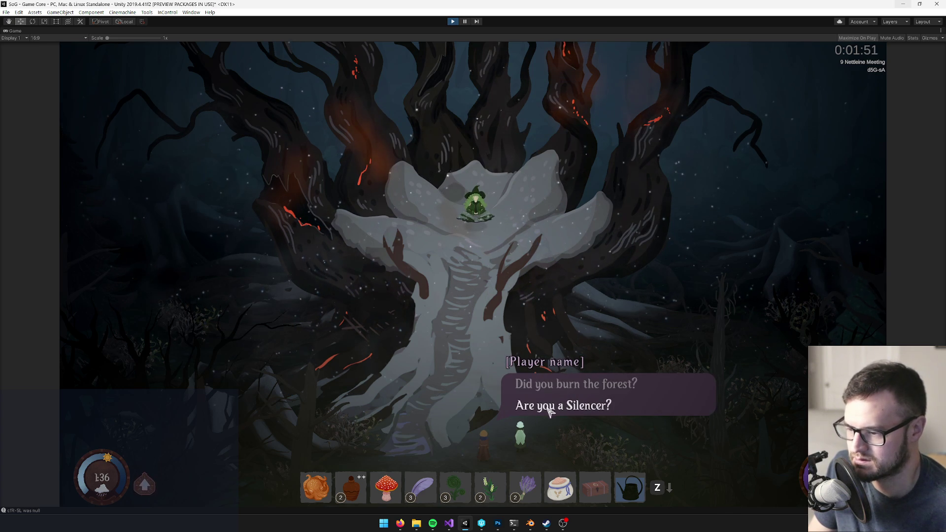
{"action": "left_click", "coordinate": [564, 387]}
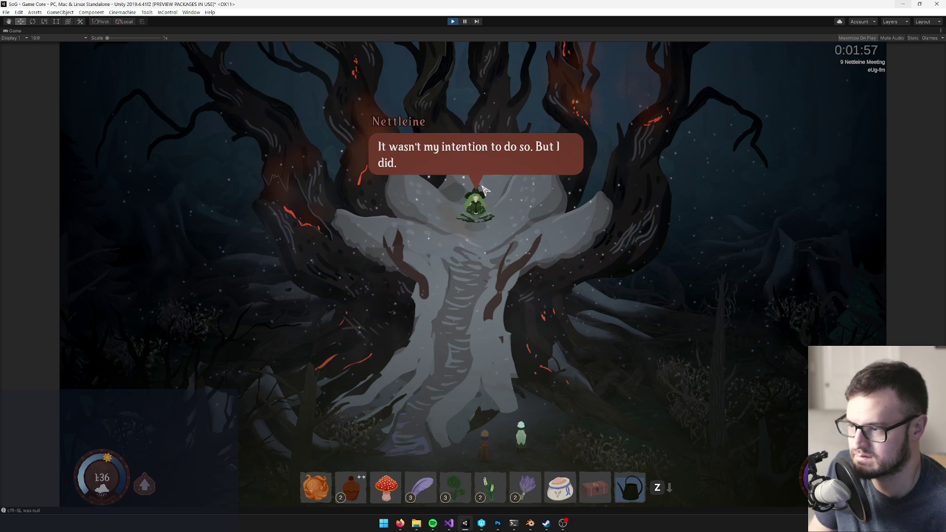
{"action": "left_click", "coordinate": [485, 189]}
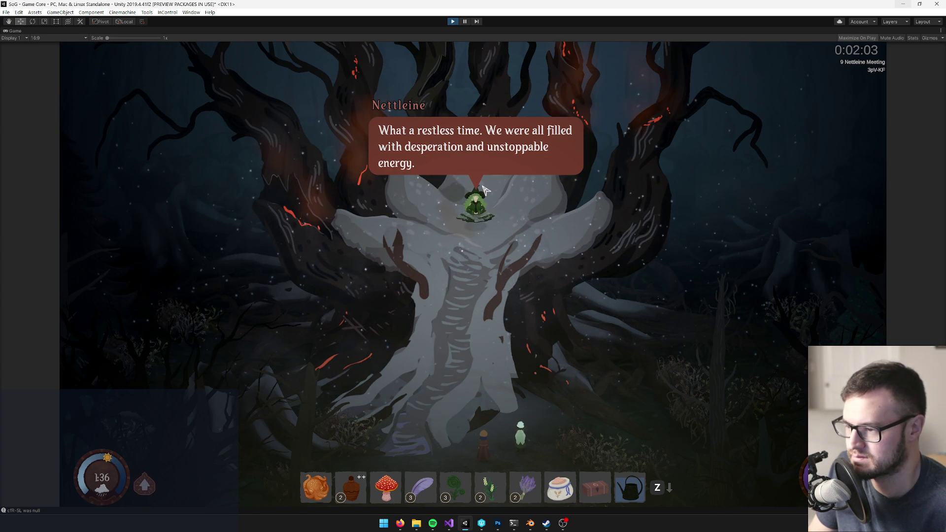
{"action": "left_click", "coordinate": [470, 154]}
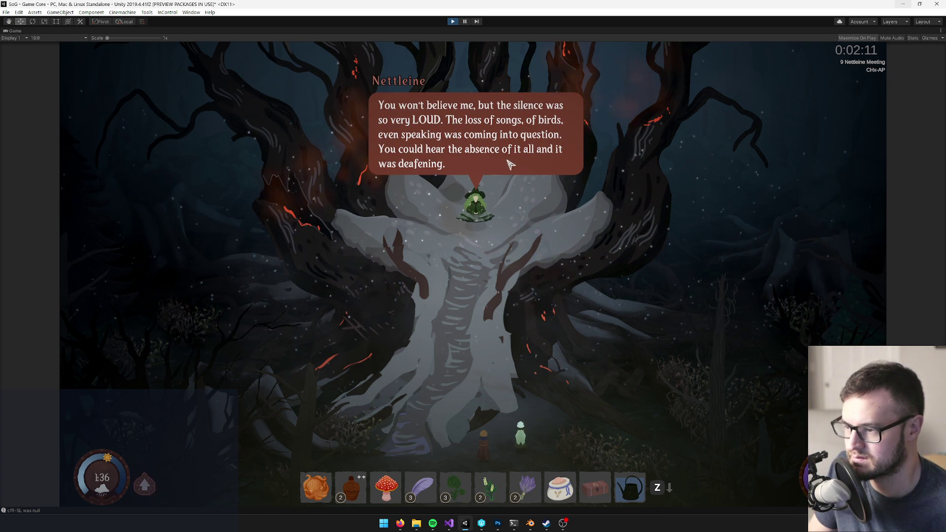
{"action": "left_click", "coordinate": [505, 163]}
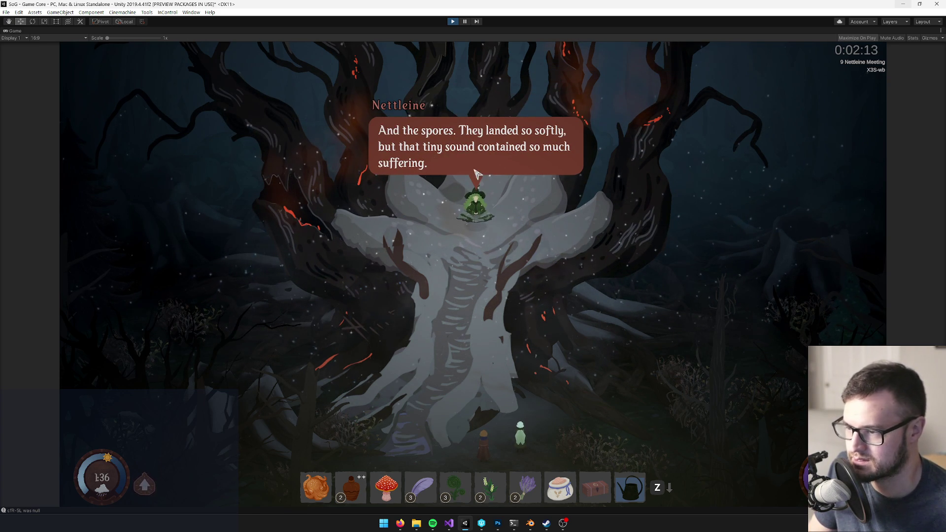
{"action": "left_click", "coordinate": [451, 156]}
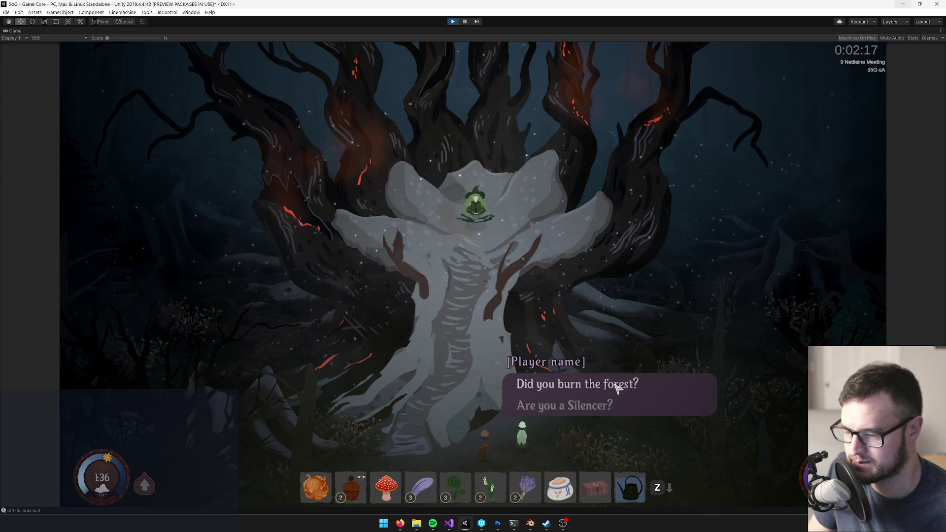
{"action": "left_click", "coordinate": [551, 382]}
Advance past the silence and spores lines, ask 'Are you a Silencer?', and finish the dialogue
{"action": "left_click", "coordinate": [482, 175]}
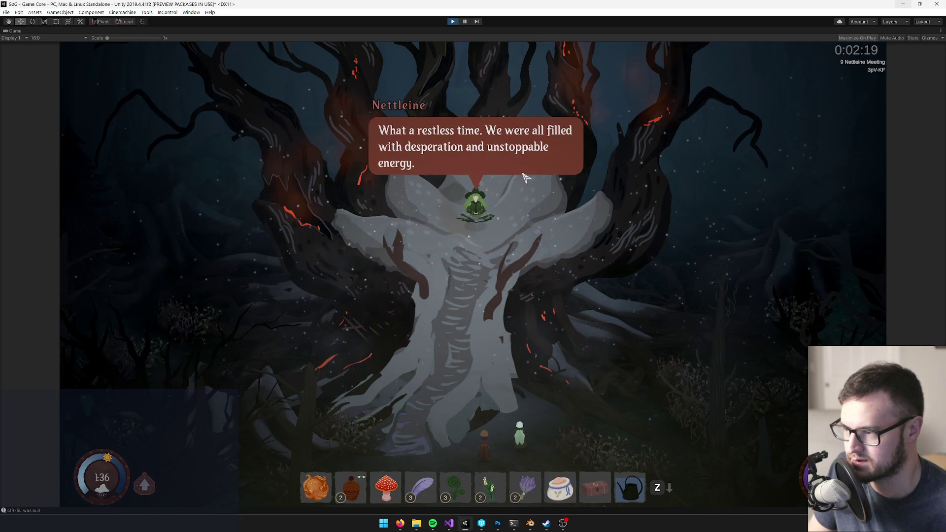
{"action": "left_click", "coordinate": [468, 159]}
{"action": "left_click", "coordinate": [466, 224]}
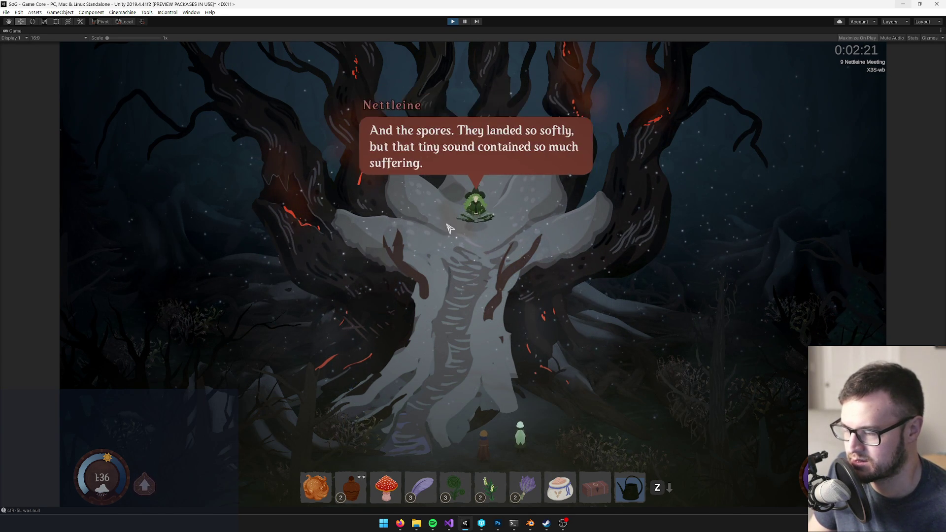
{"action": "left_click", "coordinate": [524, 149]}
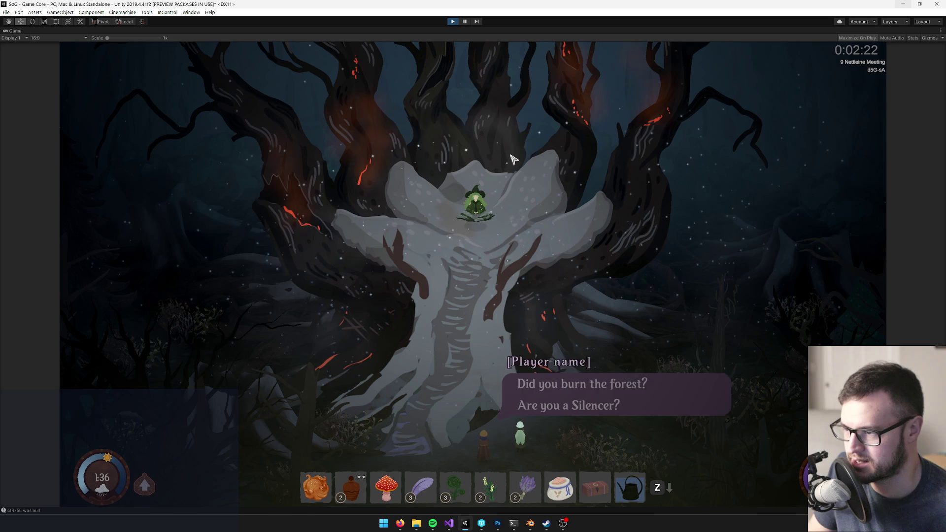
{"action": "left_click", "coordinate": [601, 408]}
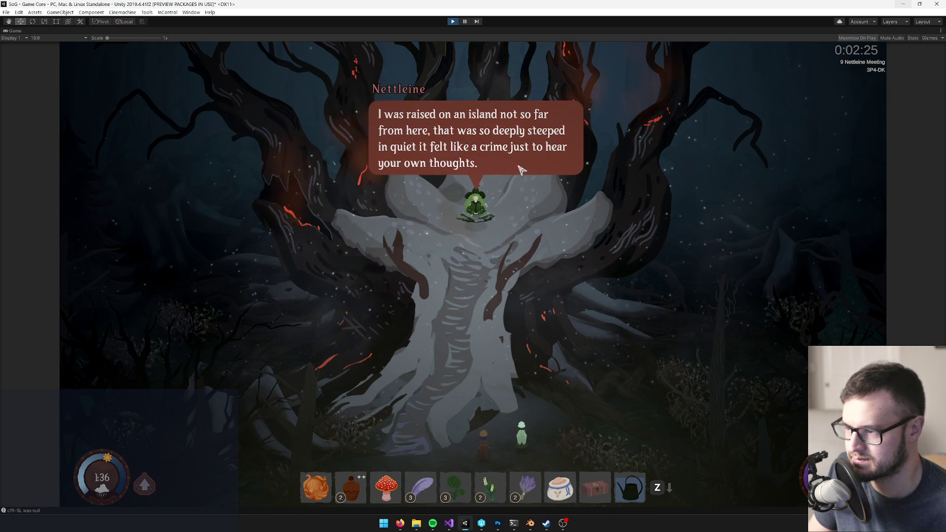
{"action": "left_click", "coordinate": [535, 194]}
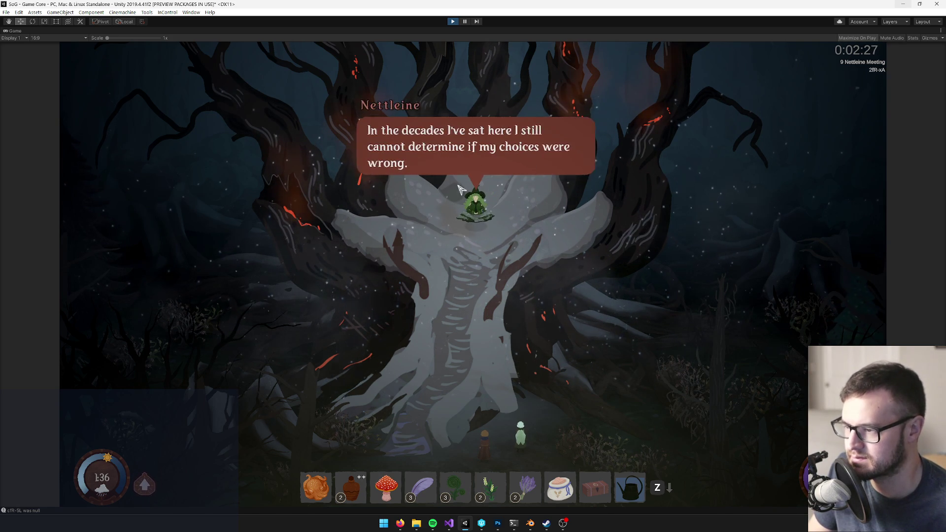
{"action": "left_click", "coordinate": [483, 179]}
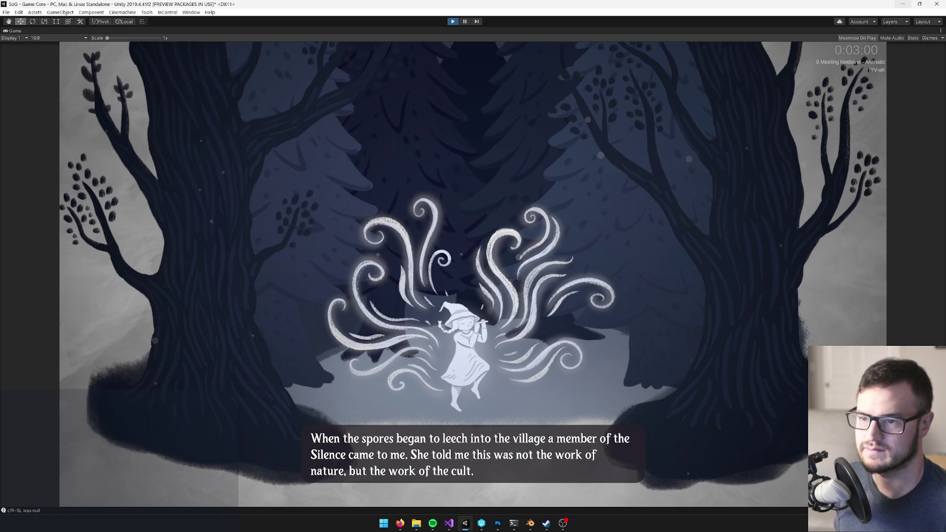
After the post-meeting animatic slides finish, exit Play mode to return to the full editor
{"action": "key", "text": "ctrl+p"}
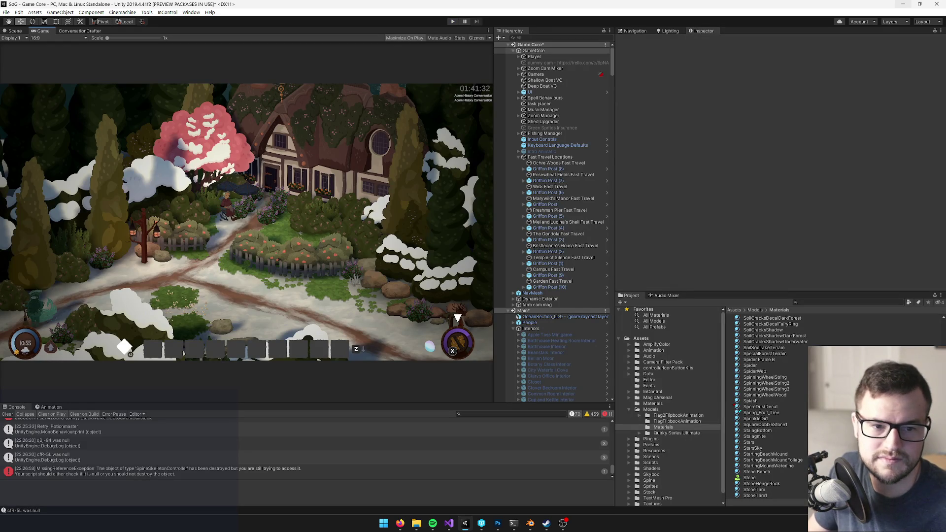
Find the '9 Meeting Nettleine - Animatic' conversation, check it out, and open it in Conversation Crafter
{"action": "left_click", "coordinate": [812, 303]}
{"action": "type", "text": "9 meeting"}
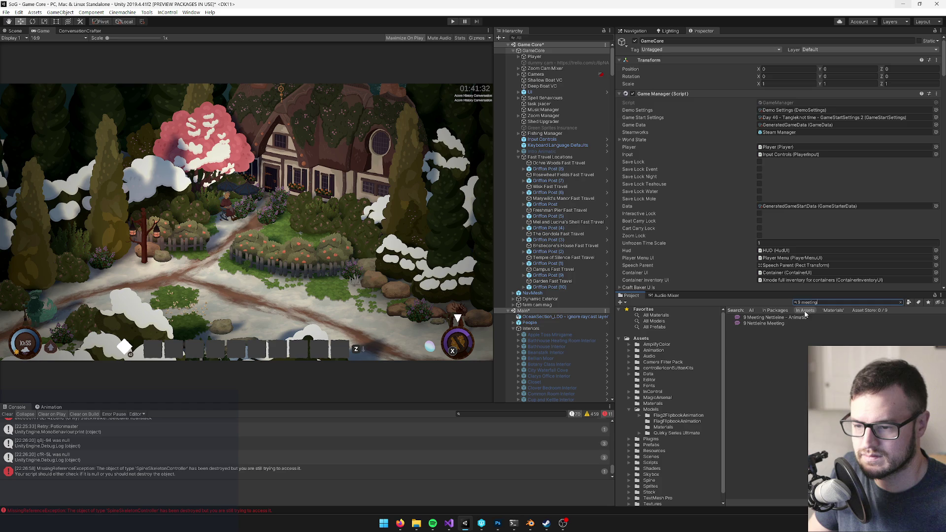
{"action": "left_click", "coordinate": [798, 319]}
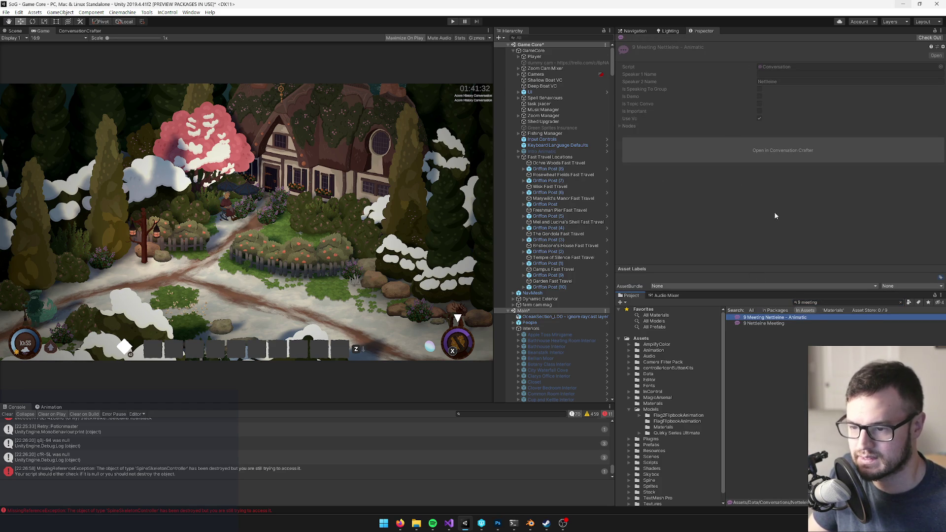
{"action": "left_click", "coordinate": [930, 37]}
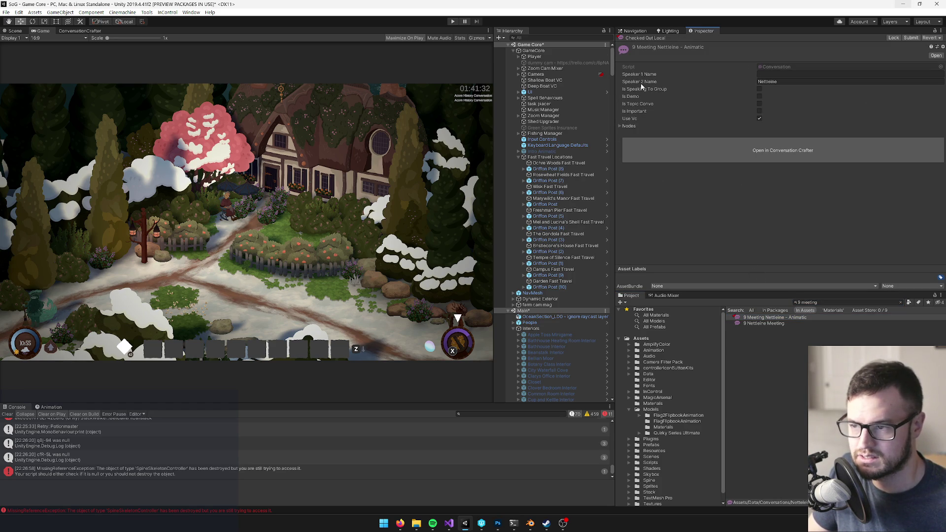
{"action": "left_click", "coordinate": [775, 155]}
Select the first dialogue line about the spores and search the project for its id 'iyv'
{"action": "scroll", "coordinate": [203, 99], "scroll_direction": "up", "scroll_amount": 5}
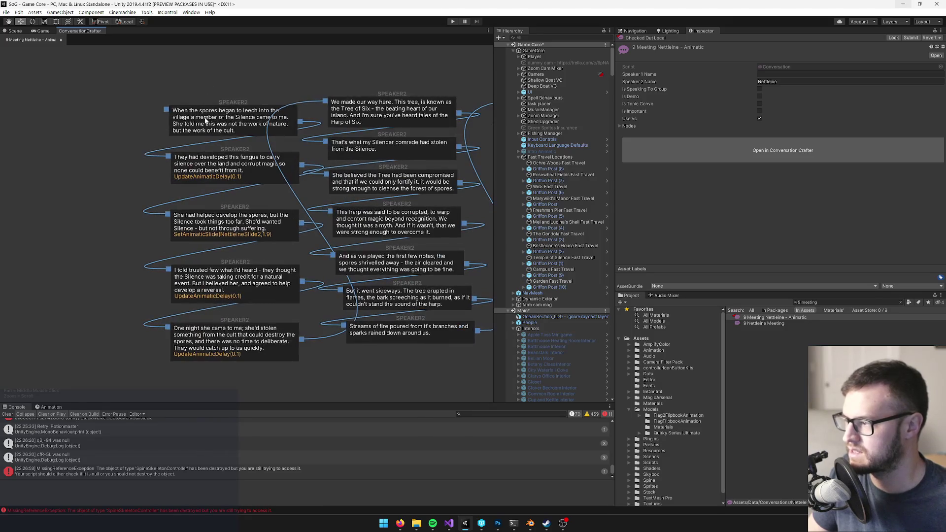
{"action": "left_click", "coordinate": [204, 118]}
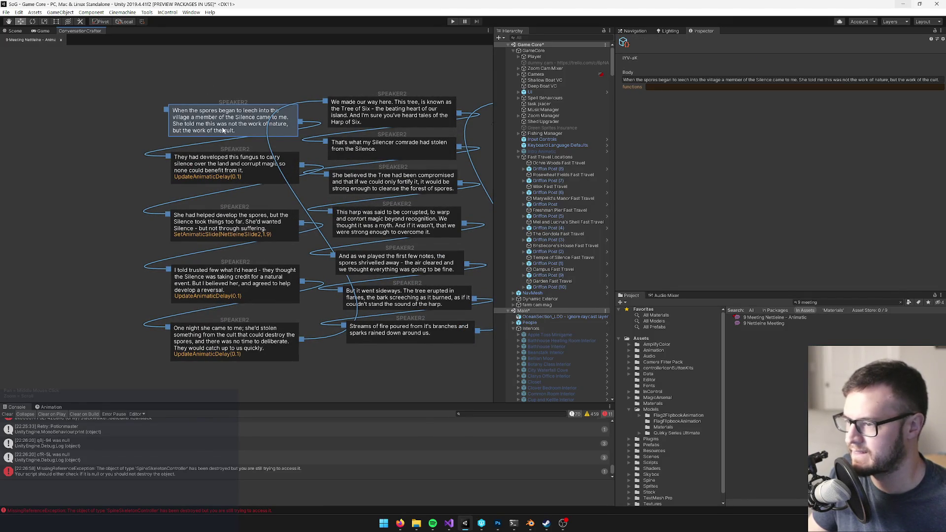
{"action": "left_click", "coordinate": [829, 303]}
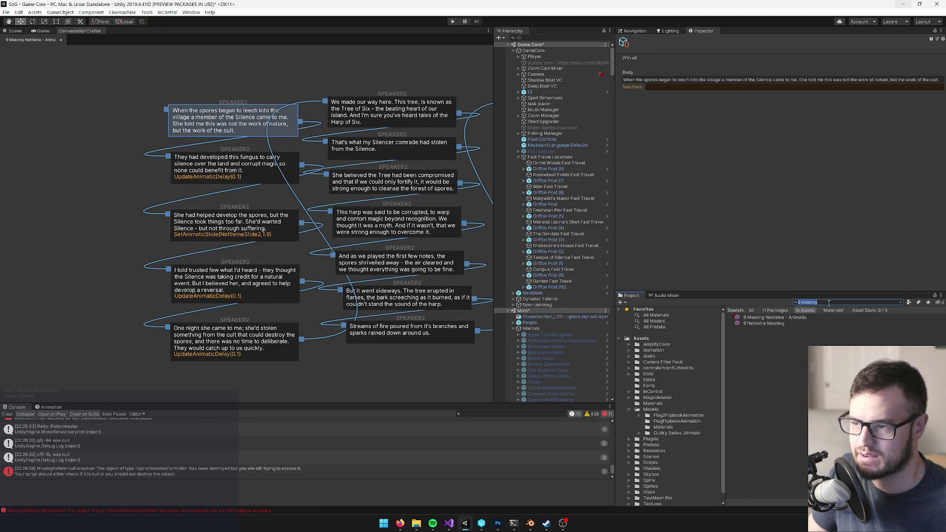
{"action": "type", "text": "iy"}
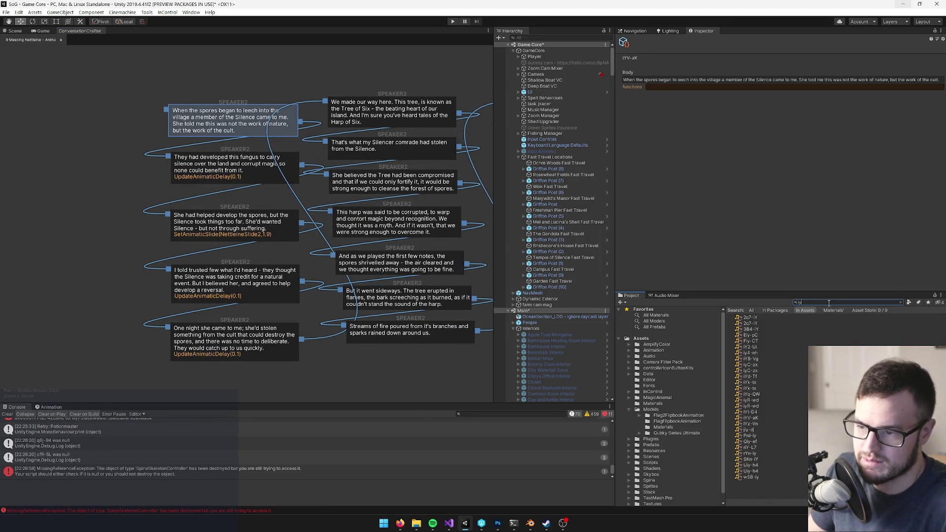
{"action": "type", "text": "v"}
Select the iYV-aK voice-over clip and audition it in the Inspector preview
{"action": "left_click", "coordinate": [762, 318]}
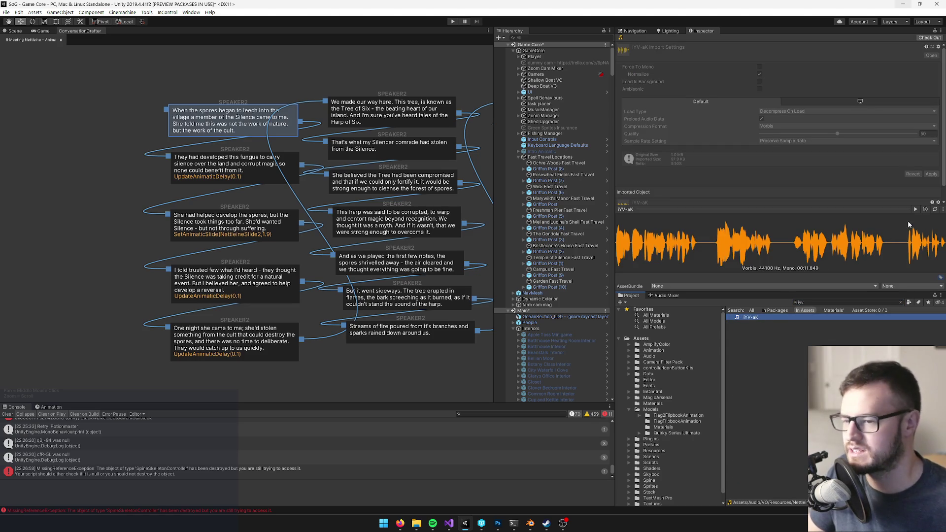
{"action": "left_click", "coordinate": [917, 209]}
{"action": "left_click", "coordinate": [917, 208]}
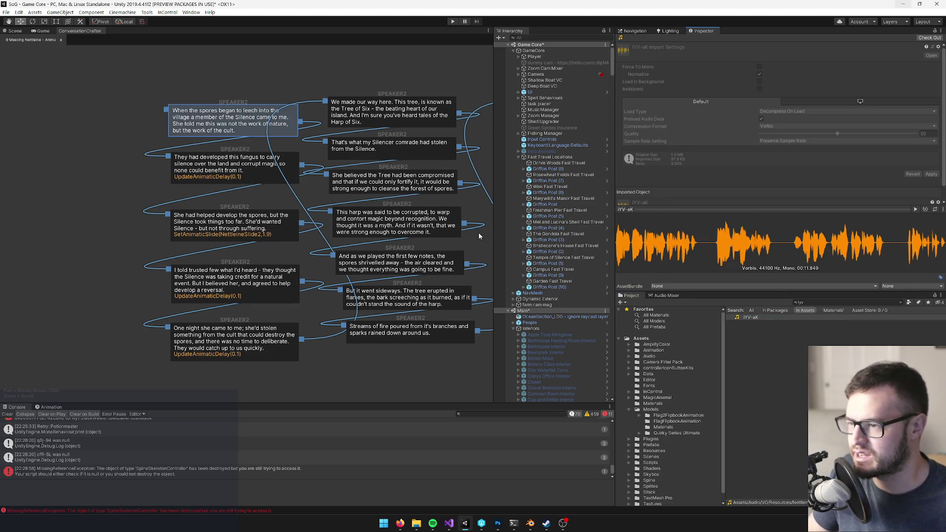
{"action": "key", "text": "ctrl+f"}
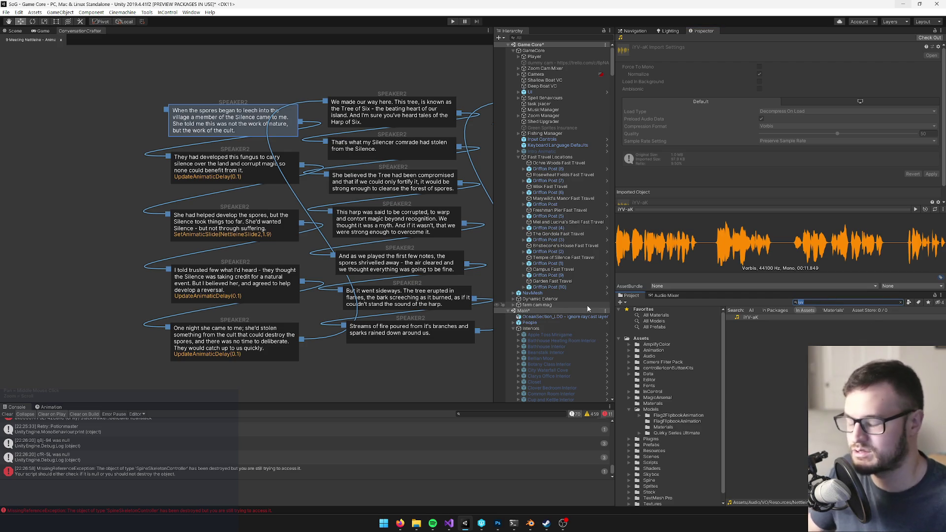
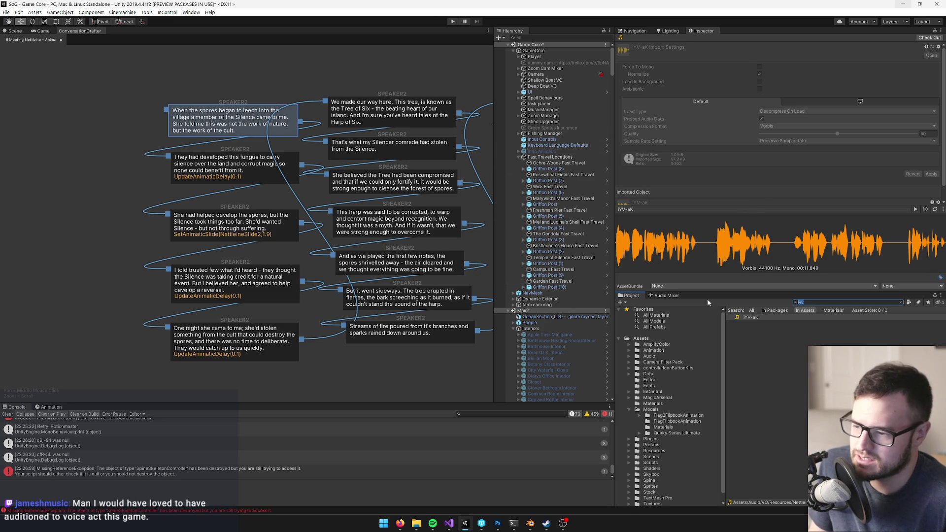
Search the project assets for 'centre' and open the Forest Centre Interior prefab
{"action": "left_click", "coordinate": [813, 303]}
{"action": "type", "text": "ce"}
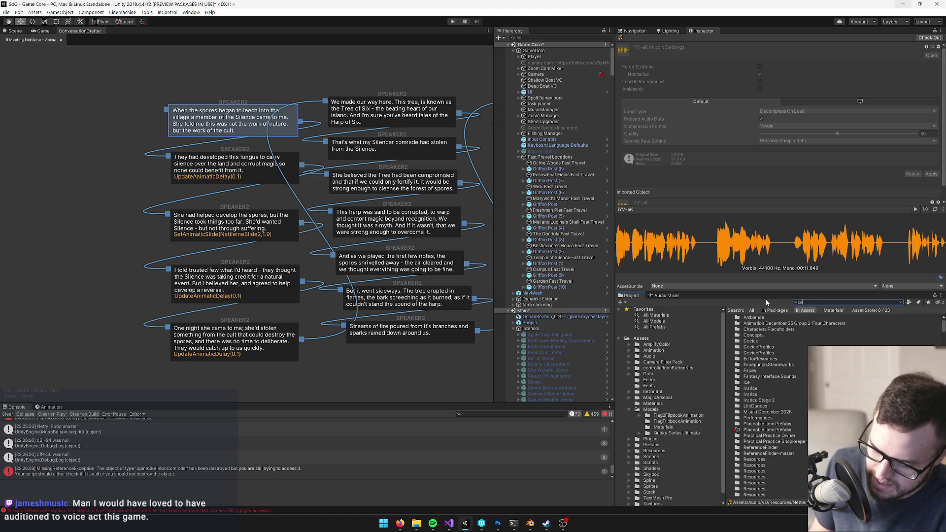
{"action": "type", "text": "ntre"}
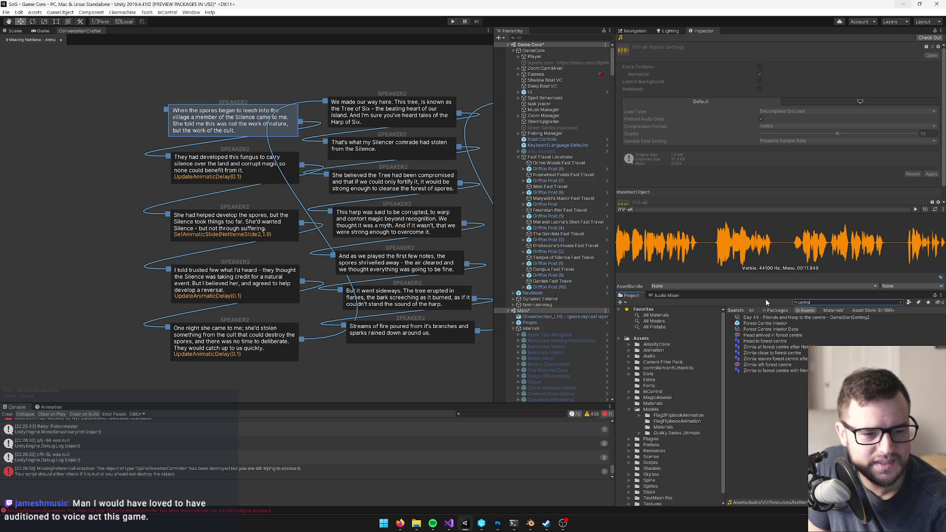
{"action": "left_click", "coordinate": [765, 323]}
{"action": "left_click", "coordinate": [767, 69]}
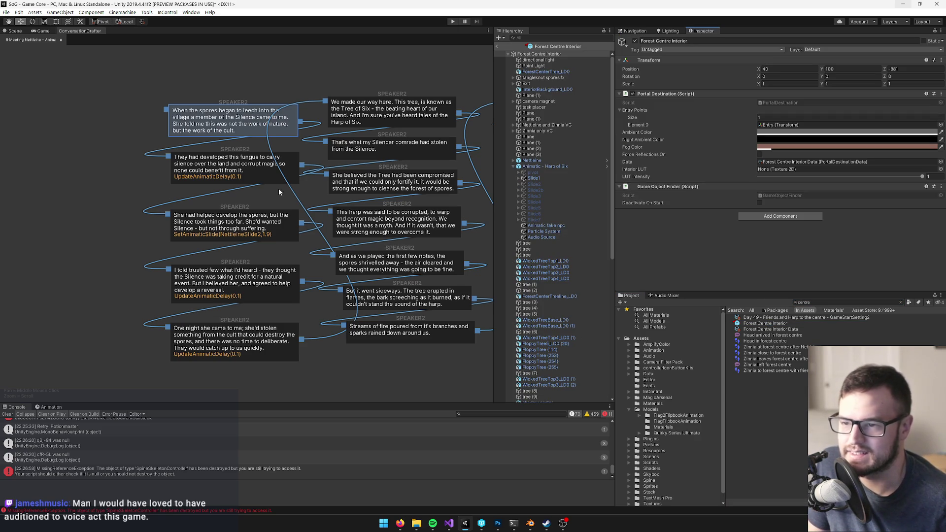
Switch to the 3D Scene view and orbit and zoom around the central forest tree
{"action": "left_click", "coordinate": [15, 30]}
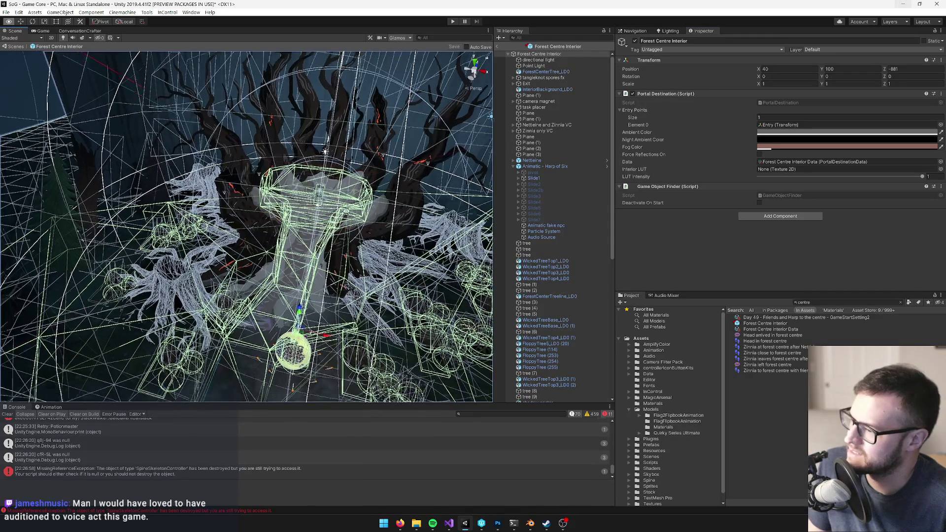
{"action": "left_click_drag", "start_coordinate": [322, 135], "coordinate": [299, 230]}
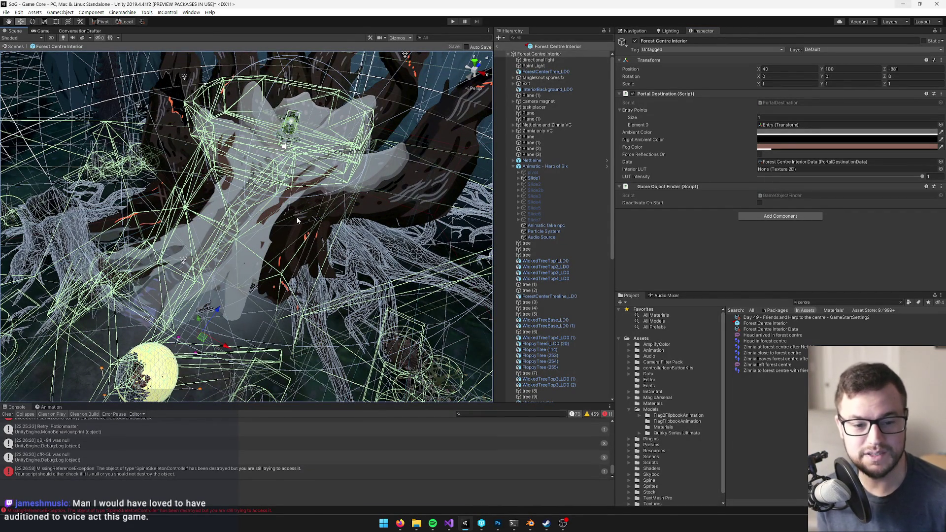
{"action": "left_click_drag", "start_coordinate": [286, 223], "coordinate": [269, 256]}
{"action": "left_click", "coordinate": [534, 178]}
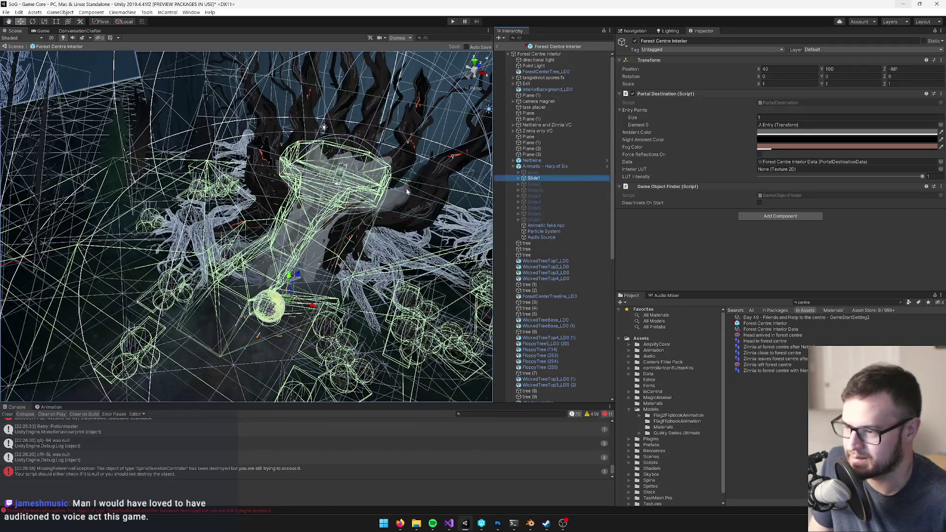
{"action": "mouse_move", "coordinate": [262, 179]}
{"action": "left_mouse_down"}
{"action": "mouse_move", "coordinate": [364, 248]}
{"action": "mouse_move", "coordinate": [341, 244]}
{"action": "left_mouse_up"}
{"action": "left_click", "coordinate": [286, 197]}
{"action": "scroll", "coordinate": [365, 248], "scroll_direction": "up", "scroll_amount": 5}
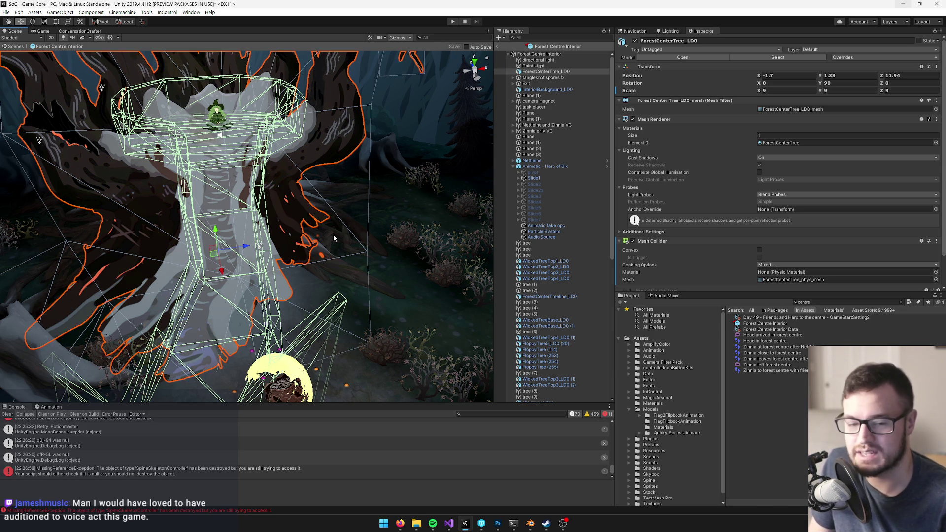
{"action": "mouse_move", "coordinate": [377, 255]}
{"action": "left_mouse_down"}
{"action": "mouse_move", "coordinate": [401, 253]}
{"action": "mouse_move", "coordinate": [320, 257]}
{"action": "mouse_move", "coordinate": [390, 249]}
{"action": "mouse_move", "coordinate": [396, 178]}
{"action": "mouse_move", "coordinate": [365, 238]}
{"action": "mouse_move", "coordinate": [380, 163]}
{"action": "mouse_move", "coordinate": [353, 200]}
{"action": "mouse_move", "coordinate": [312, 213]}
{"action": "mouse_move", "coordinate": [292, 213]}
{"action": "mouse_move", "coordinate": [291, 202]}
{"action": "left_mouse_up"}
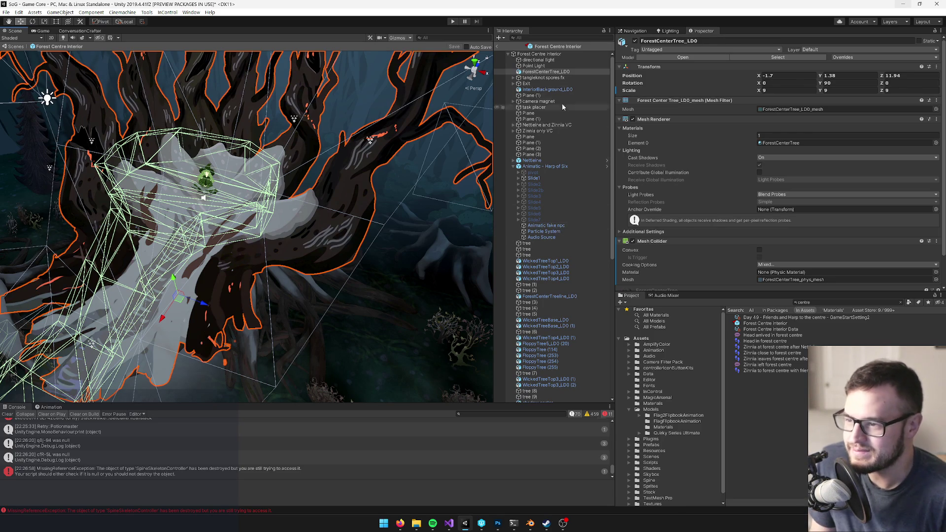
{"action": "scroll", "coordinate": [849, 151], "scroll_direction": "down", "scroll_amount": 2}
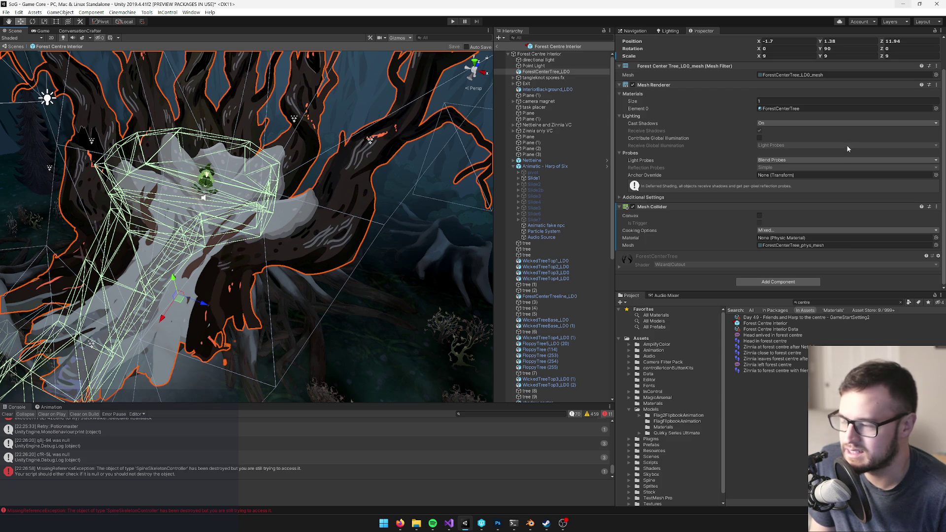
Filter the Hierarchy by 'anim', select Animatic - Harp of Six, then clear the filter
{"action": "left_click", "coordinate": [558, 36]}
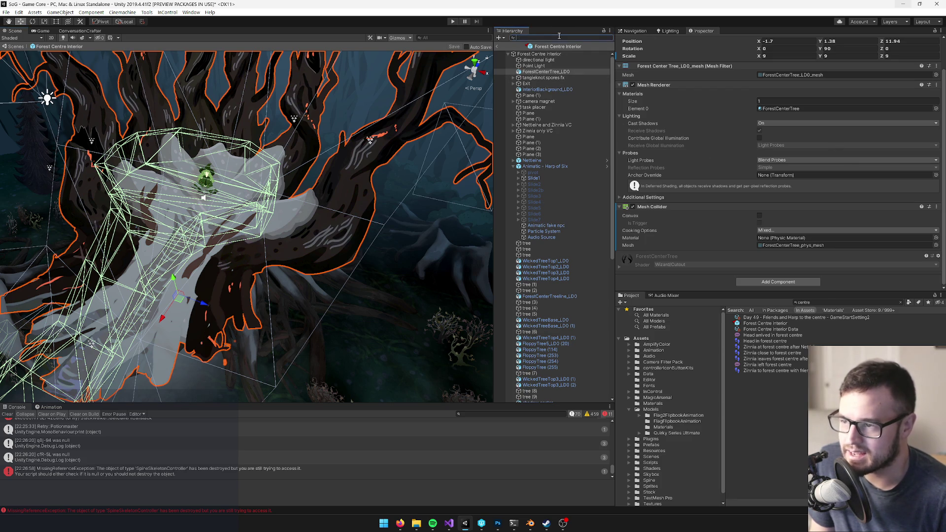
{"action": "type", "text": "anim"}
{"action": "left_click", "coordinate": [546, 54]}
{"action": "left_click", "coordinate": [610, 37]}
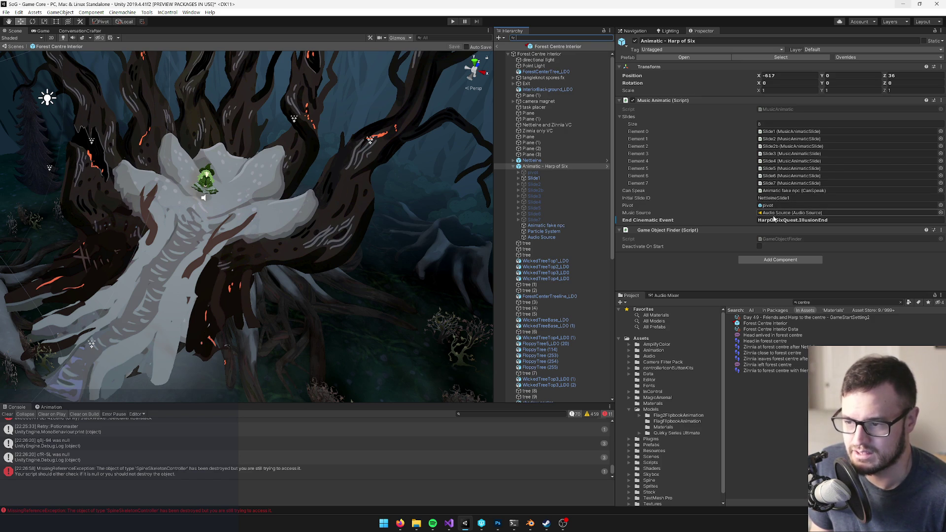
Inspect the Audio Source object used as the Harp of Six animatic's Music Source
{"action": "left_click", "coordinate": [801, 215]}
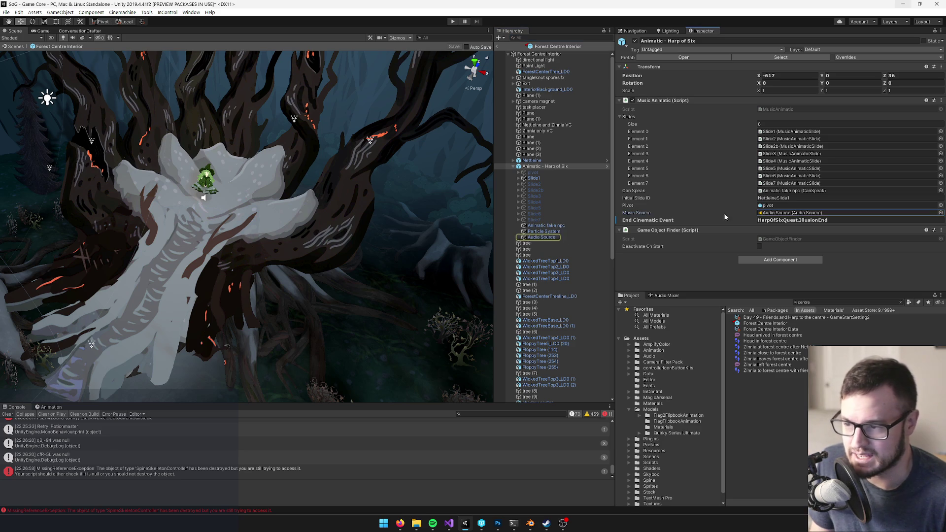
{"action": "left_click", "coordinate": [555, 238]}
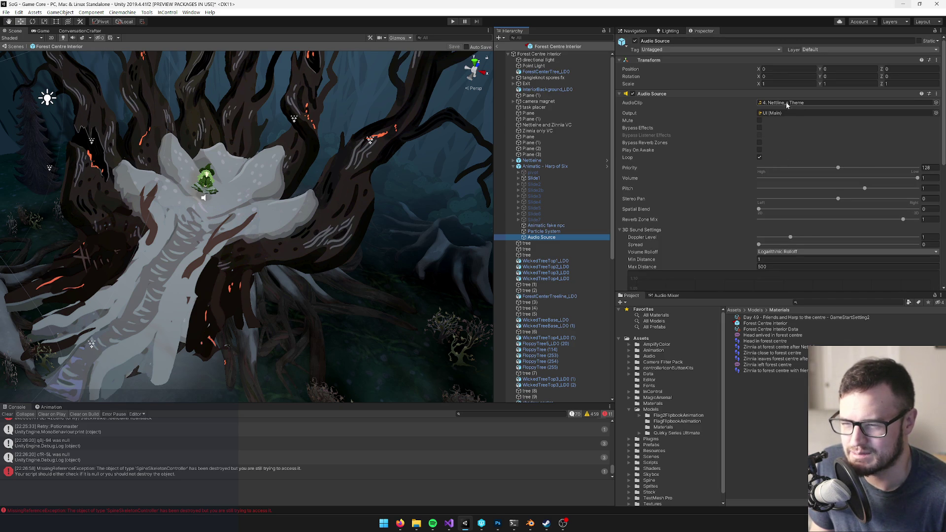
{"action": "left_click", "coordinate": [538, 167]}
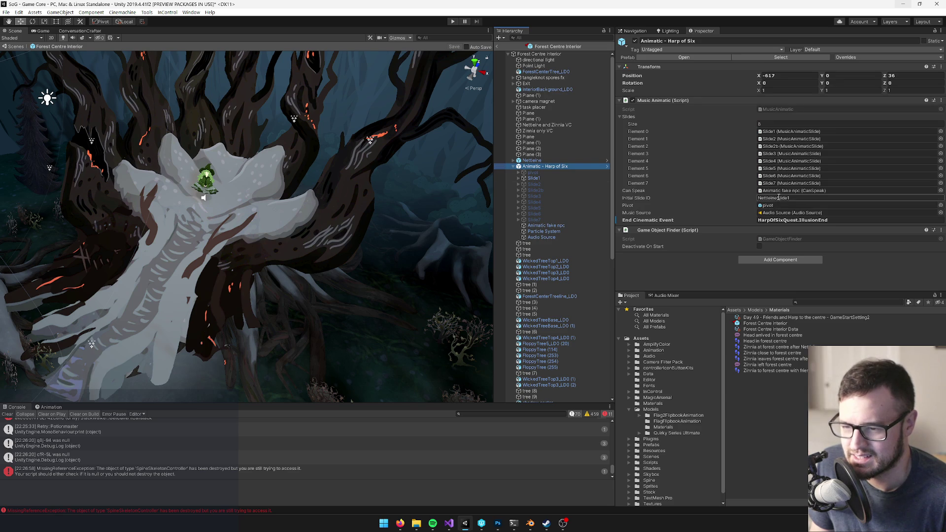
{"action": "left_click", "coordinate": [784, 213]}
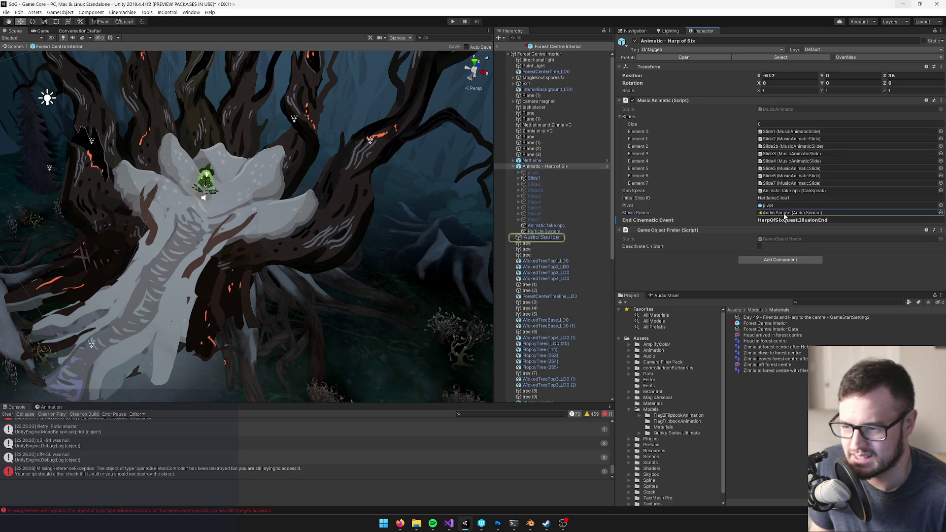
{"action": "left_click", "coordinate": [541, 237]}
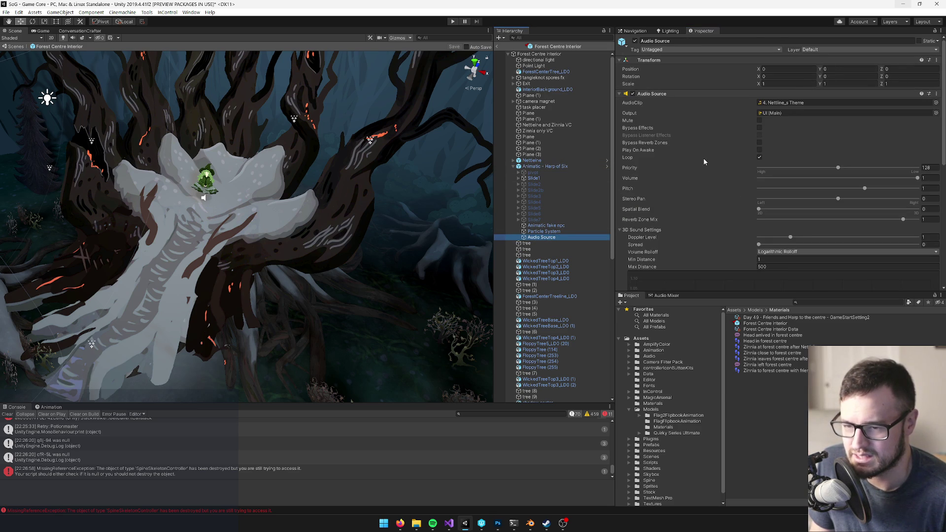
{"action": "scroll", "coordinate": [704, 161], "scroll_direction": "down", "scroll_amount": 5}
{"action": "scroll", "coordinate": [704, 158], "scroll_direction": "up", "scroll_amount": 3}
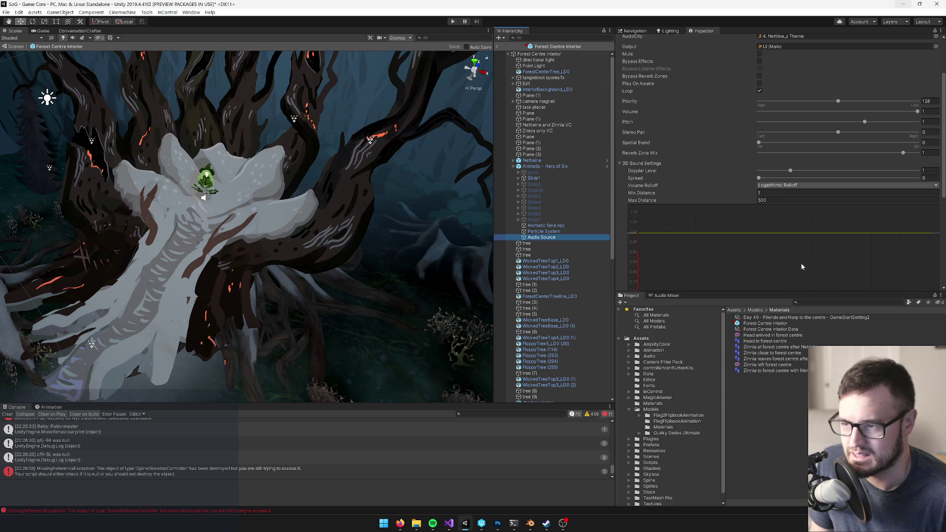
Search the project for 'music class' and select the Music Class Interior prefab
{"action": "left_click", "coordinate": [815, 303]}
{"action": "type", "text": "m"}
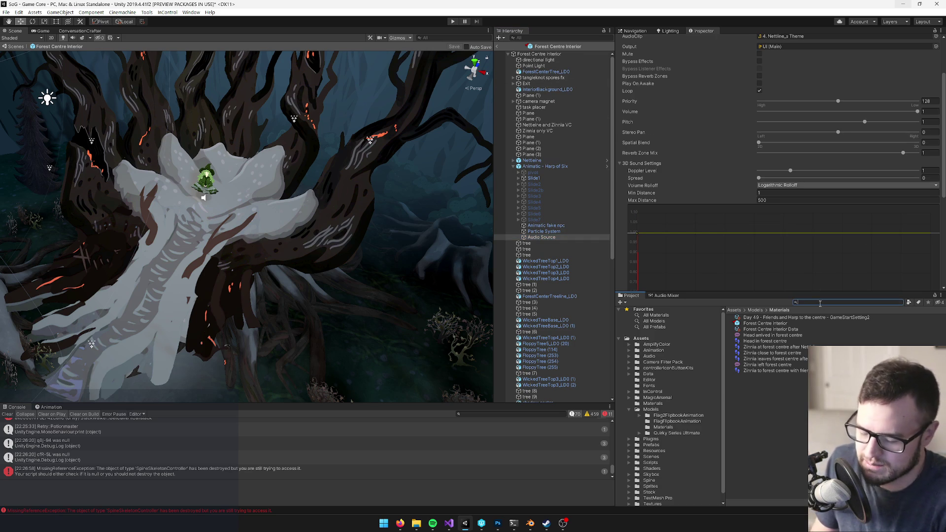
{"action": "type", "text": "usic class"}
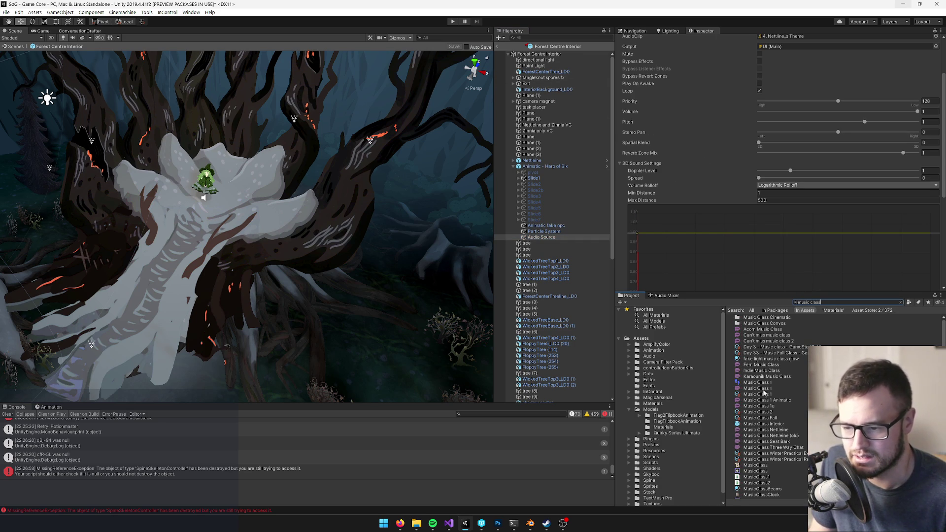
{"action": "left_click", "coordinate": [759, 424]}
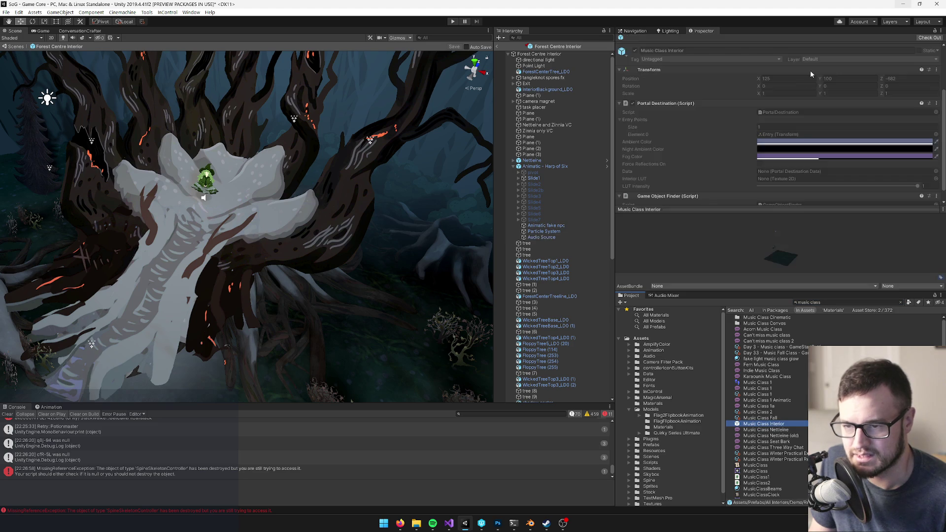
Open Music Class Interior and inspect Animatic - music class 1 and its music Audio Source
{"action": "left_click", "coordinate": [760, 66]}
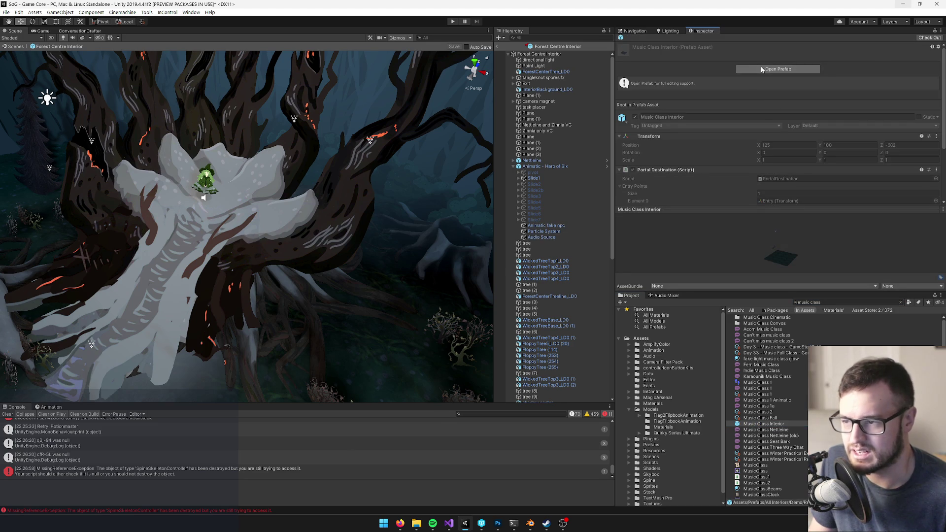
{"action": "left_click", "coordinate": [558, 60]}
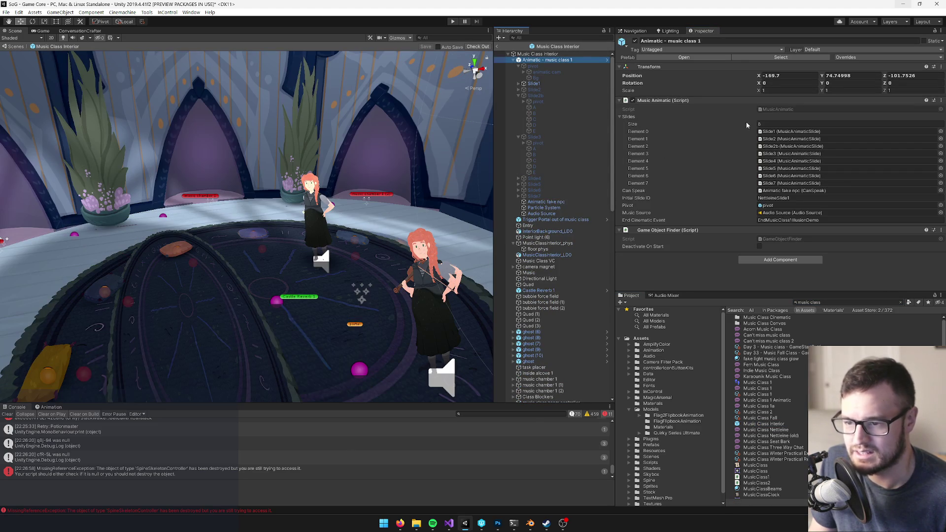
{"action": "left_click", "coordinate": [791, 212]}
{"action": "left_click", "coordinate": [528, 214]}
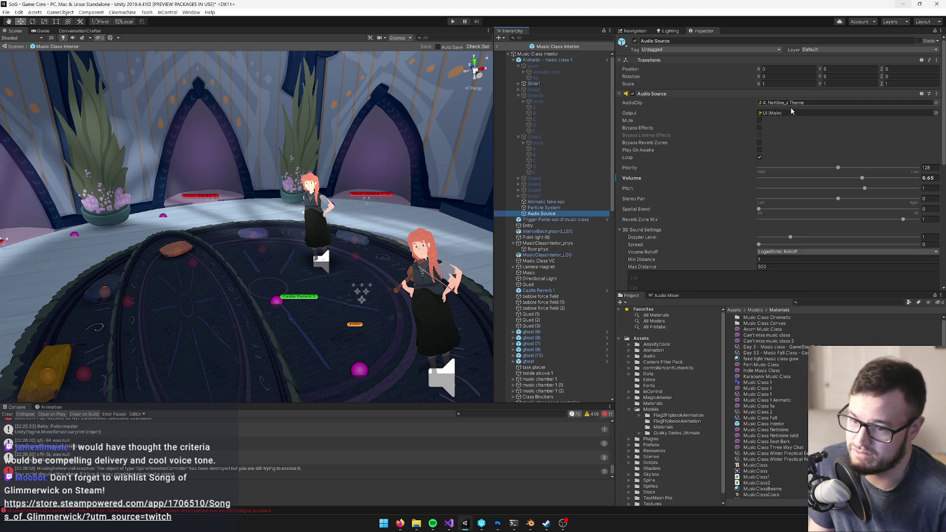
Copy the Animatic fake npc object from the Music Class Interior hierarchy
{"action": "left_click", "coordinate": [546, 202]}
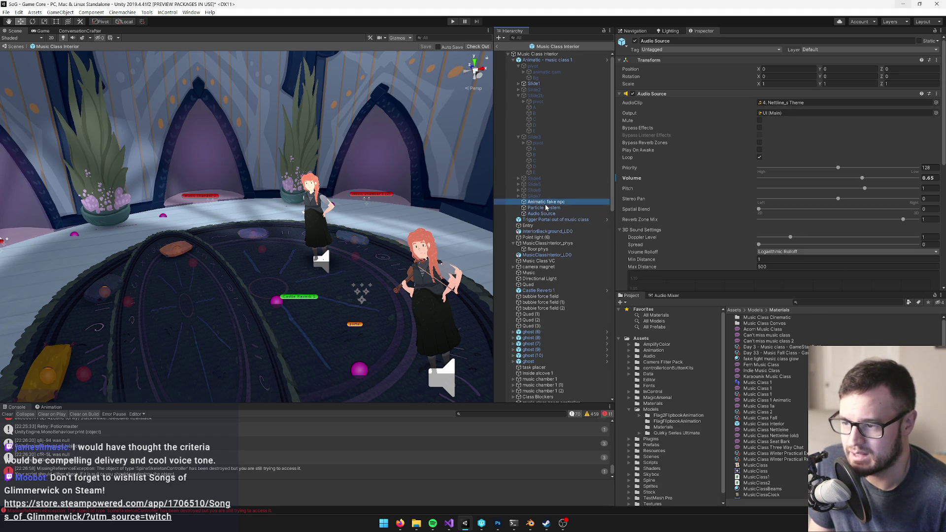
{"action": "scroll", "coordinate": [705, 118], "scroll_direction": "down", "scroll_amount": 5}
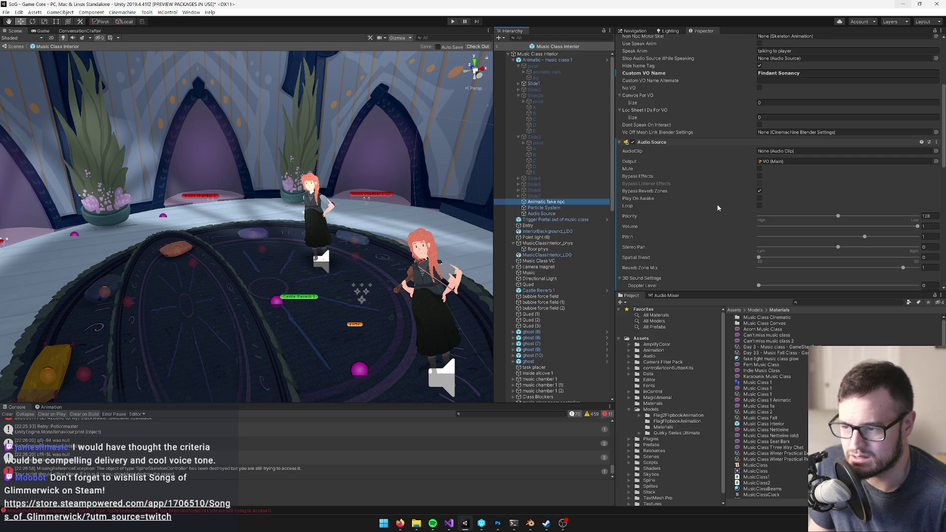
{"action": "right_click", "coordinate": [557, 202]}
{"action": "left_click", "coordinate": [571, 206]}
Check which object the music class animatic's Can Speak field references
{"action": "left_click", "coordinate": [848, 302]}
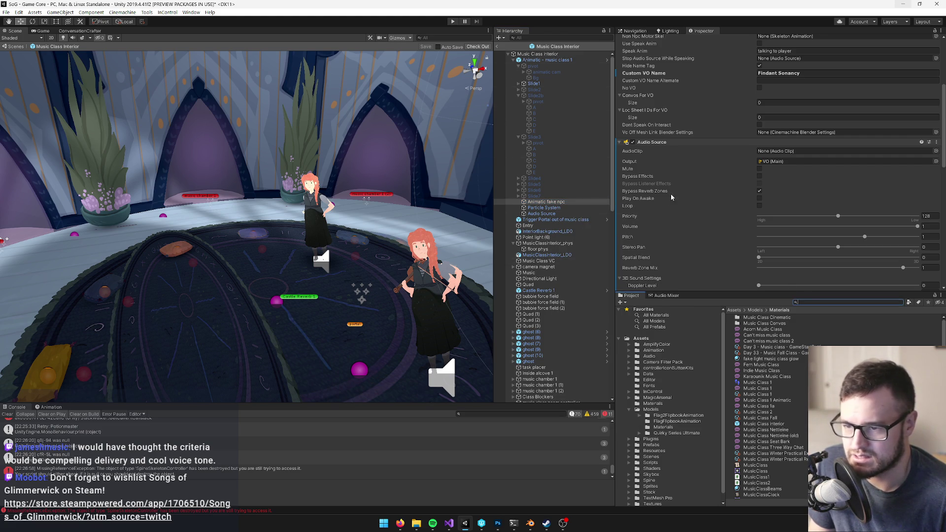
{"action": "scroll", "coordinate": [778, 135], "scroll_direction": "up", "scroll_amount": 3}
{"action": "scroll", "coordinate": [779, 138], "scroll_direction": "up", "scroll_amount": 3}
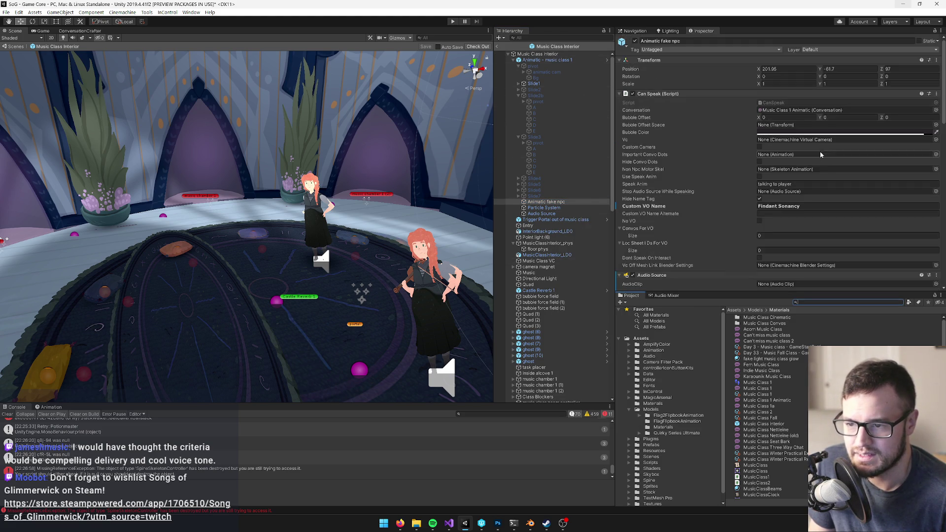
{"action": "left_click", "coordinate": [547, 59]}
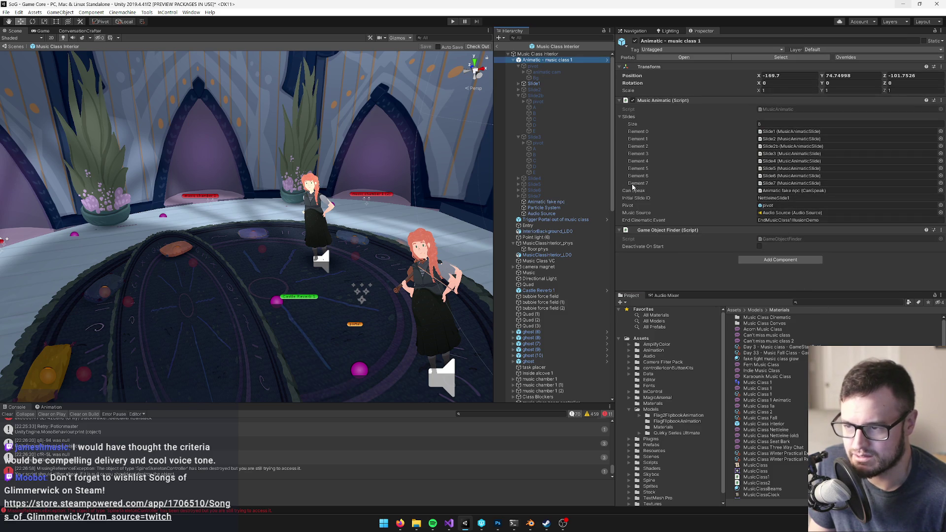
{"action": "left_click", "coordinate": [780, 191]}
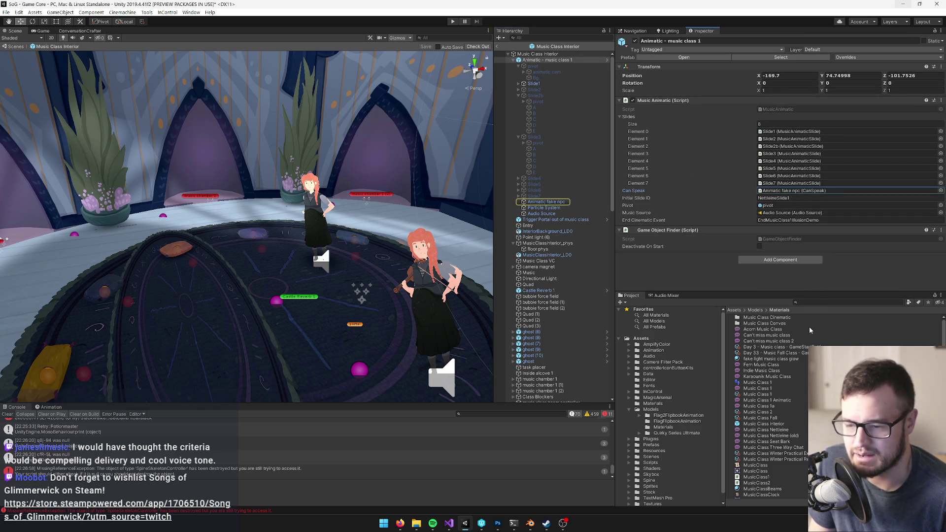
Search the project for 'centre' and reopen the Forest Centre Interior prefab
{"action": "left_click", "coordinate": [816, 302]}
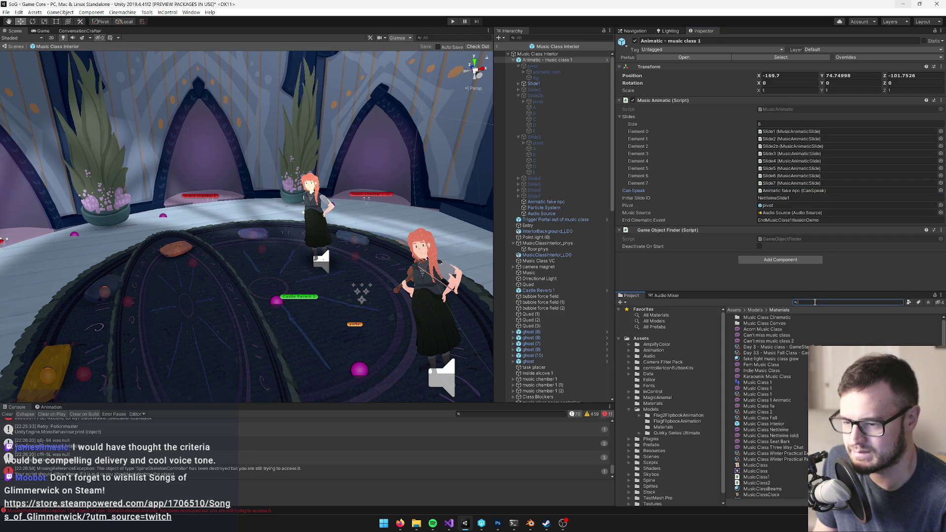
{"action": "type", "text": "centre"}
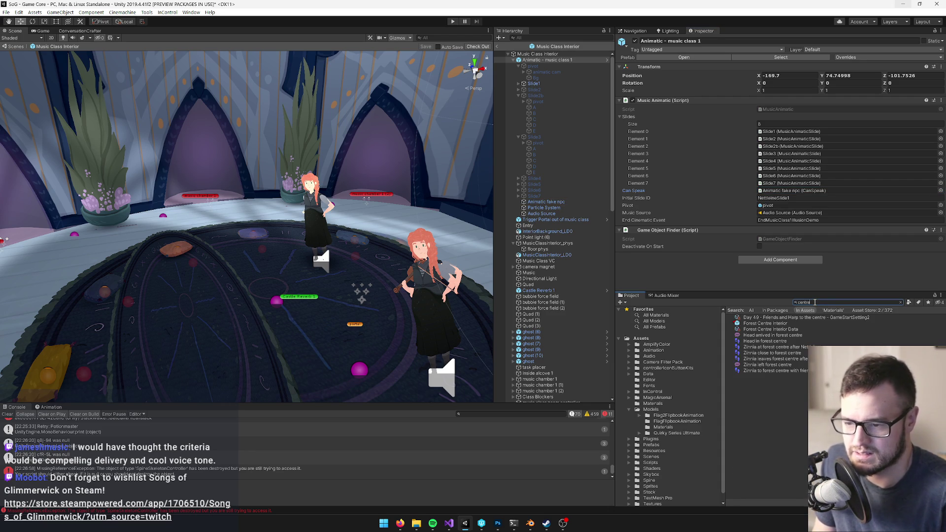
{"action": "double_click", "coordinate": [765, 323]}
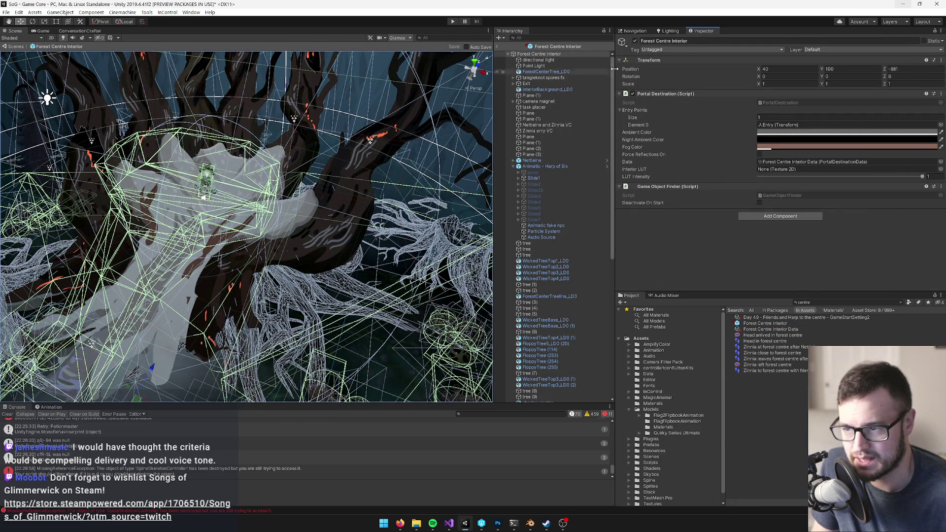
{"action": "left_click", "coordinate": [607, 54]}
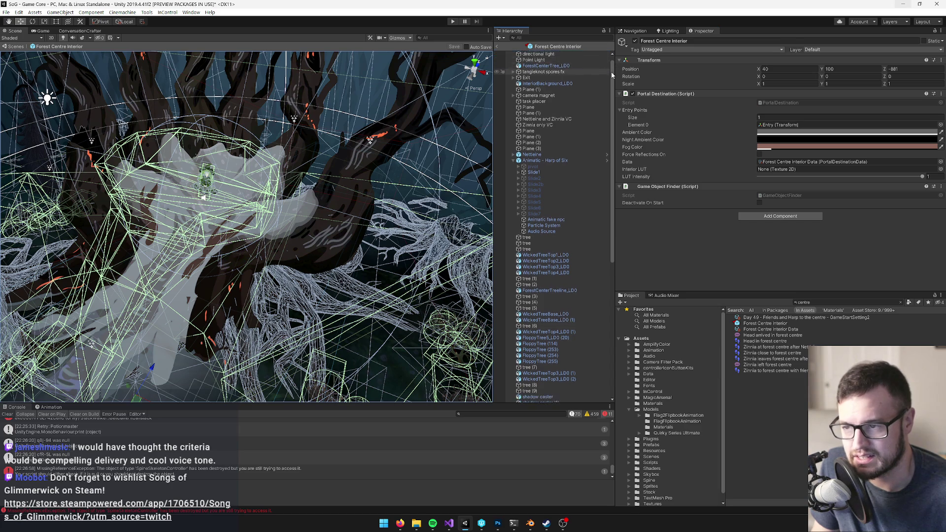
{"action": "left_click_drag", "start_coordinate": [343, 191], "coordinate": [417, 193]}
{"action": "mouse_move", "coordinate": [412, 192]}
{"action": "left_mouse_down"}
{"action": "mouse_move", "coordinate": [363, 193]}
{"action": "mouse_move", "coordinate": [308, 164]}
{"action": "mouse_move", "coordinate": [328, 168]}
{"action": "left_mouse_up"}
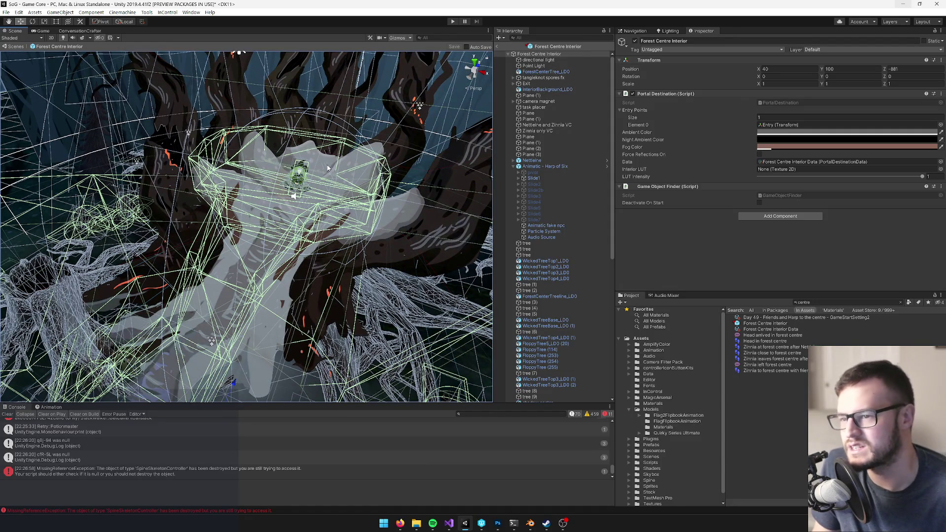
{"action": "left_click_drag", "start_coordinate": [327, 167], "coordinate": [333, 166]}
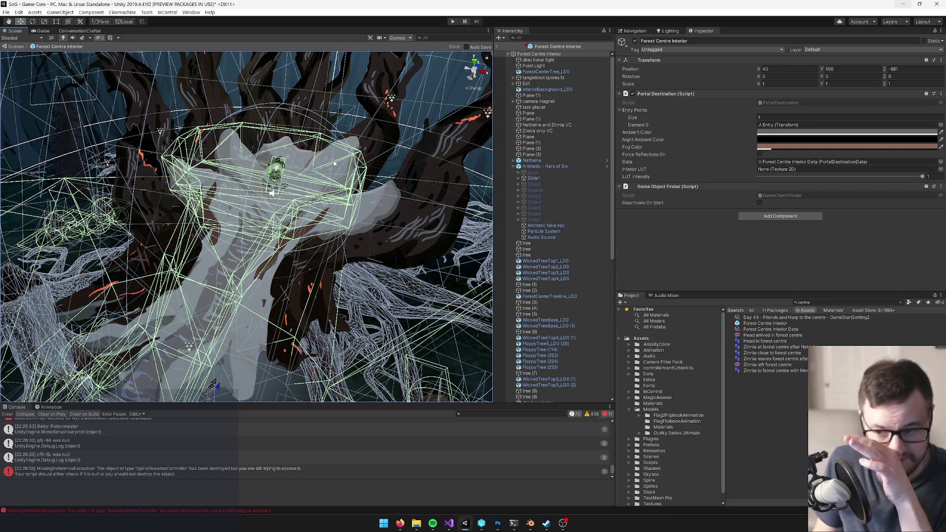
{"action": "mouse_move", "coordinate": [225, 156]}
{"action": "left_mouse_down"}
{"action": "mouse_move", "coordinate": [275, 159]}
{"action": "mouse_move", "coordinate": [233, 168]}
{"action": "mouse_move", "coordinate": [254, 159]}
{"action": "mouse_move", "coordinate": [229, 157]}
{"action": "left_mouse_up"}
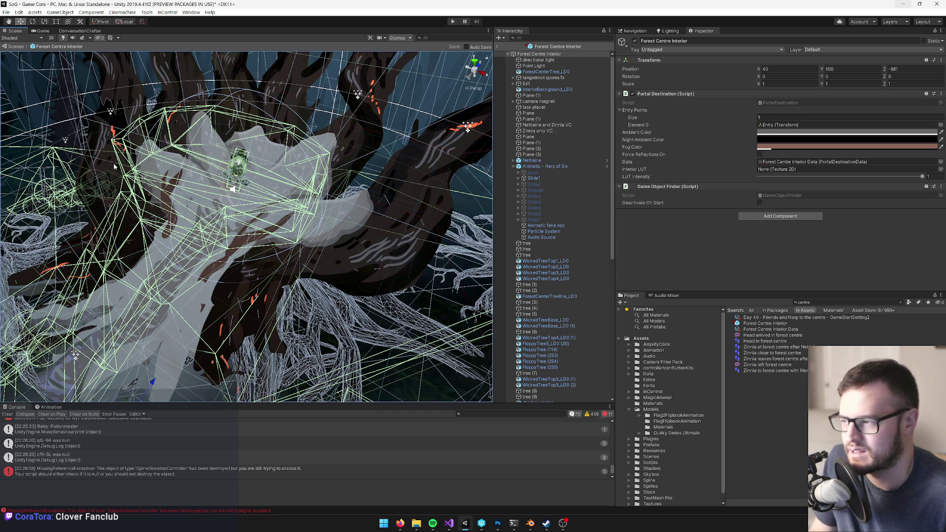
{"action": "left_click_drag", "start_coordinate": [316, 232], "coordinate": [351, 249]}
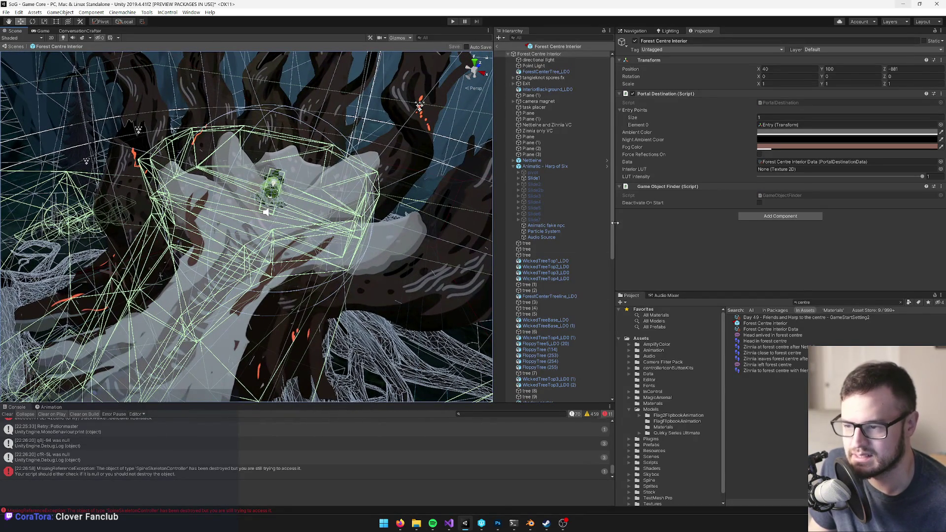
{"action": "left_click_drag", "start_coordinate": [614, 231], "coordinate": [608, 231]}
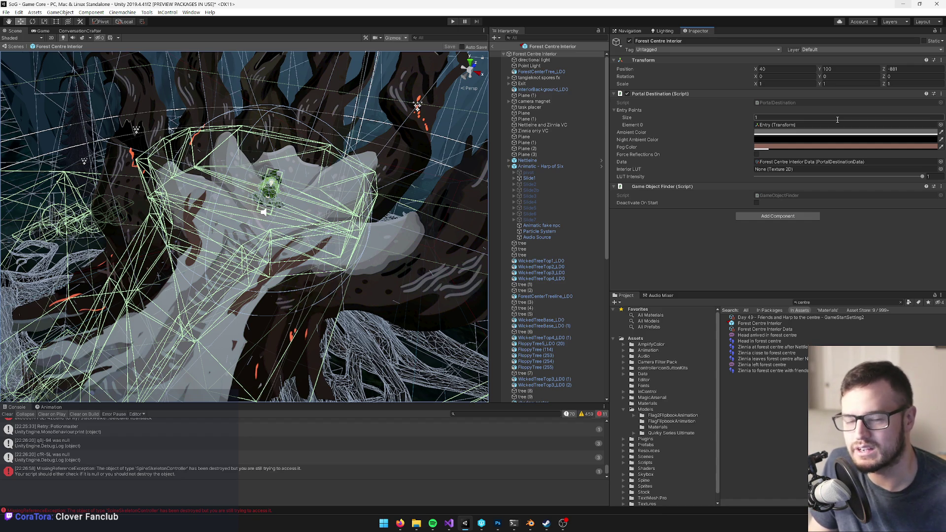
Orbit the scene, filter the Hierarchy by 'anim' and select Animatic - Harp of Six
{"action": "left_click_drag", "start_coordinate": [320, 152], "coordinate": [471, 248]}
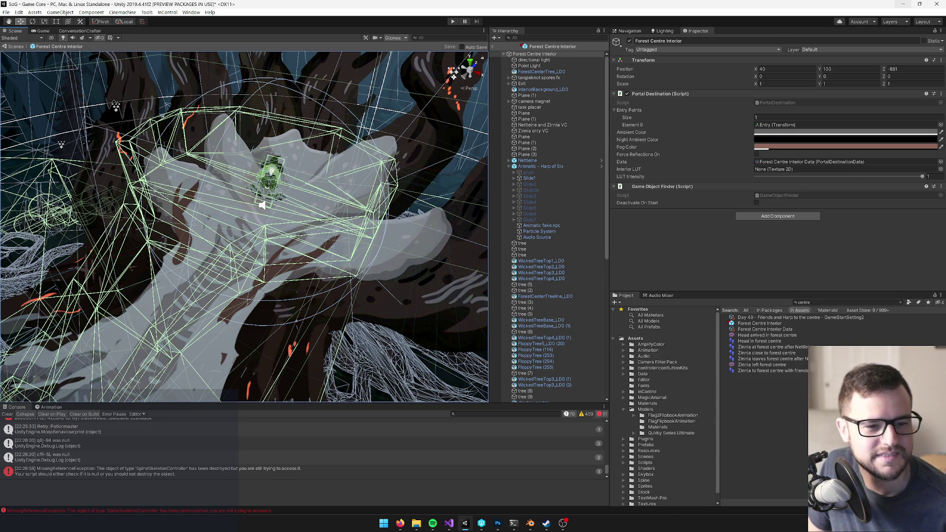
{"action": "left_click", "coordinate": [542, 37]}
{"action": "type", "text": "anima"}
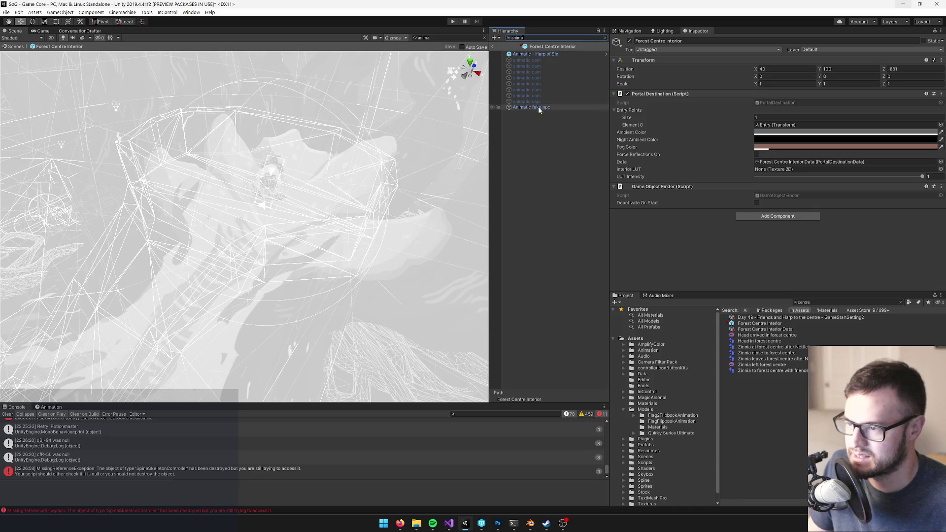
{"action": "left_click", "coordinate": [544, 47]}
{"action": "left_click_drag", "start_coordinate": [541, 38], "coordinate": [509, 40]}
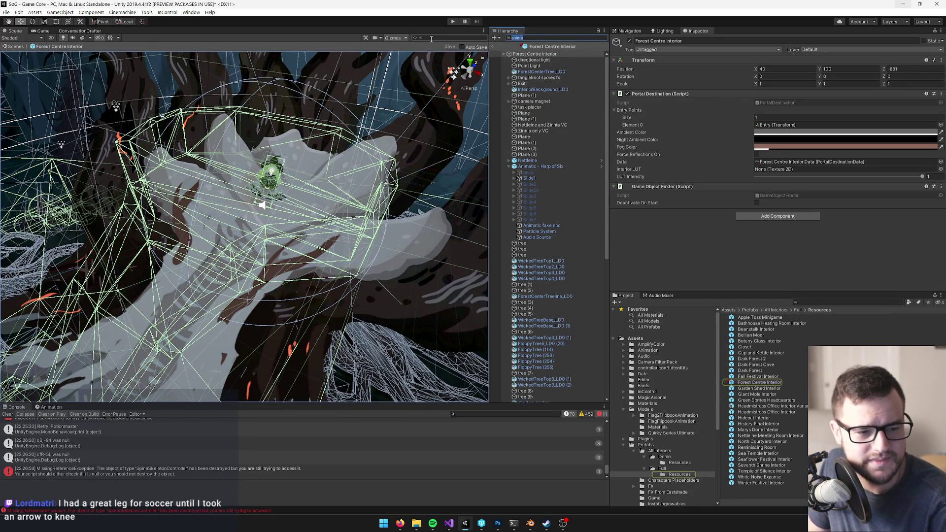
{"action": "type", "text": "anim"}
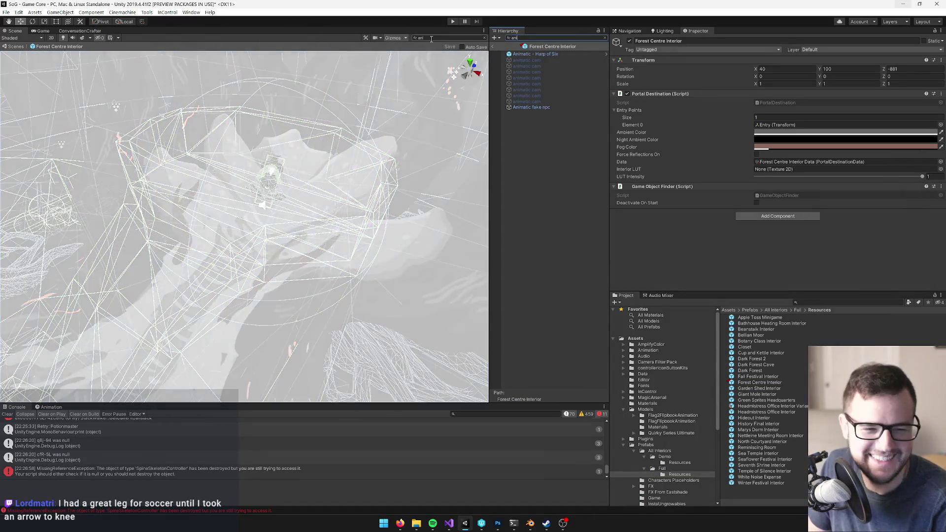
{"action": "left_click", "coordinate": [581, 54]}
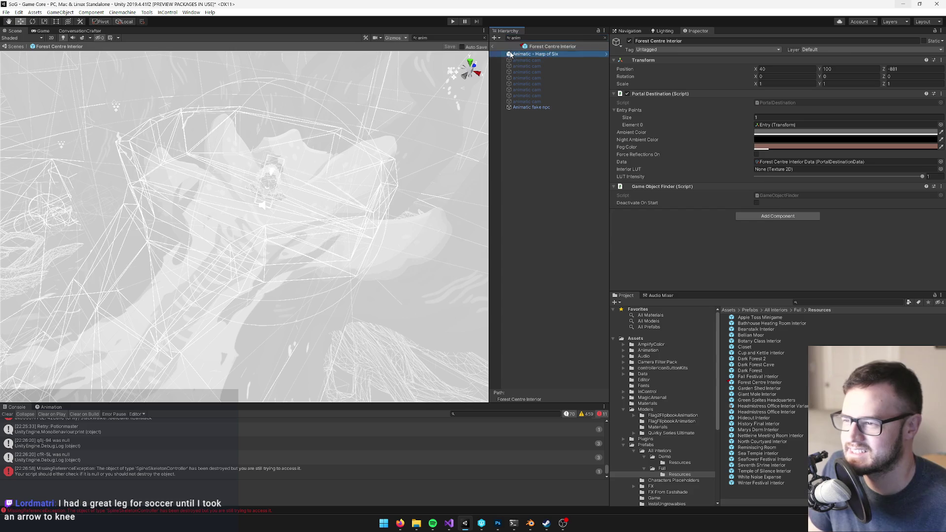
Set the Animatic fake npc's Custom VO Name to Nettleine
{"action": "left_click", "coordinate": [605, 39]}
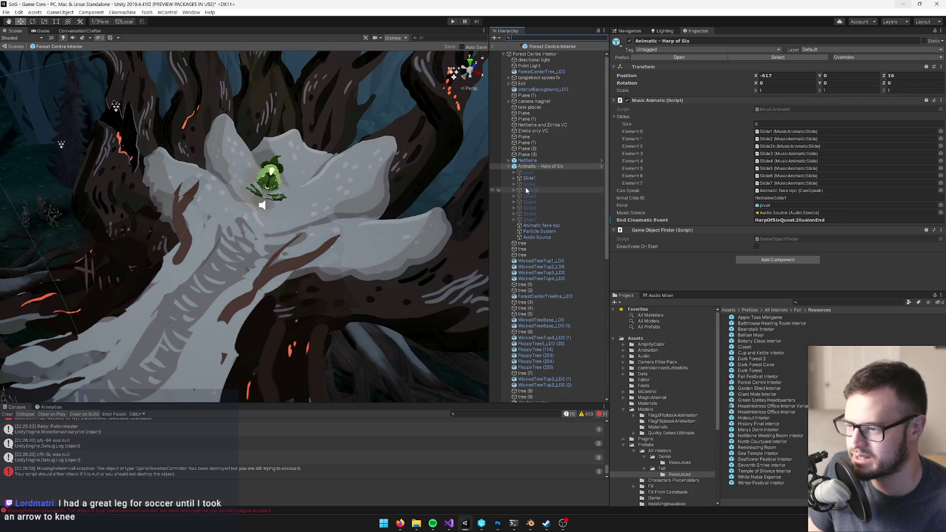
{"action": "left_click", "coordinate": [542, 226]}
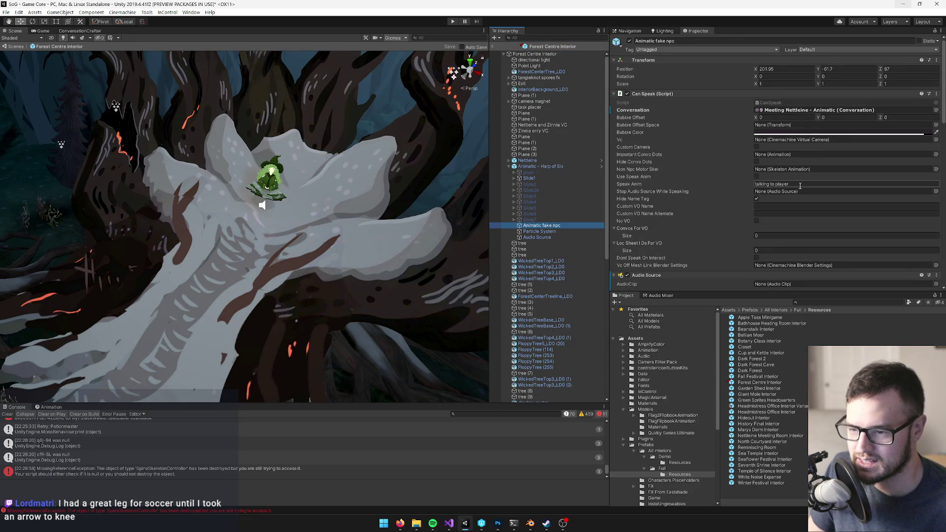
{"action": "left_click", "coordinate": [768, 208]}
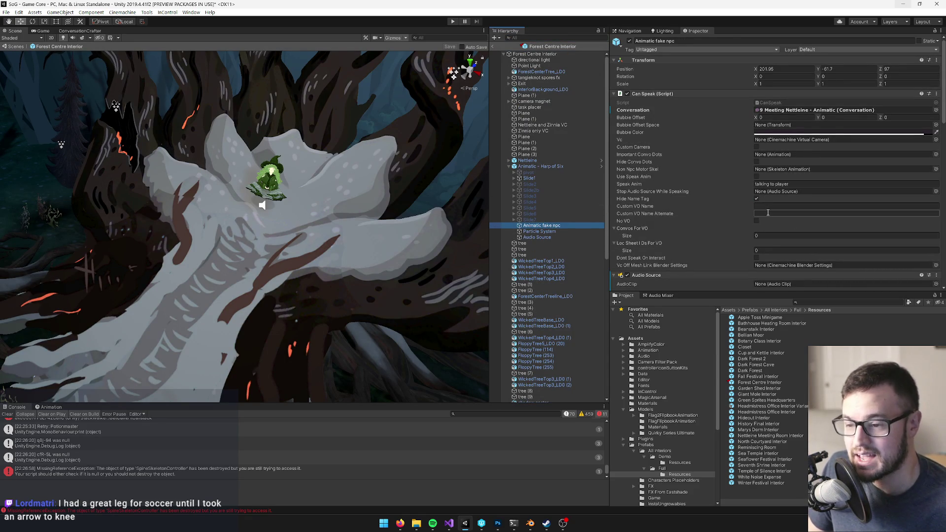
{"action": "left_click", "coordinate": [772, 206]}
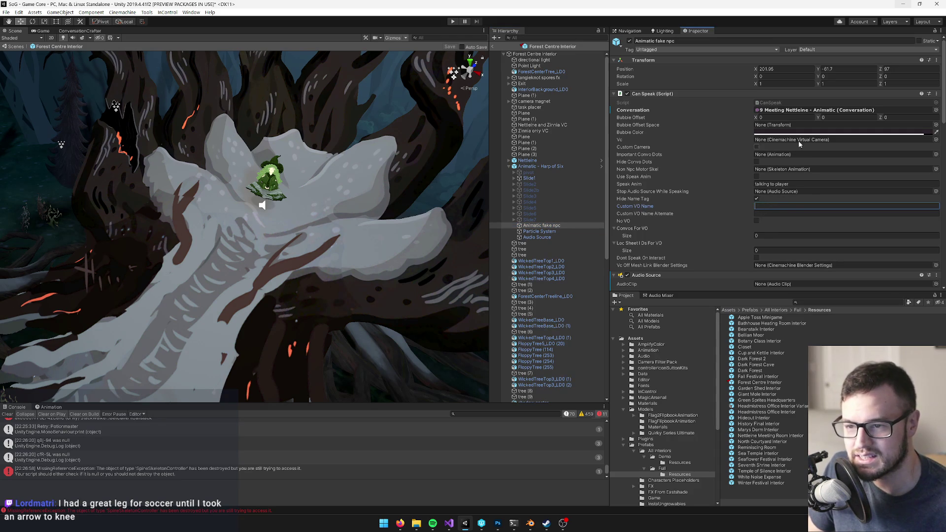
{"action": "scroll", "coordinate": [813, 191], "scroll_direction": "down", "scroll_amount": 3}
{"action": "key", "text": "e"}
{"action": "key", "text": "t"}
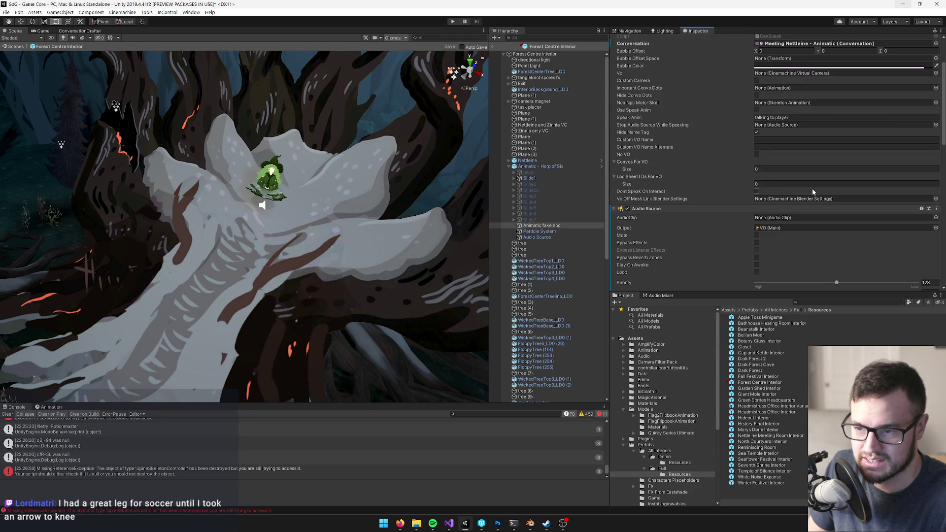
{"action": "left_click", "coordinate": [772, 140]}
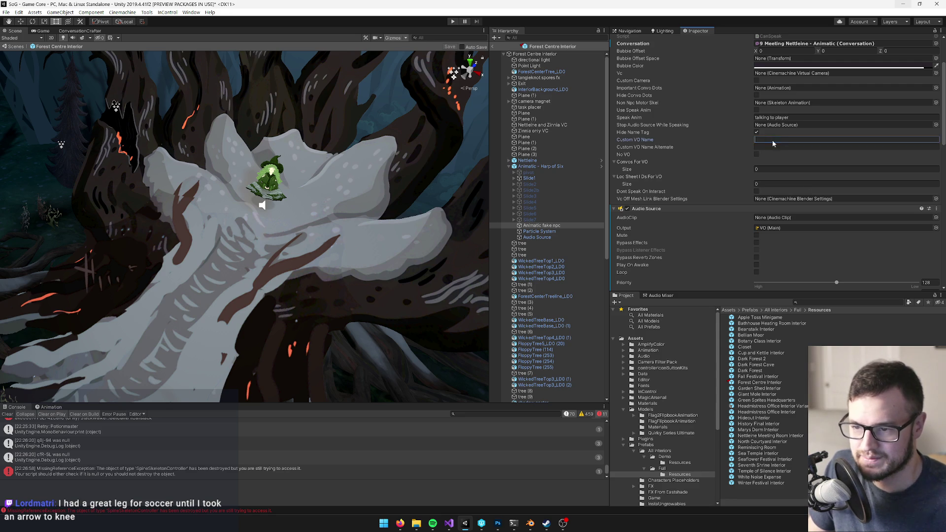
{"action": "type", "text": "Nettleine"}
{"action": "key", "text": "Return"}
{"action": "scroll", "coordinate": [771, 148], "scroll_direction": "up", "scroll_amount": 3}
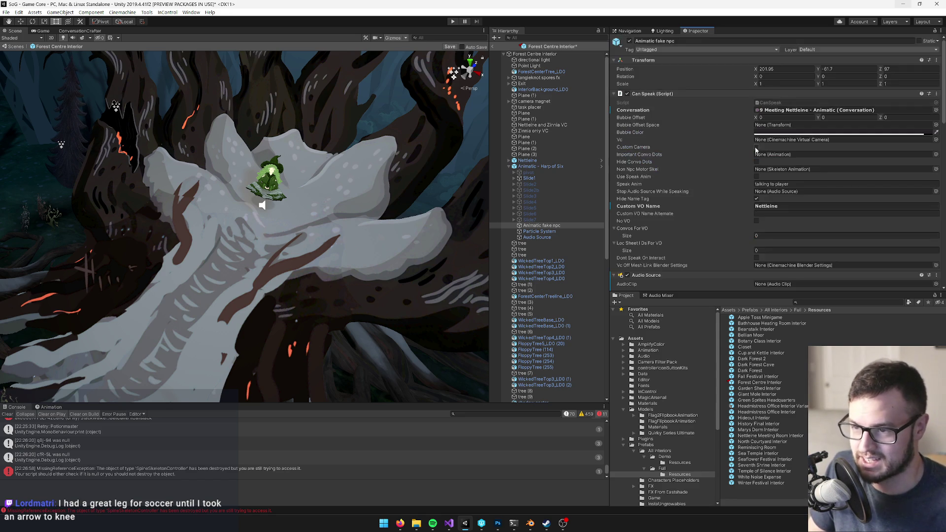
Save the Forest Centre Interior prefab, exit prefab mode and enter Play mode
{"action": "left_click", "coordinate": [449, 47]}
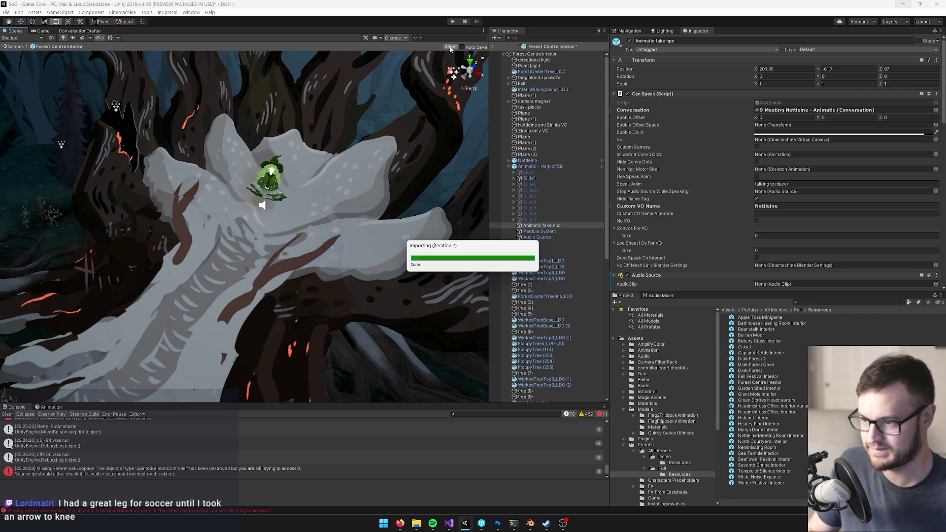
{"action": "left_click", "coordinate": [492, 46]}
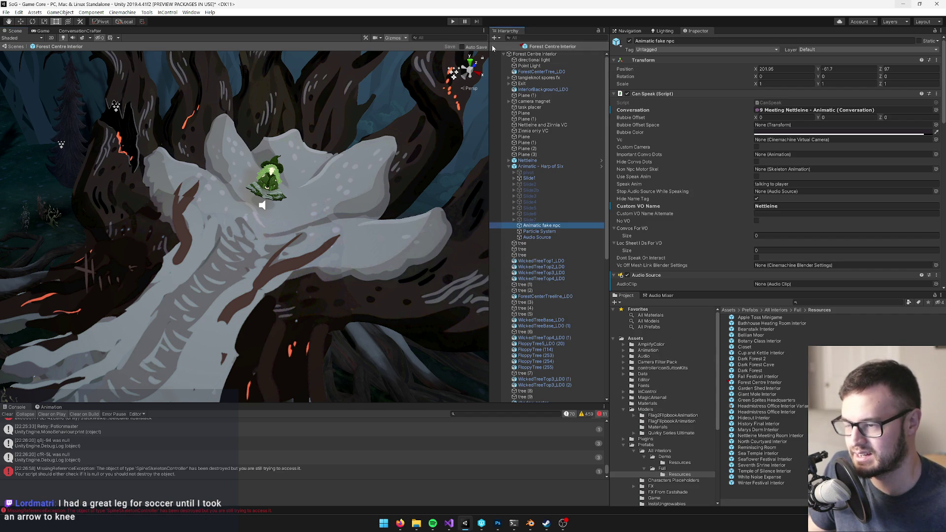
{"action": "left_click", "coordinate": [452, 21]}
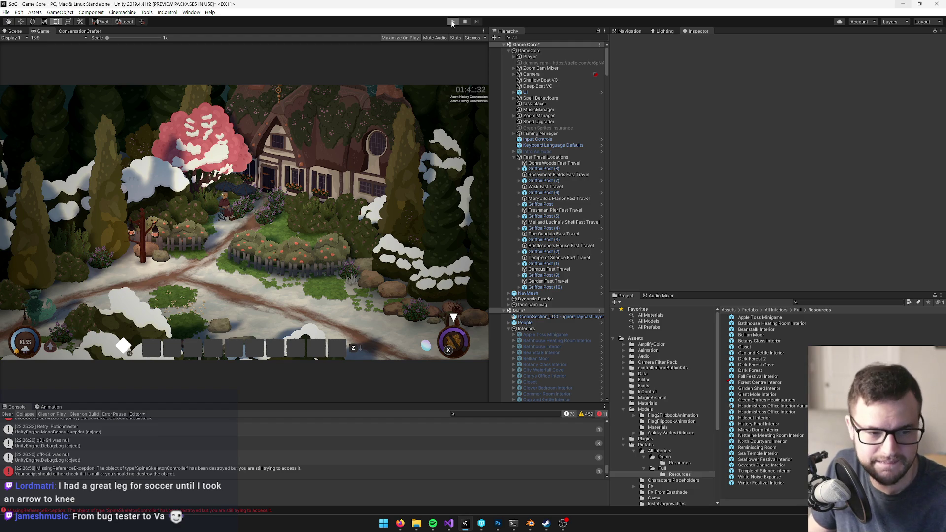
Maximize the Game view, pin the Tangleknot Remover song from the inventory and play it
{"action": "left_click", "coordinate": [452, 22]}
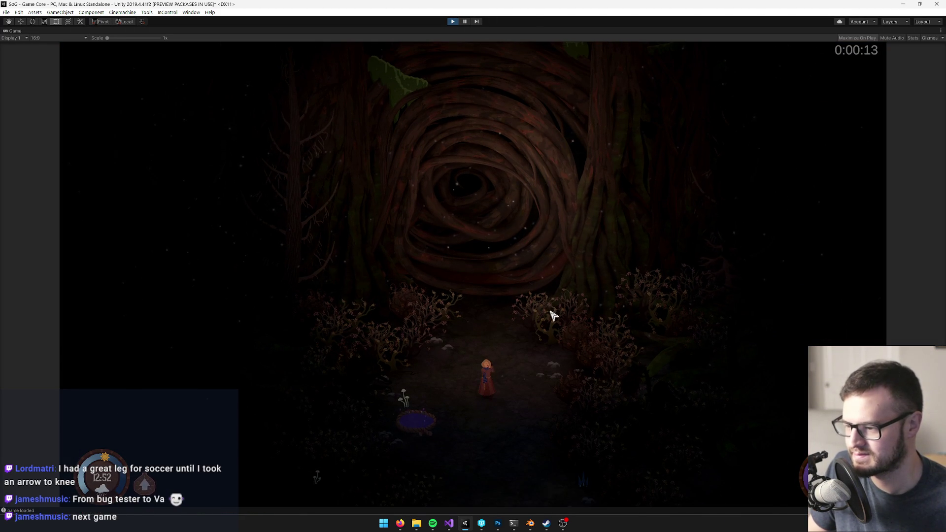
{"action": "key", "text": "i"}
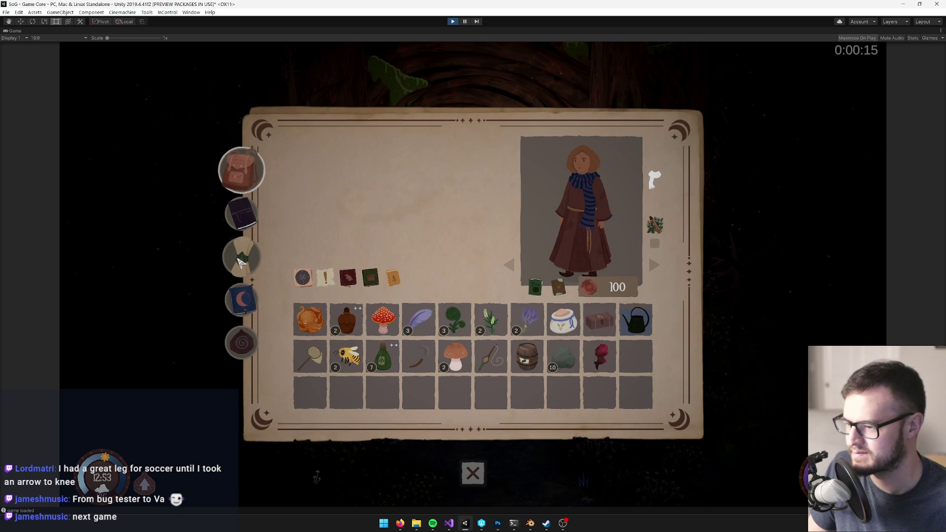
{"action": "left_click", "coordinate": [240, 263]}
{"action": "scroll", "coordinate": [375, 369], "scroll_direction": "down", "scroll_amount": 3}
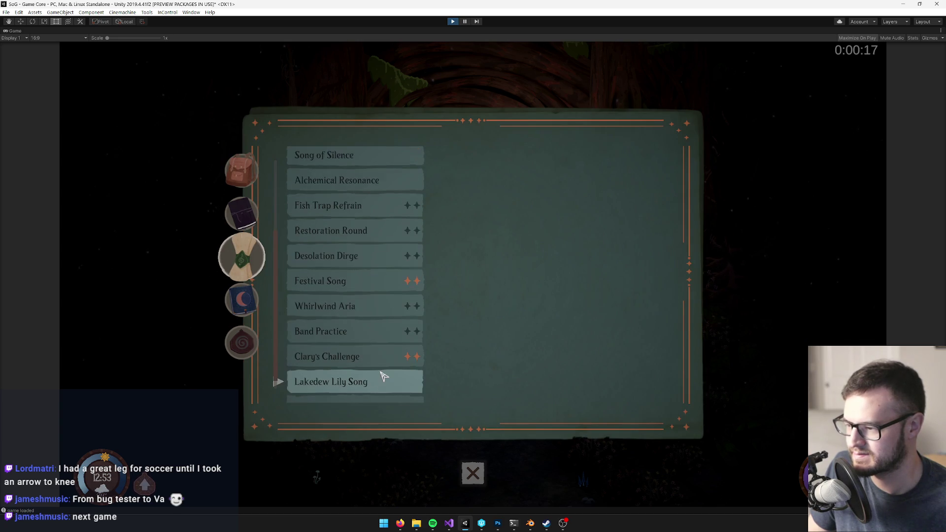
{"action": "left_click", "coordinate": [362, 393]}
{"action": "left_click", "coordinate": [661, 270]}
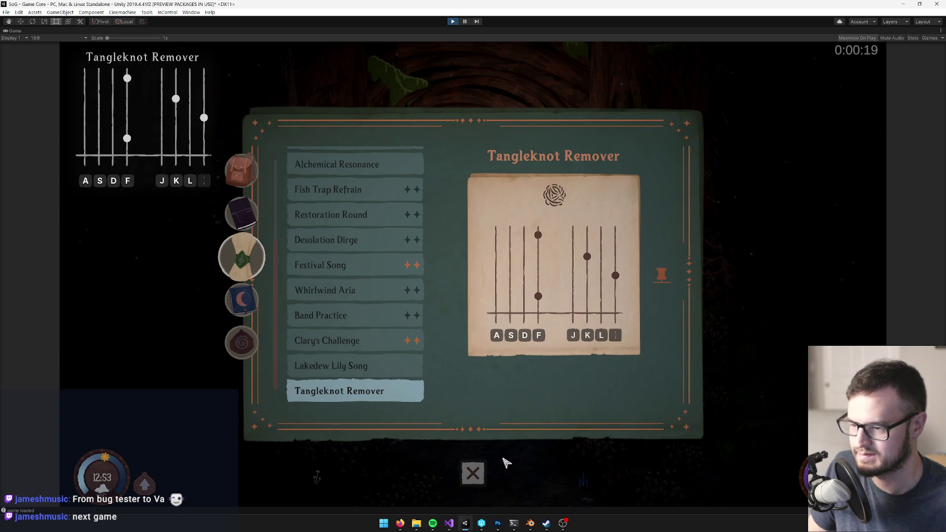
{"action": "left_click", "coordinate": [473, 473]}
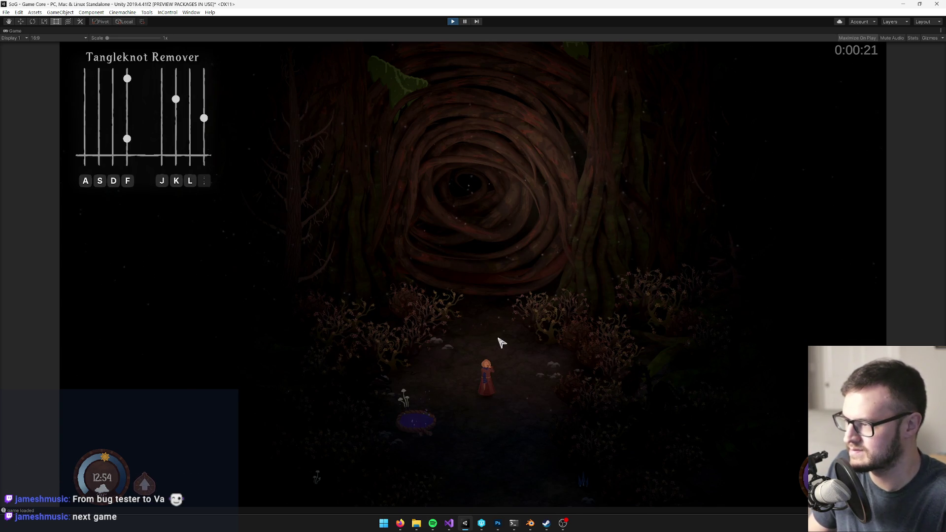
{"action": "key", "text": "f"}
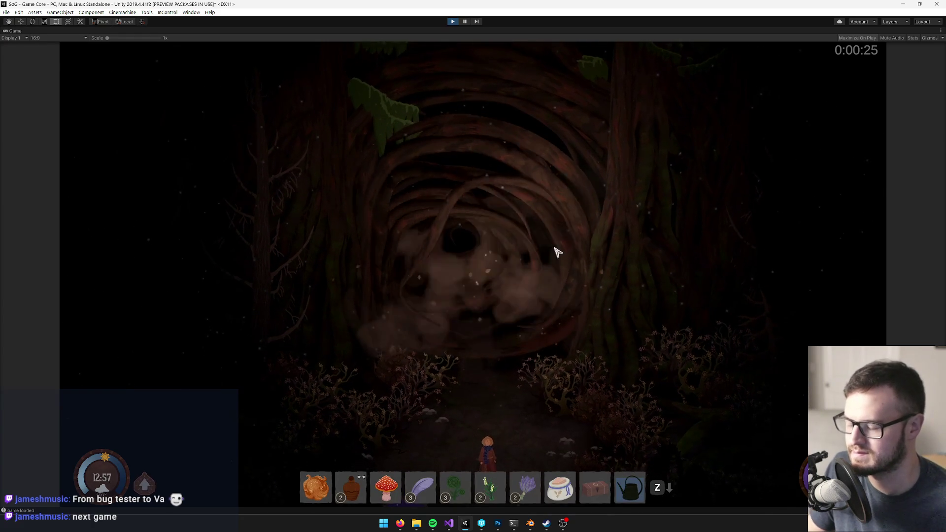
Walk up to Nettleine and pick both dialogue questions to start her animatic
{"action": "key", "text": "w"}
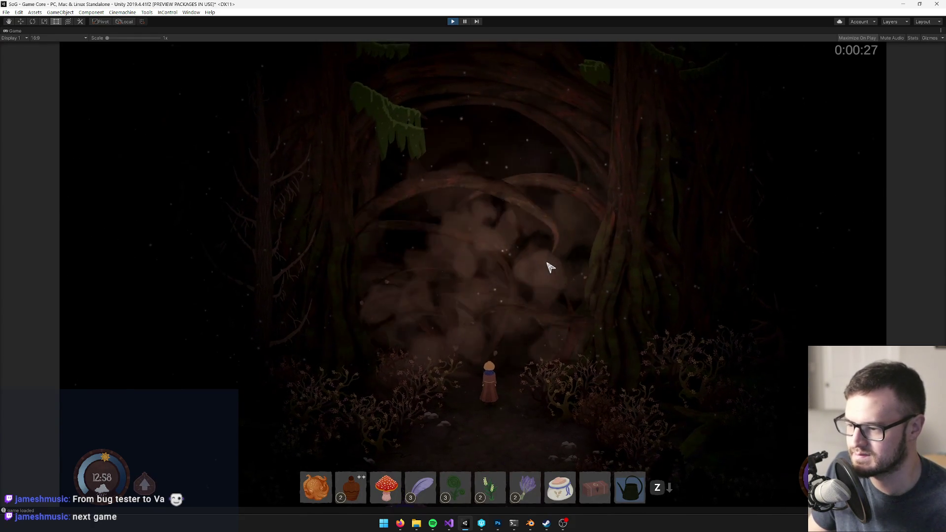
{"action": "key", "text": "w"}
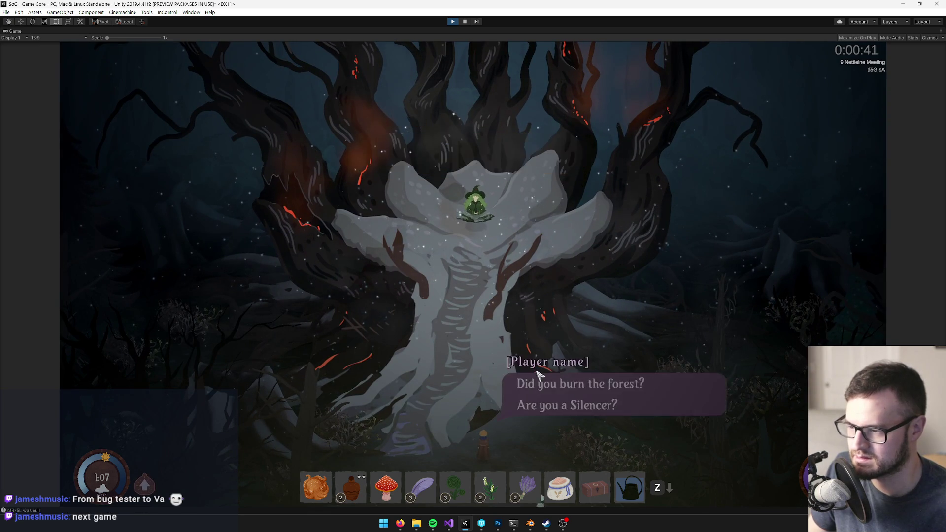
{"action": "left_click", "coordinate": [544, 405]}
{"action": "left_click", "coordinate": [553, 385]}
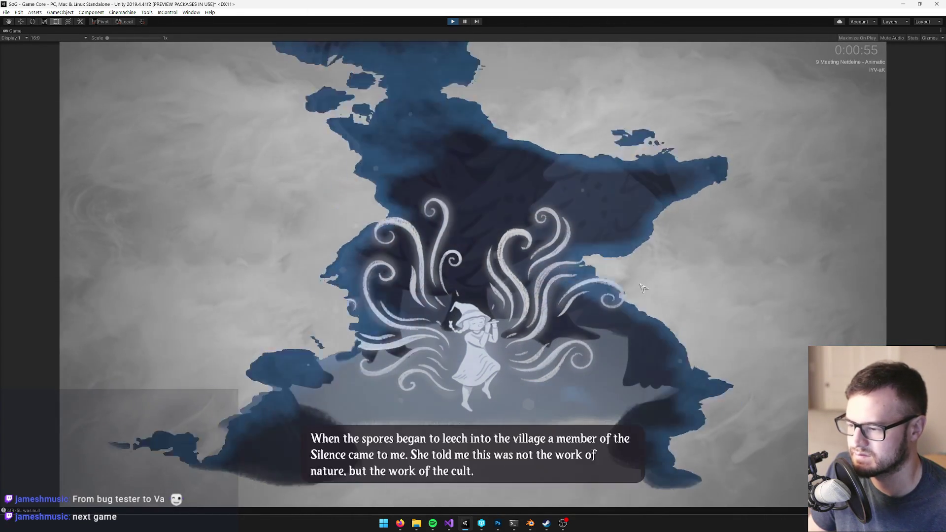
{"action": "right_click", "coordinate": [15, 30]}
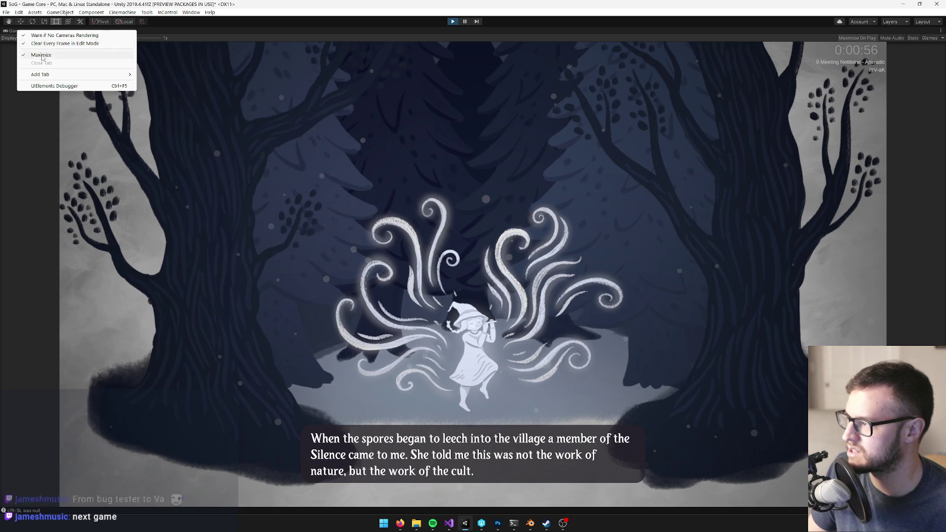
Restore the editor layout and select Animatic fake npc via a 'fake n' Hierarchy search
{"action": "left_click", "coordinate": [50, 54]}
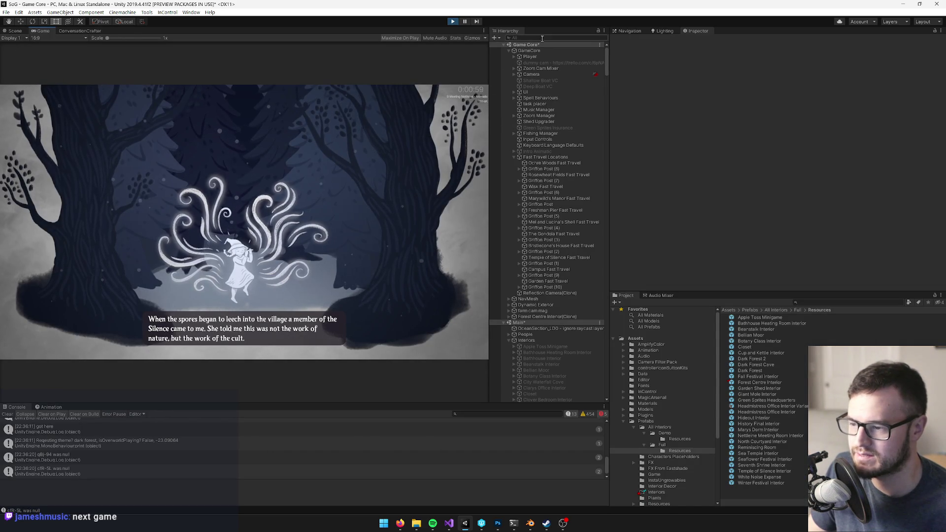
{"action": "type", "text": "fake n"}
{"action": "left_click", "coordinate": [546, 56]}
{"action": "left_click", "coordinate": [607, 37]}
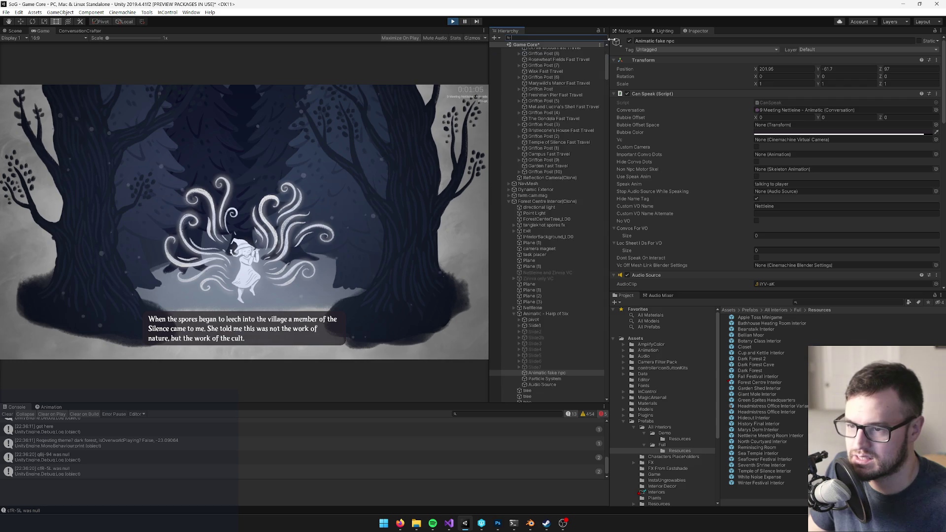
Locate and open the 9 Meeting Nettleine - Animatic conversation to check its speaker names
{"action": "left_click", "coordinate": [821, 303]}
{"action": "type", "text": "nettle"}
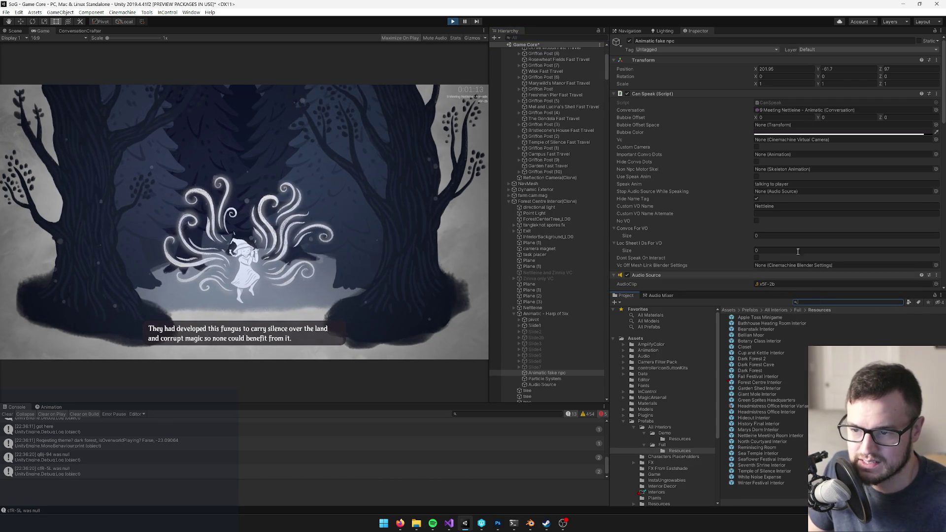
{"action": "left_click", "coordinate": [803, 111]}
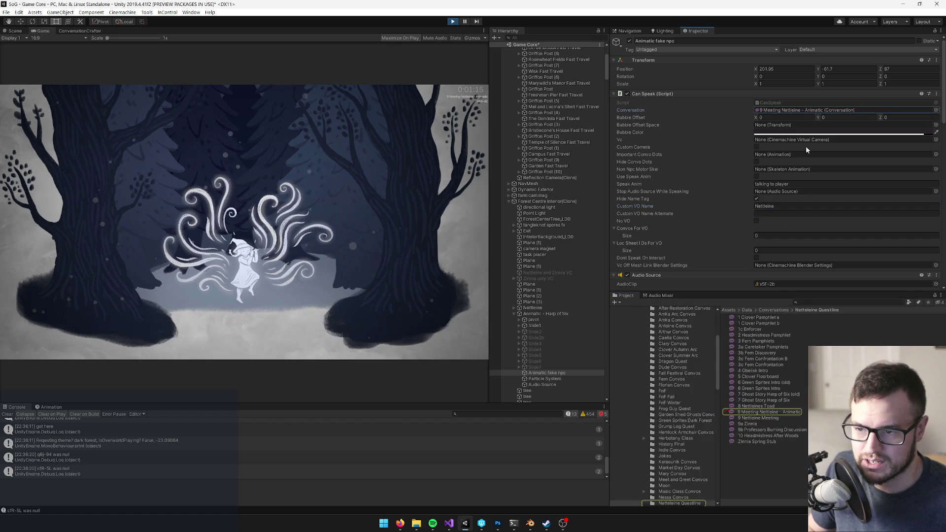
{"action": "left_click", "coordinate": [744, 412]}
{"action": "left_click", "coordinate": [778, 82]}
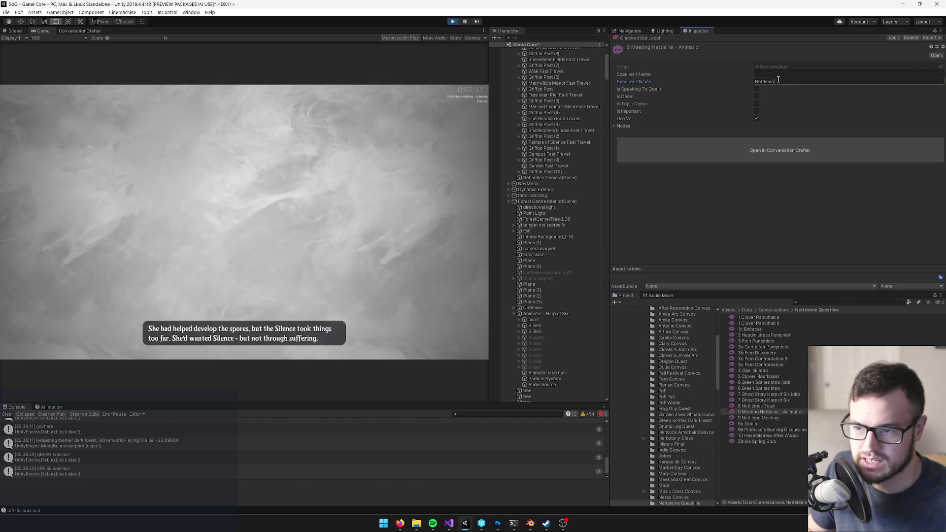
Reselect Animatic fake npc and drag its Audio Source Spatial Blend toward fully 2D
{"action": "left_click", "coordinate": [543, 39]}
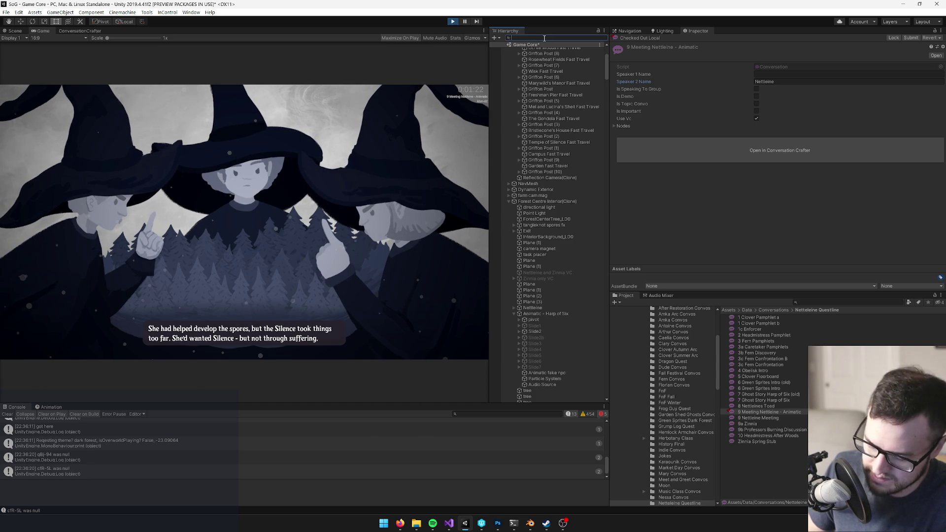
{"action": "type", "text": "animati"}
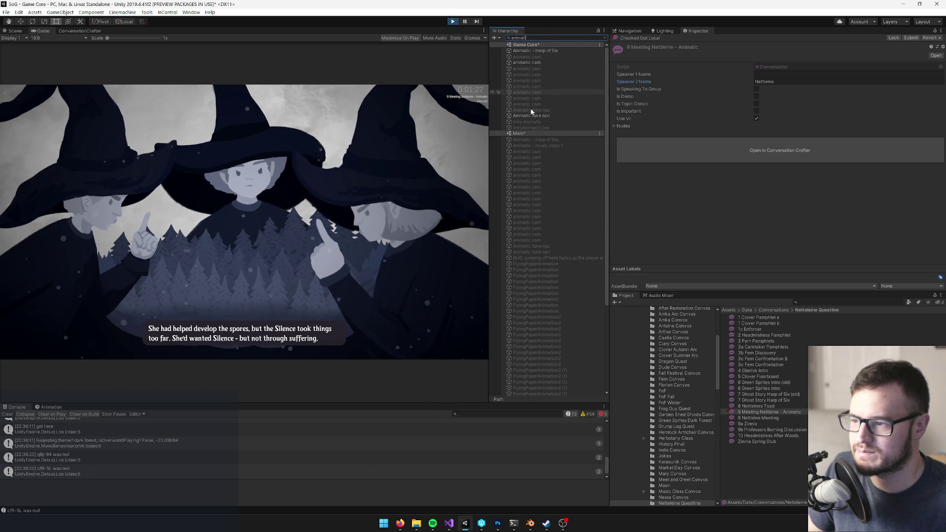
{"action": "left_click", "coordinate": [542, 115]}
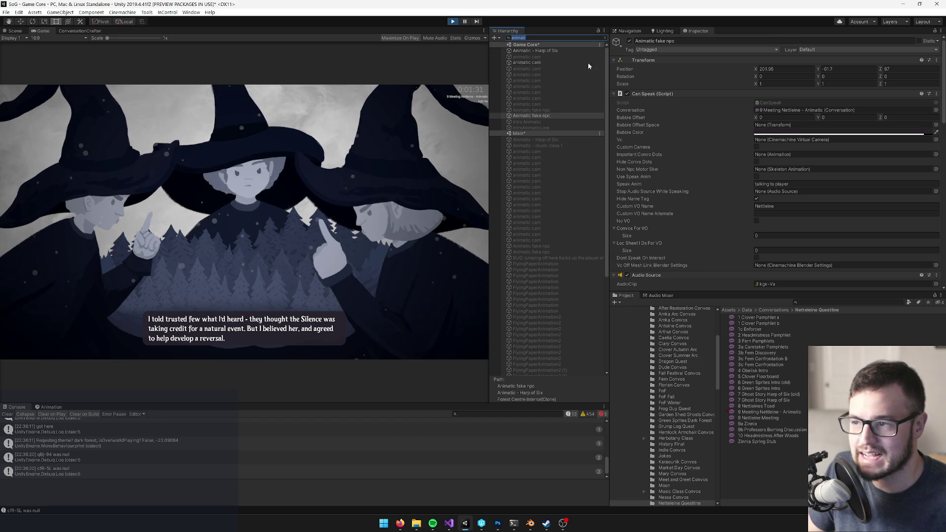
{"action": "left_click", "coordinate": [603, 38]}
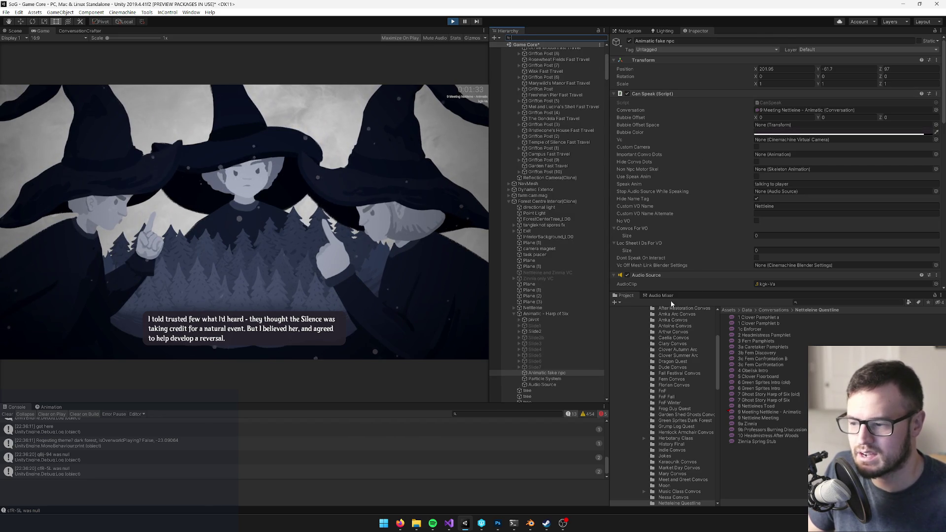
{"action": "scroll", "coordinate": [781, 194], "scroll_direction": "down", "scroll_amount": 3}
{"action": "scroll", "coordinate": [783, 194], "scroll_direction": "down", "scroll_amount": 3}
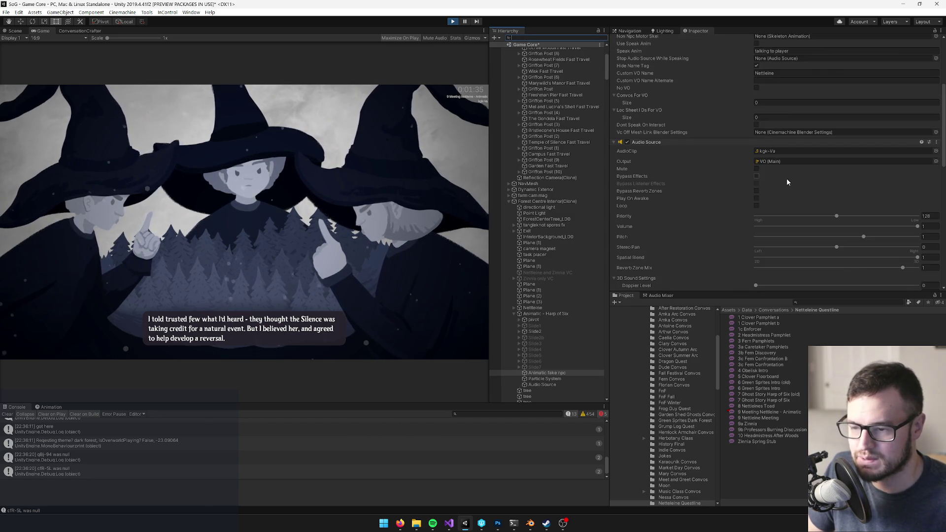
{"action": "scroll", "coordinate": [788, 181], "scroll_direction": "up", "scroll_amount": 3}
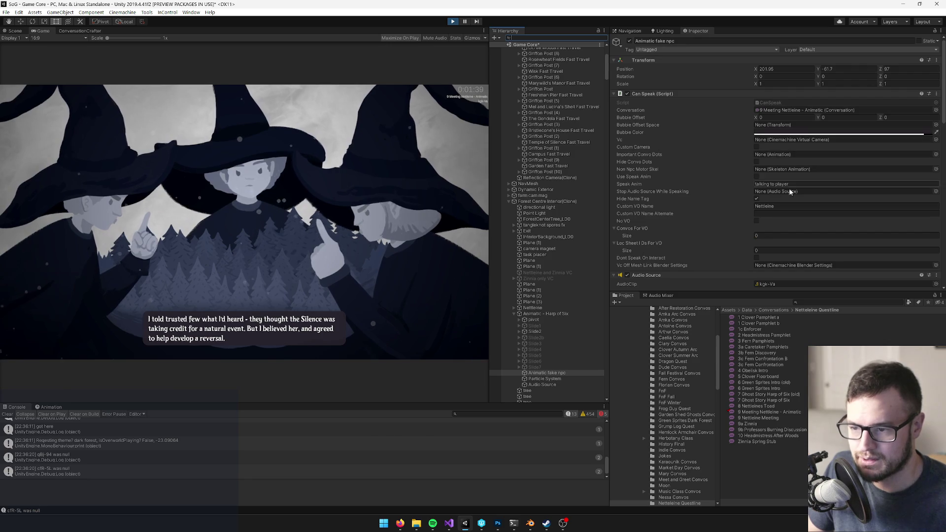
{"action": "scroll", "coordinate": [786, 196], "scroll_direction": "down", "scroll_amount": 6}
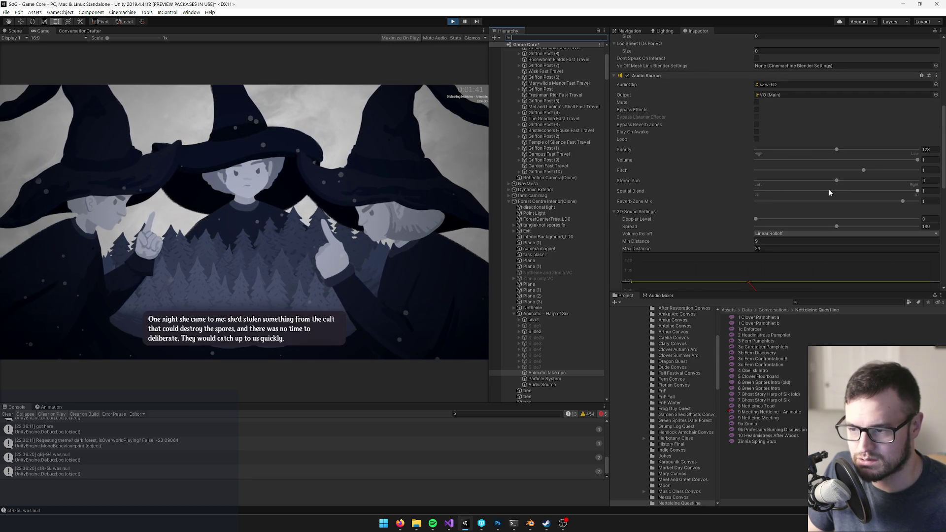
{"action": "left_click_drag", "start_coordinate": [919, 191], "coordinate": [754, 193]}
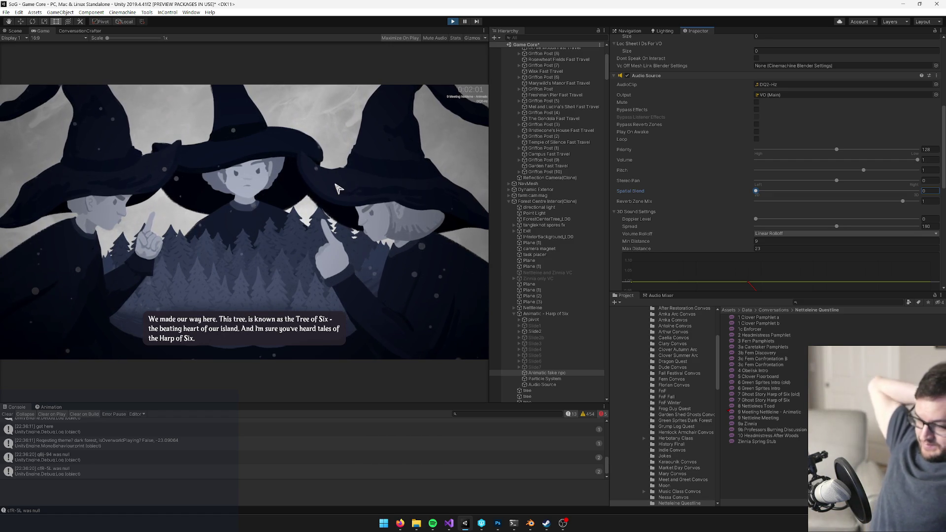
Switch to Firefox, close the open Trello card and open the Main Quest playthrough notes
{"action": "left_click", "coordinate": [452, 22]}
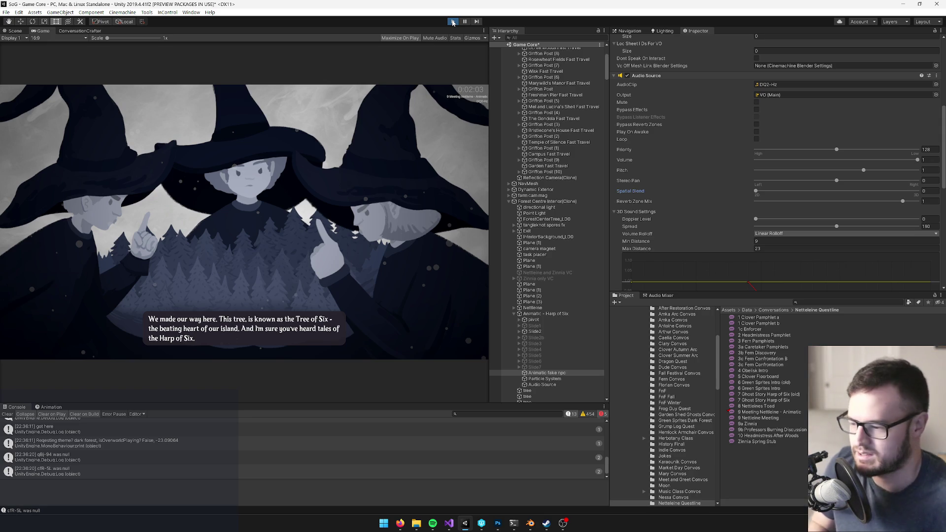
{"action": "mouse_move", "coordinate": [400, 523]}
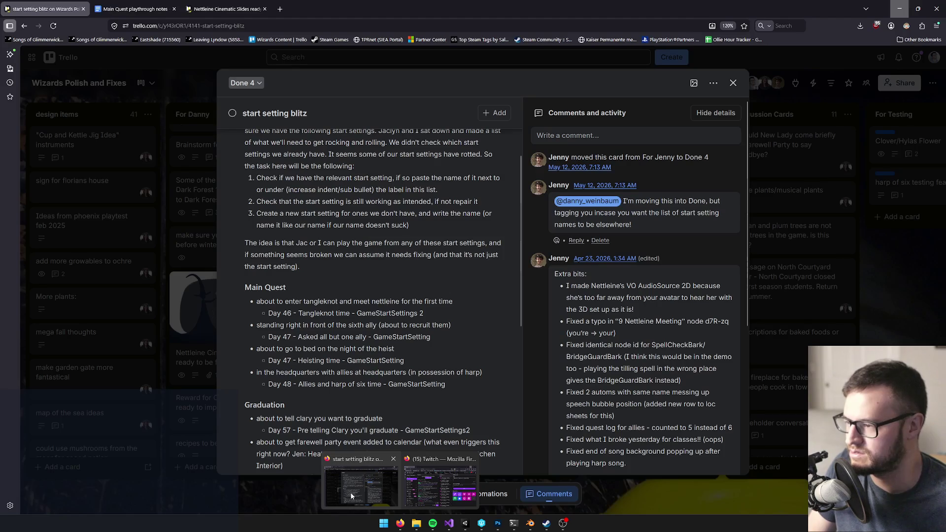
{"action": "left_click", "coordinate": [351, 492]}
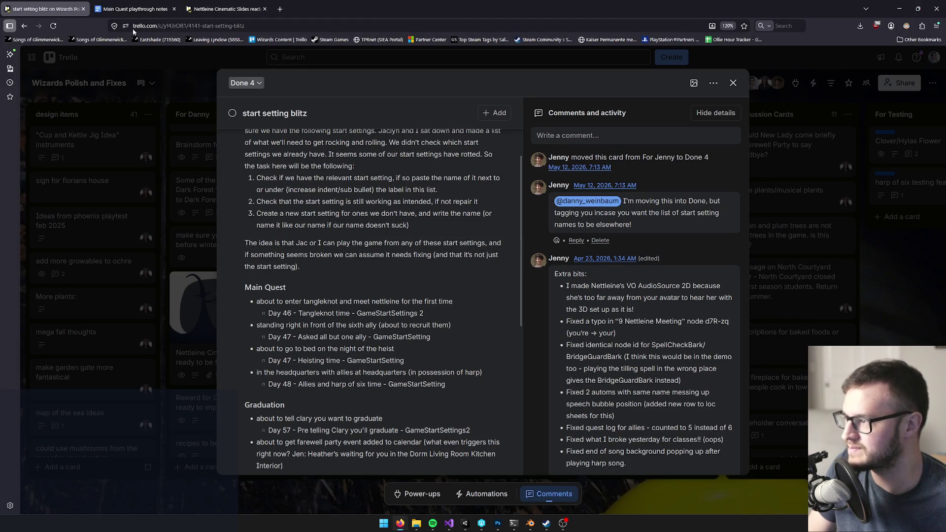
{"action": "left_click", "coordinate": [734, 83]}
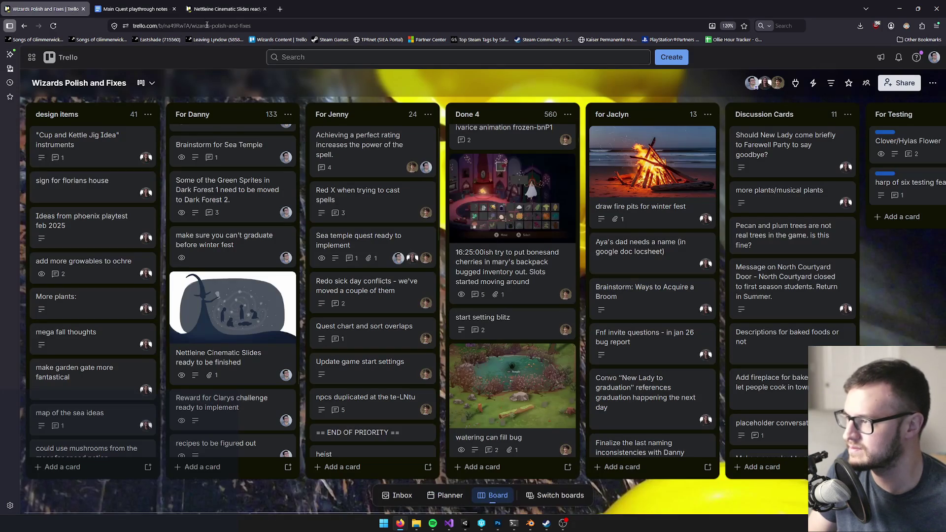
{"action": "left_click", "coordinate": [113, 10]}
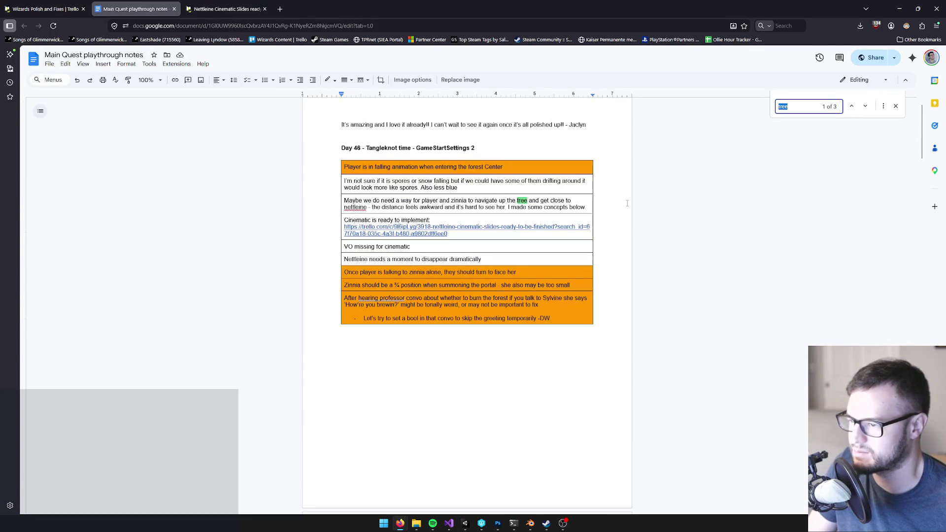
{"action": "key", "text": "Return"}
{"action": "type", "text": "voice"}
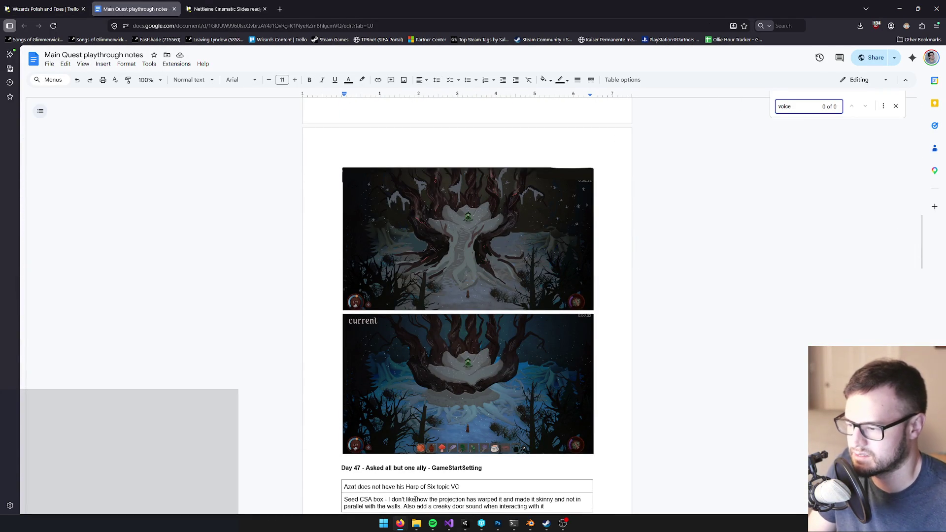
{"action": "type", "text": "vo"}
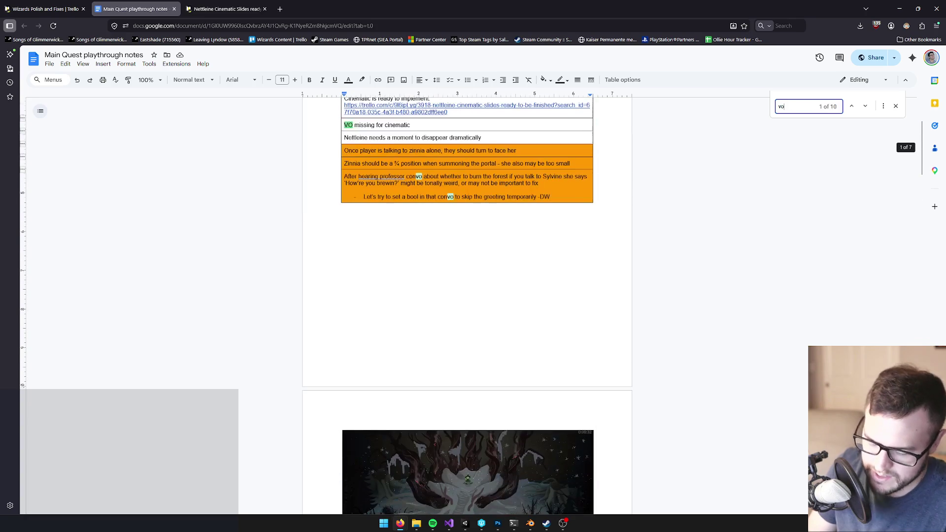
{"action": "left_click", "coordinate": [458, 162]}
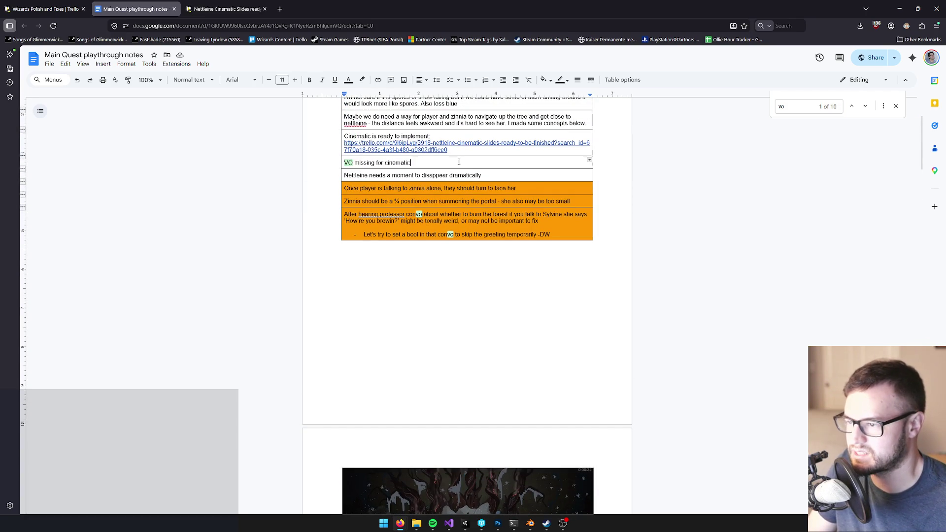
{"action": "scroll", "coordinate": [514, 176], "scroll_direction": "up", "scroll_amount": 2}
{"action": "left_click", "coordinate": [547, 225]}
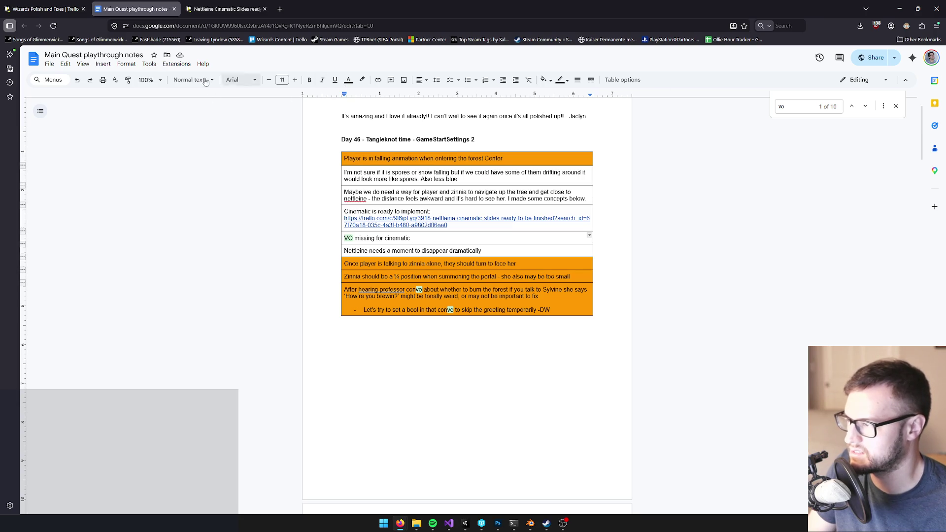
{"action": "left_click", "coordinate": [349, 80]}
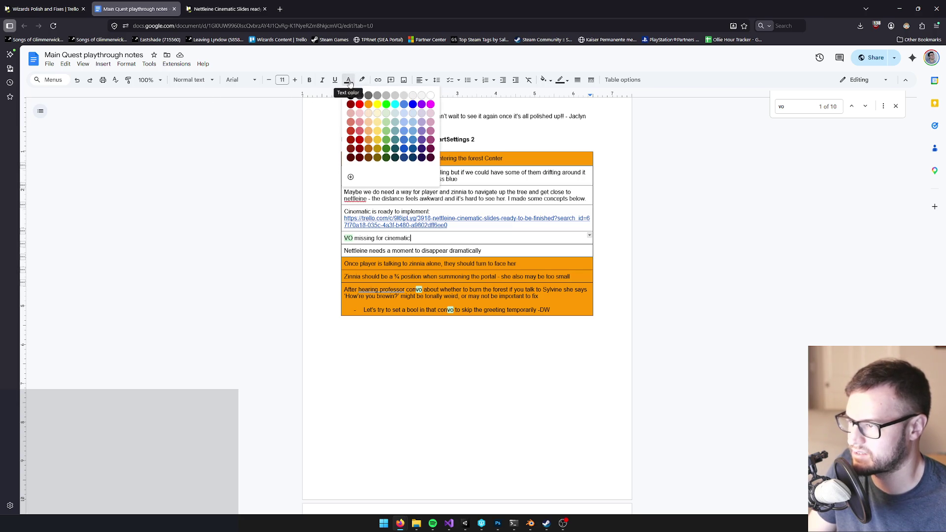
{"action": "left_click", "coordinate": [347, 82]}
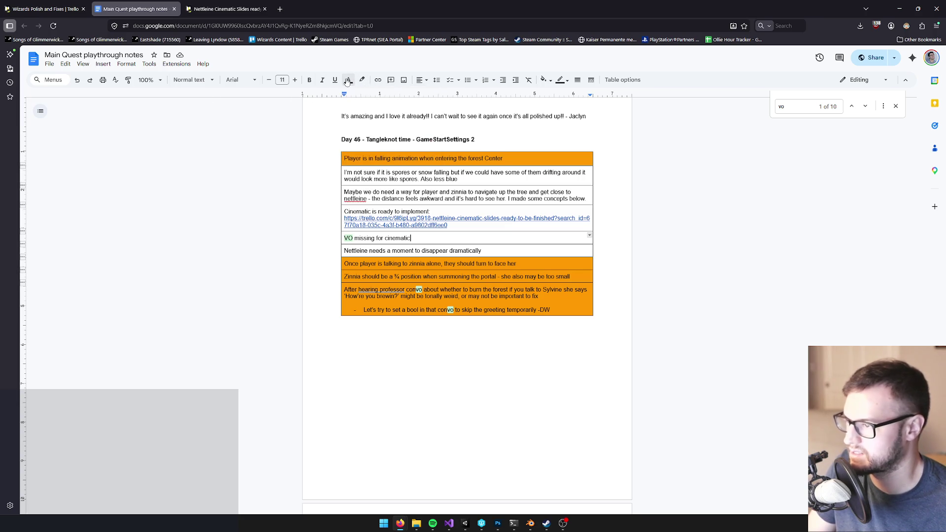
{"action": "left_click", "coordinate": [561, 82]}
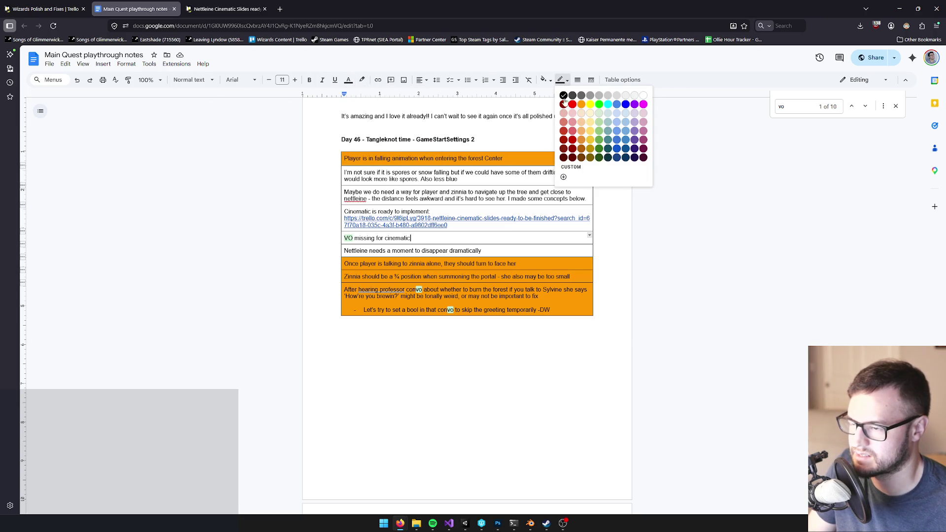
{"action": "left_click", "coordinate": [348, 79]}
{"action": "left_click", "coordinate": [394, 101]}
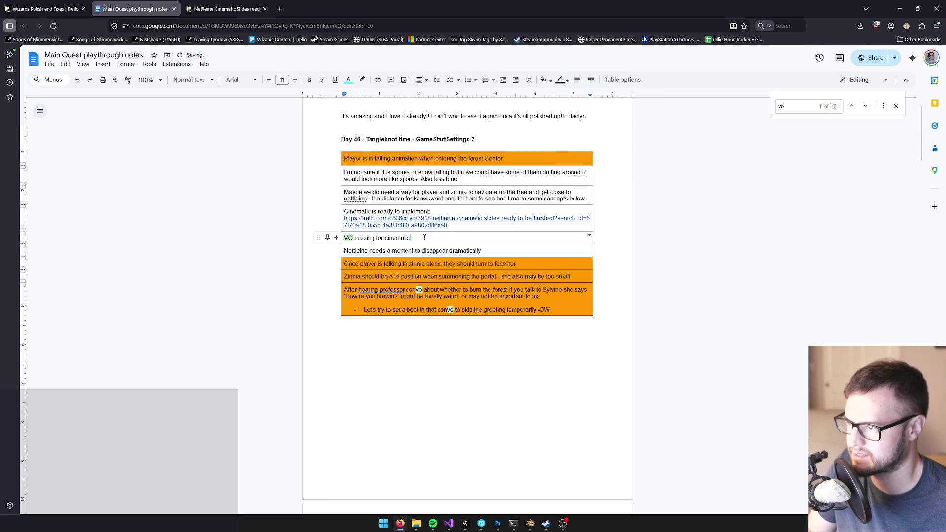
{"action": "left_click_drag", "start_coordinate": [410, 239], "coordinate": [303, 238]}
{"action": "key", "text": "ctrl+c"}
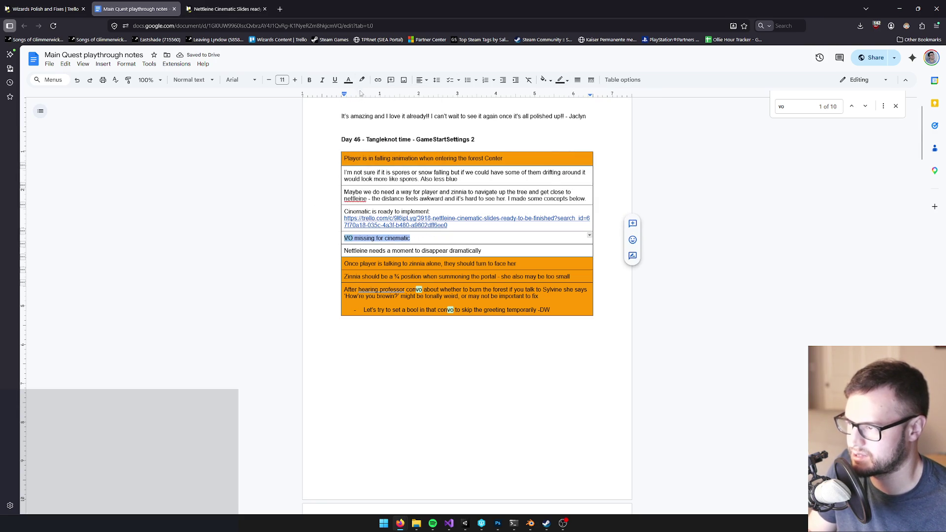
{"action": "left_click", "coordinate": [349, 80]}
{"action": "left_click", "coordinate": [350, 96]}
{"action": "left_click", "coordinate": [440, 240]}
{"action": "left_click", "coordinate": [537, 262]}
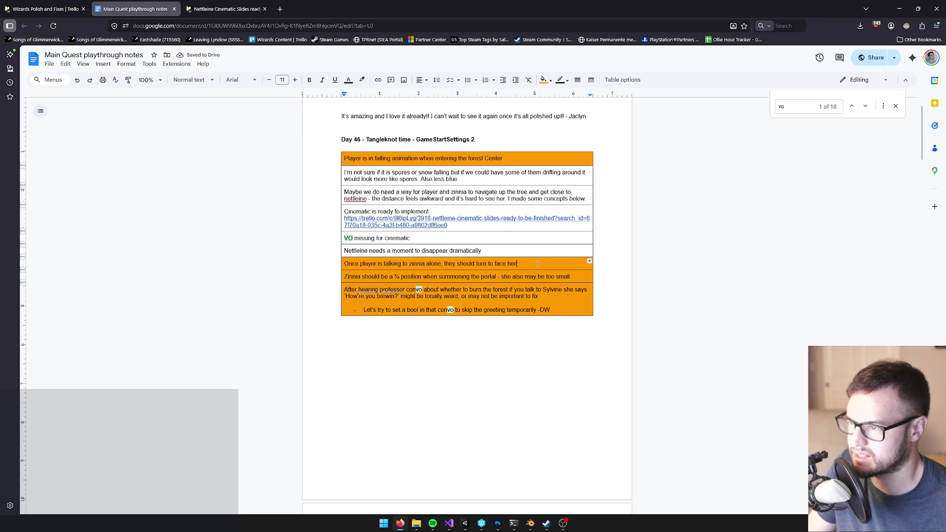
{"action": "left_click", "coordinate": [543, 80]}
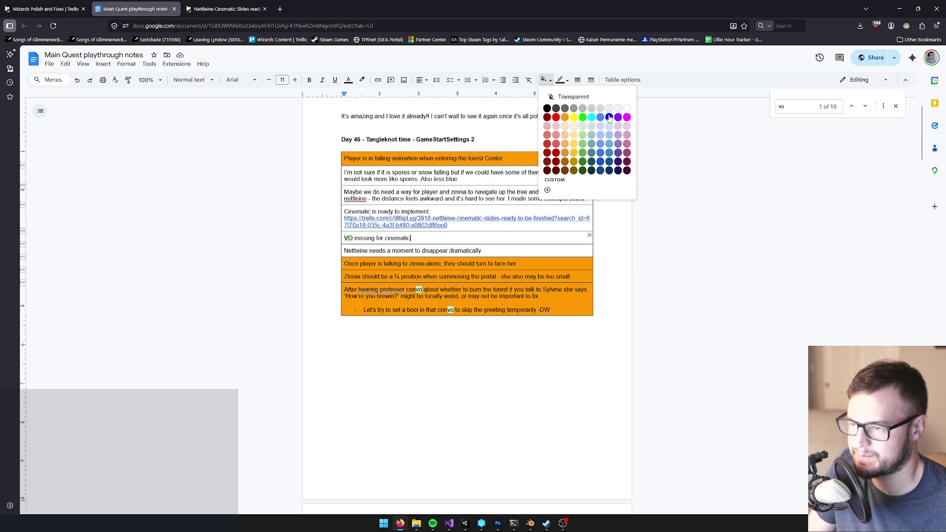
{"action": "left_click", "coordinate": [412, 225]}
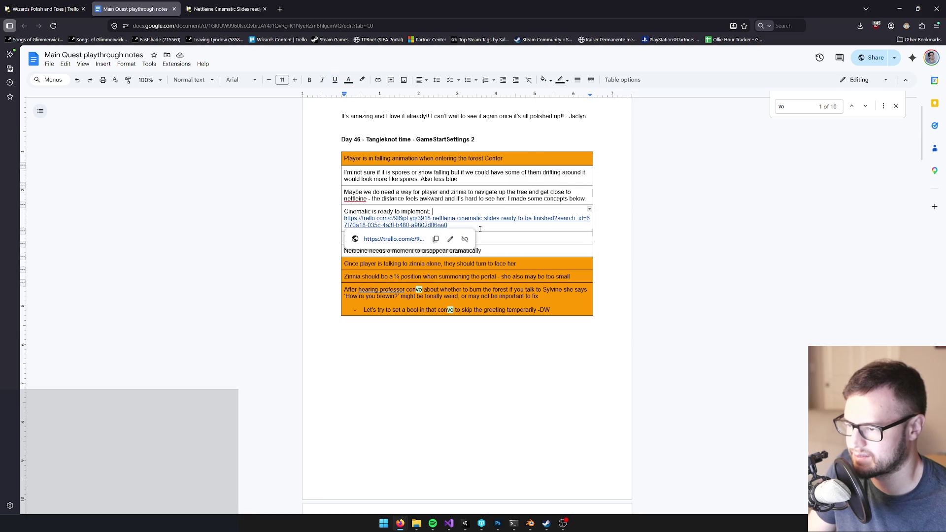
{"action": "left_click", "coordinate": [537, 236]}
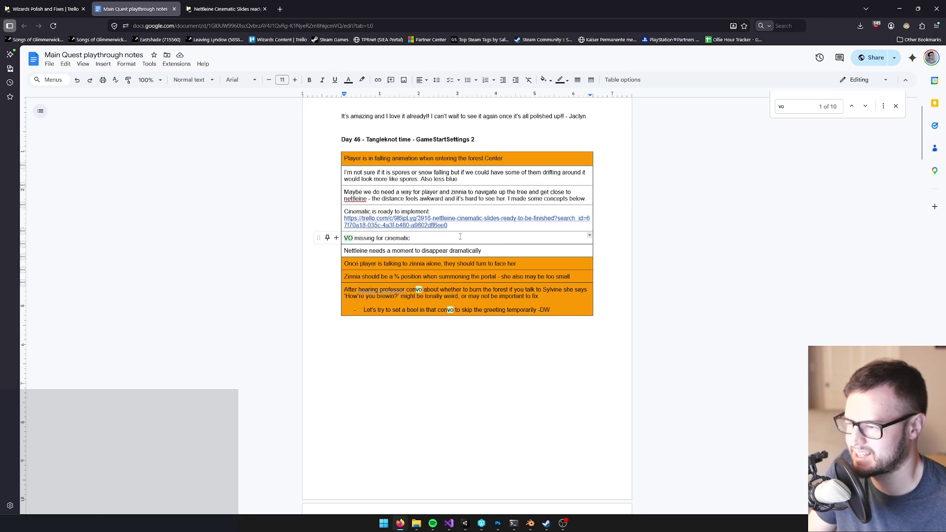
{"action": "left_click_drag", "start_coordinate": [461, 236], "coordinate": [302, 238]}
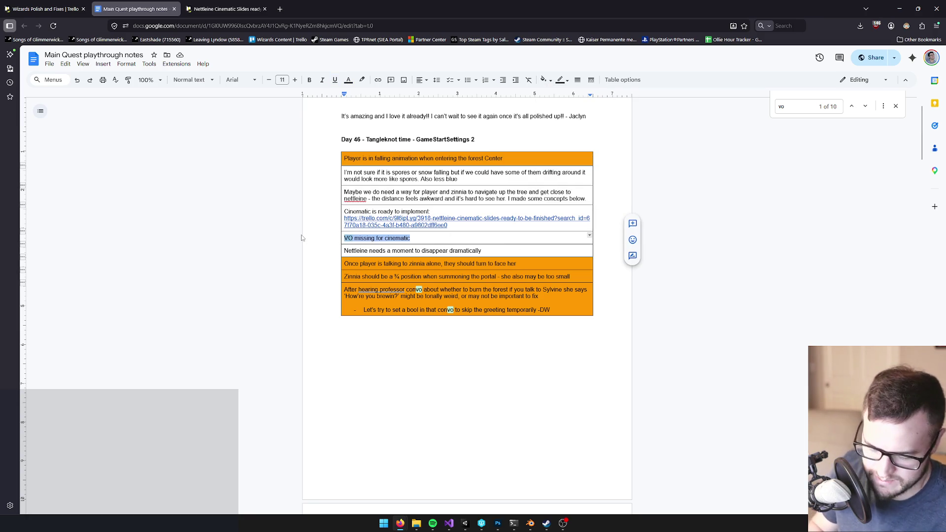
{"action": "key", "text": "ctrl+v"}
{"action": "key", "text": "ctrl+z"}
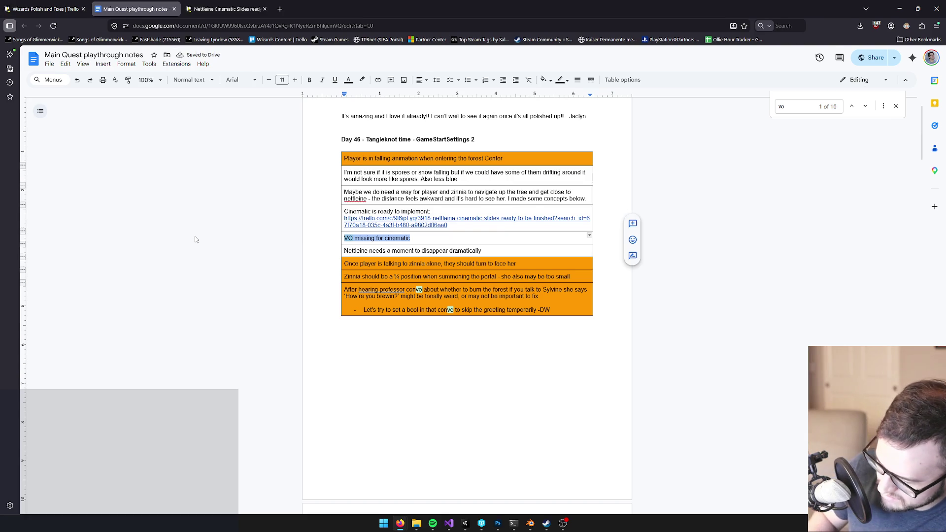
{"action": "key", "text": "alt+s"}
{"action": "key", "text": "Escape"}
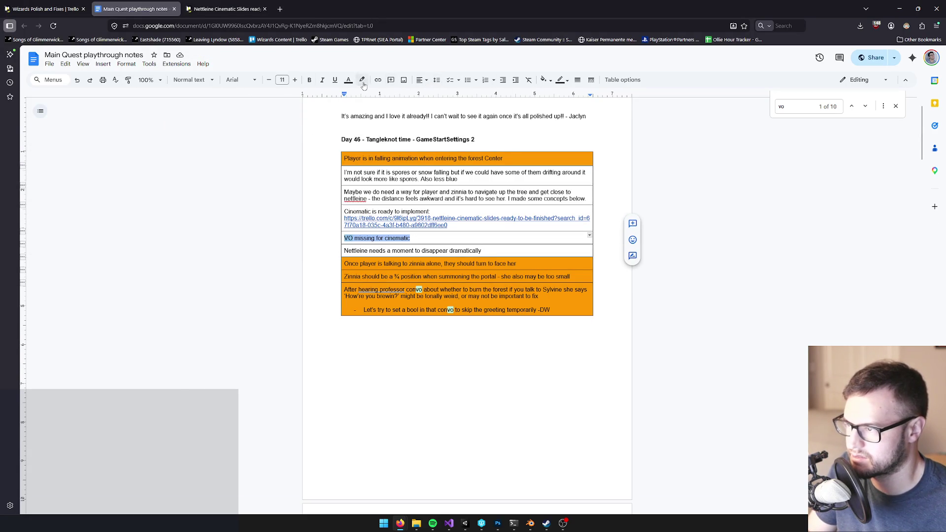
{"action": "left_click", "coordinate": [191, 80]}
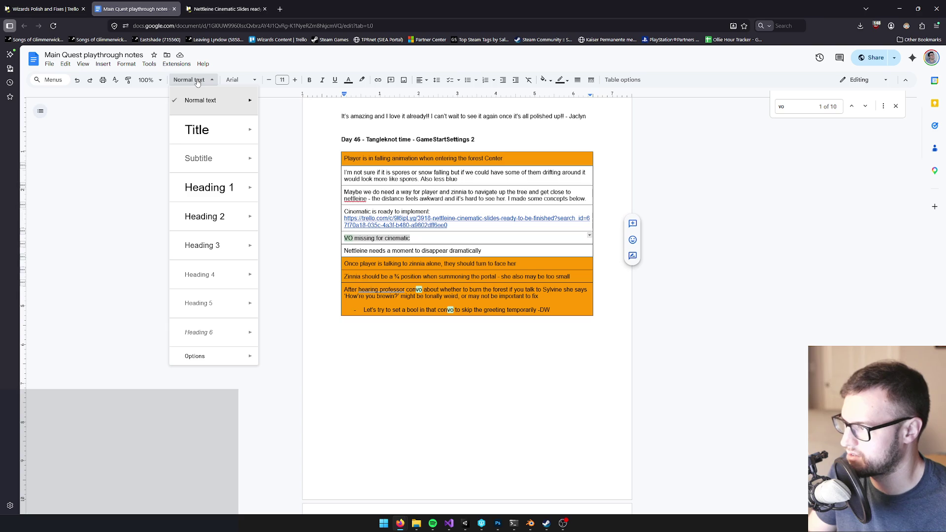
{"action": "left_click", "coordinate": [240, 79]}
{"action": "left_click", "coordinate": [240, 80]}
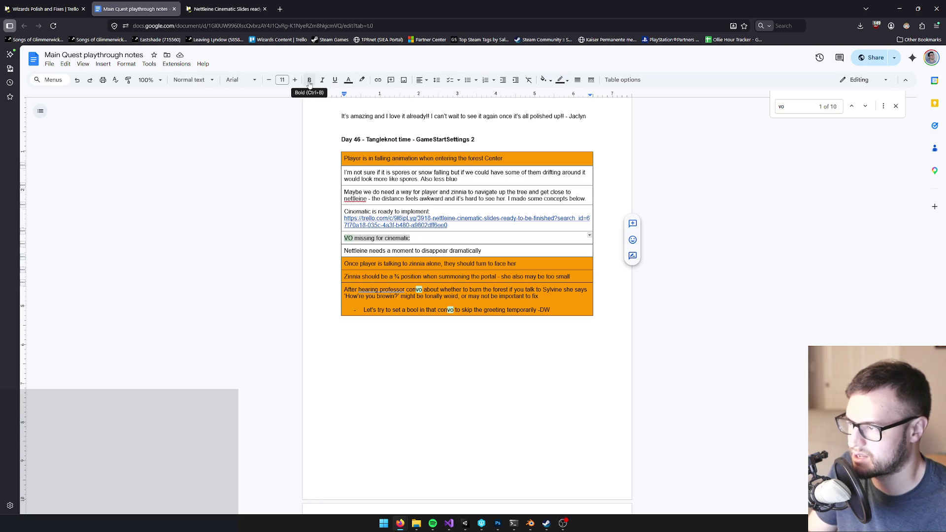
{"action": "left_click_drag", "start_coordinate": [412, 238], "coordinate": [265, 232]}
{"action": "left_click", "coordinate": [393, 238]}
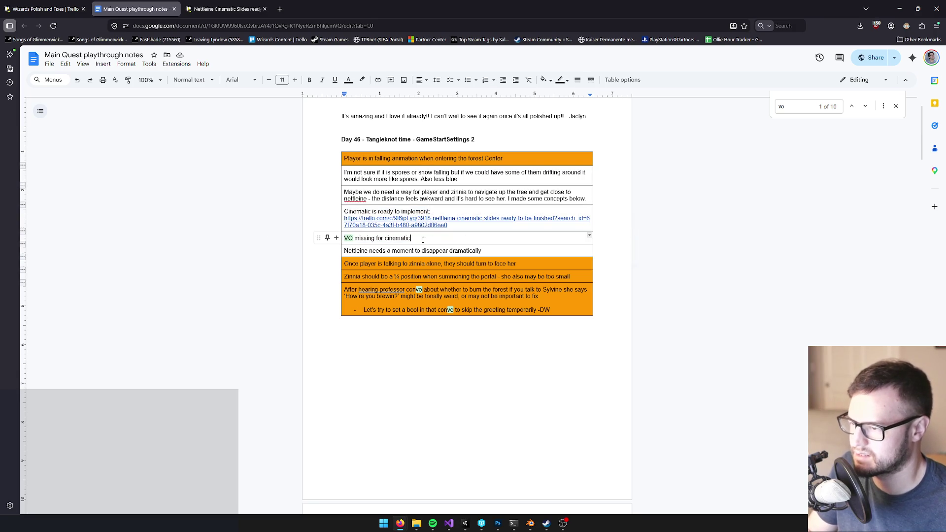
{"action": "left_click_drag", "start_coordinate": [424, 238], "coordinate": [335, 238]}
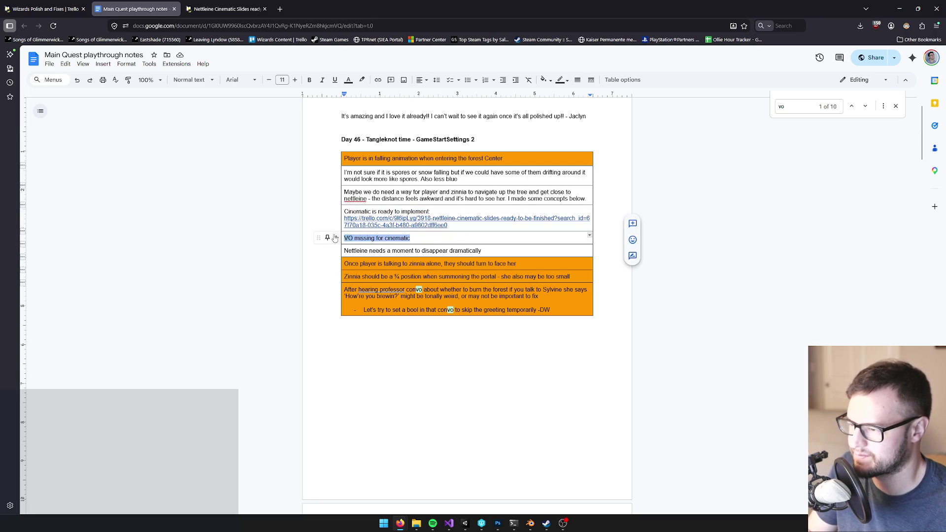
Google 'strikethrough hotkey good docs' in a new tab, then close the tab
{"action": "left_click", "coordinate": [280, 9]}
{"action": "left_click", "coordinate": [448, 230]}
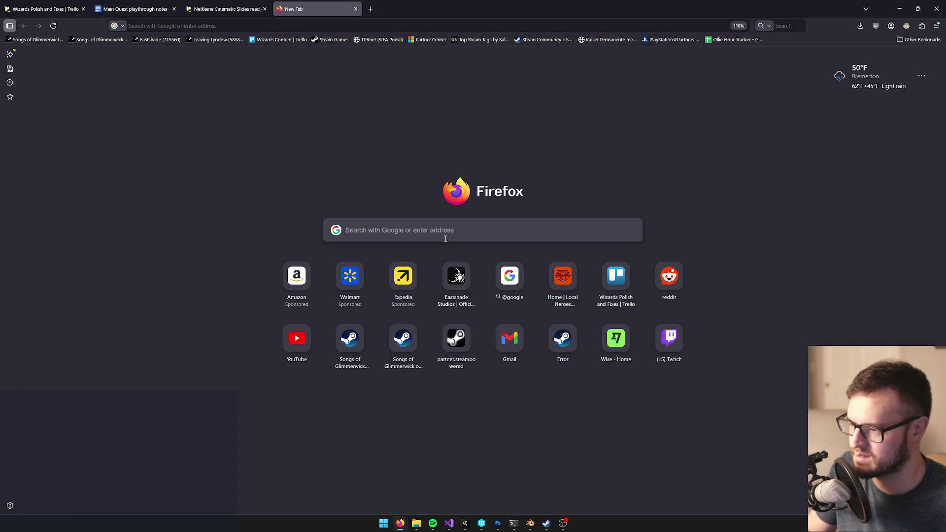
{"action": "type", "text": "strikethrough hotke"}
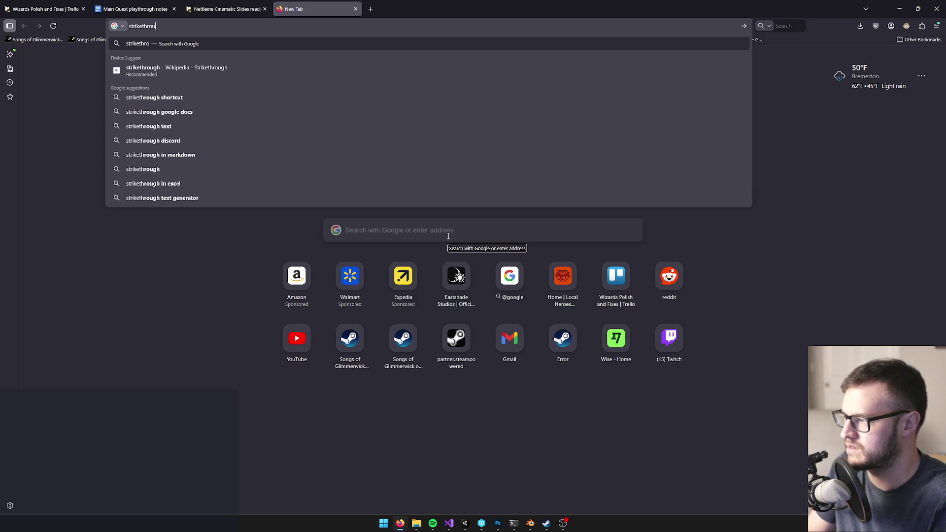
{"action": "type", "text": "y good doc"}
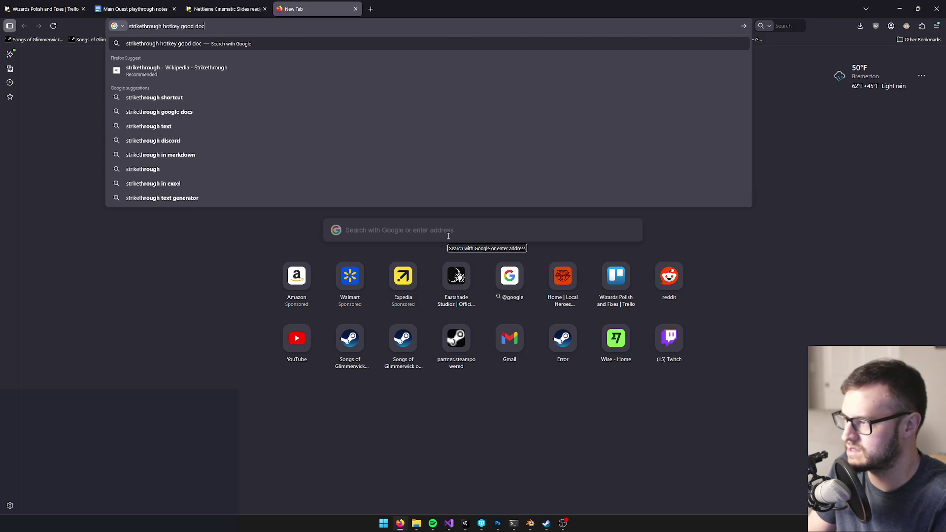
{"action": "type", "text": "s"}
{"action": "key", "text": "Return"}
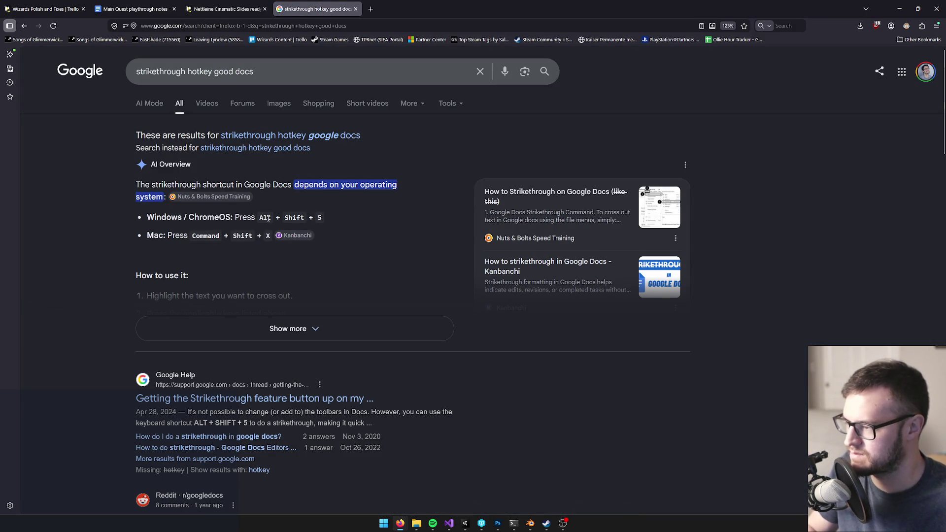
{"action": "left_click", "coordinate": [355, 9]}
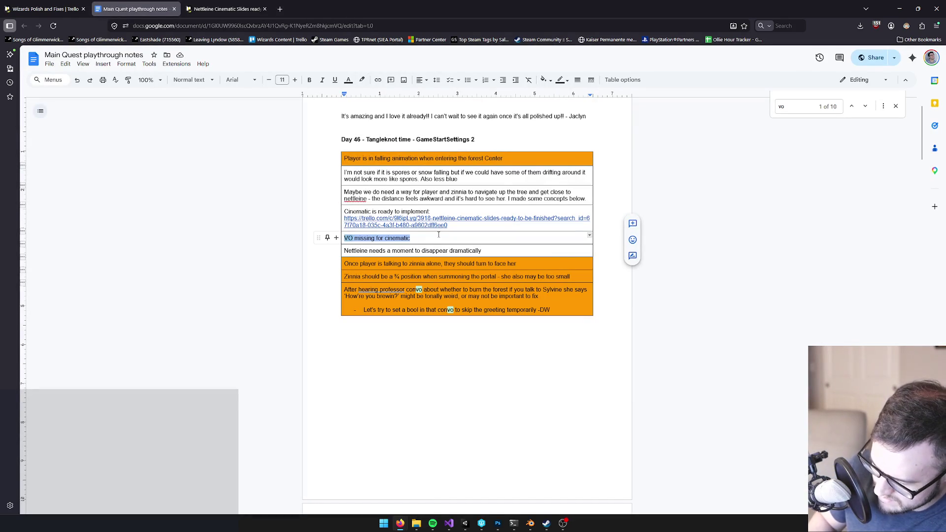
Strike through the 'VO missing for cinematic' note with Alt+Shift+5 and return to Trello
{"action": "key", "text": "alt+shift+5"}
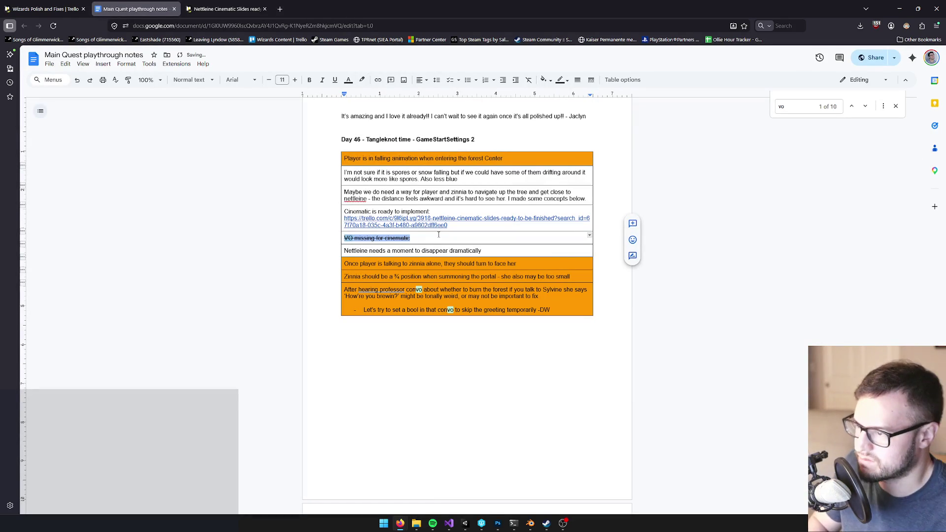
{"action": "left_click", "coordinate": [438, 236]}
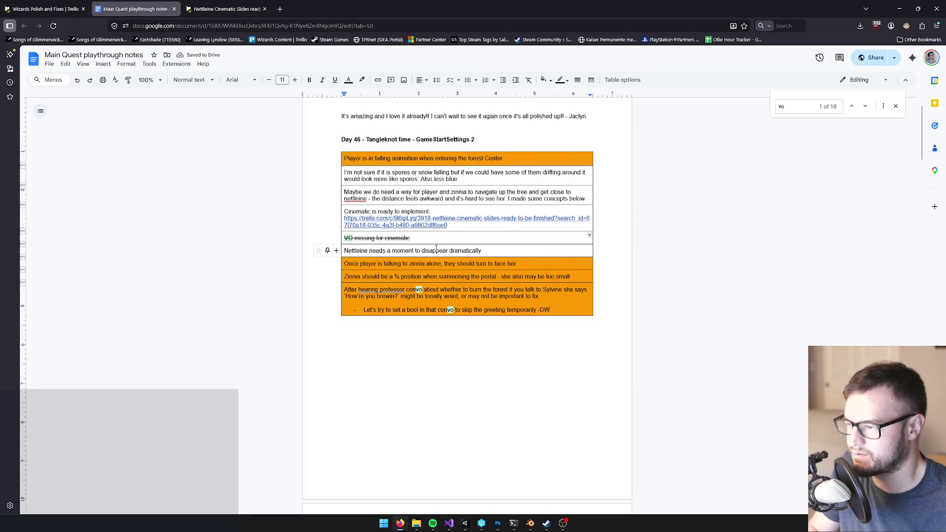
{"action": "left_click", "coordinate": [70, 3]}
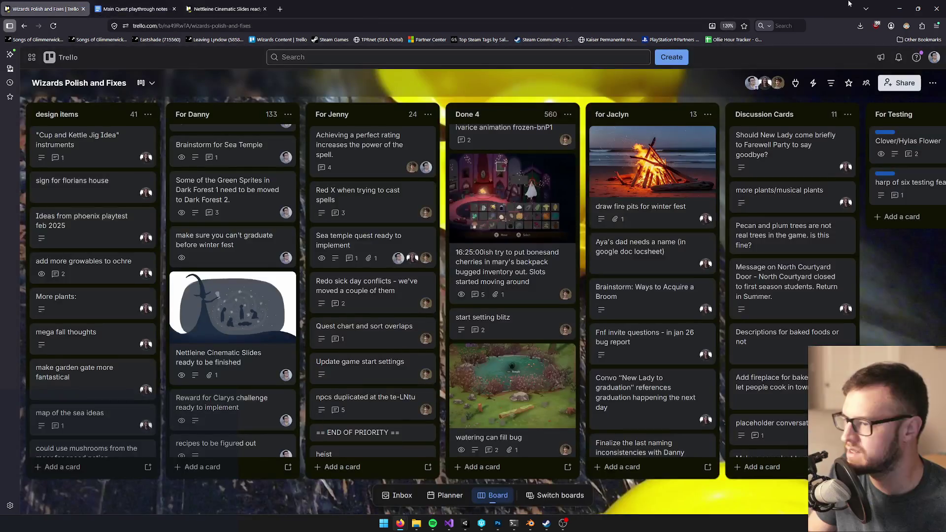
Find the Forest Centre Interior prefab in the Project search, open it, and select Animatic fake npc
{"action": "left_click", "coordinate": [899, 8]}
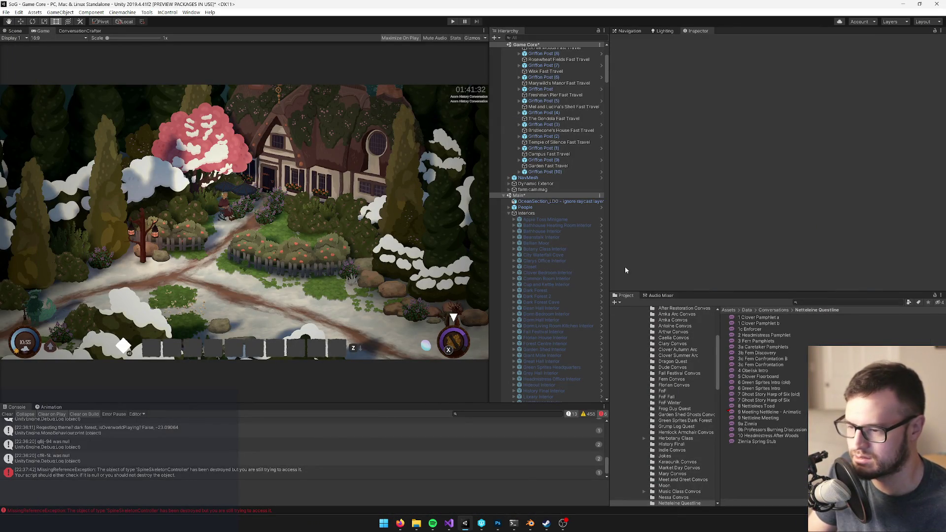
{"action": "left_click", "coordinate": [844, 302]}
{"action": "type", "text": "ntre"}
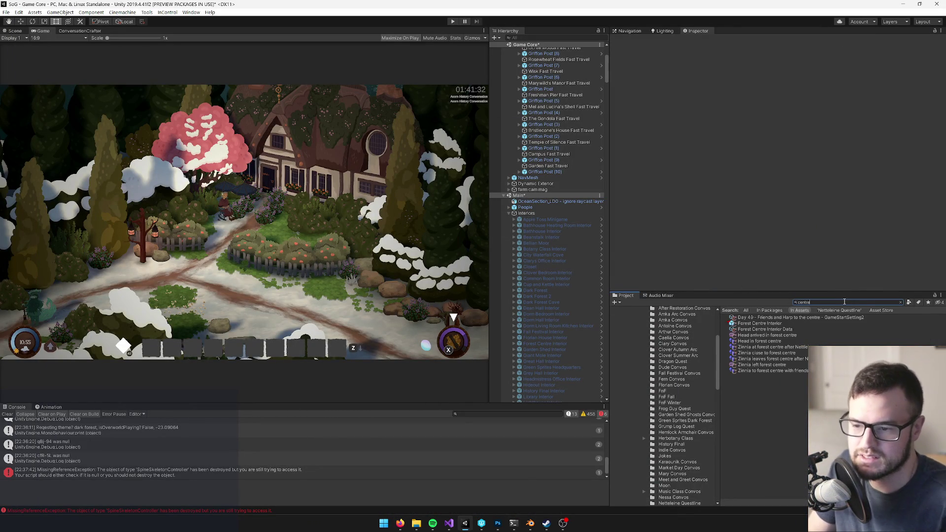
{"action": "left_click", "coordinate": [759, 323]}
{"action": "left_click", "coordinate": [773, 69]}
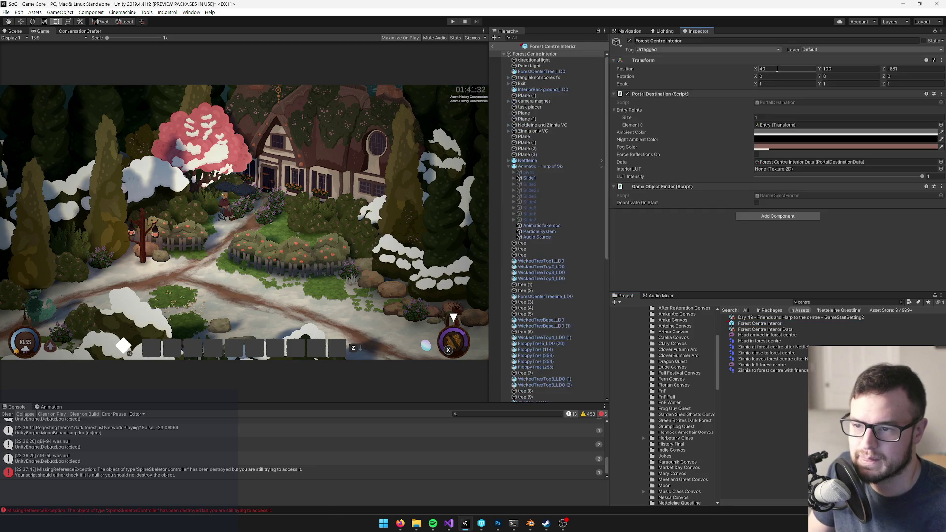
{"action": "left_click", "coordinate": [541, 225]}
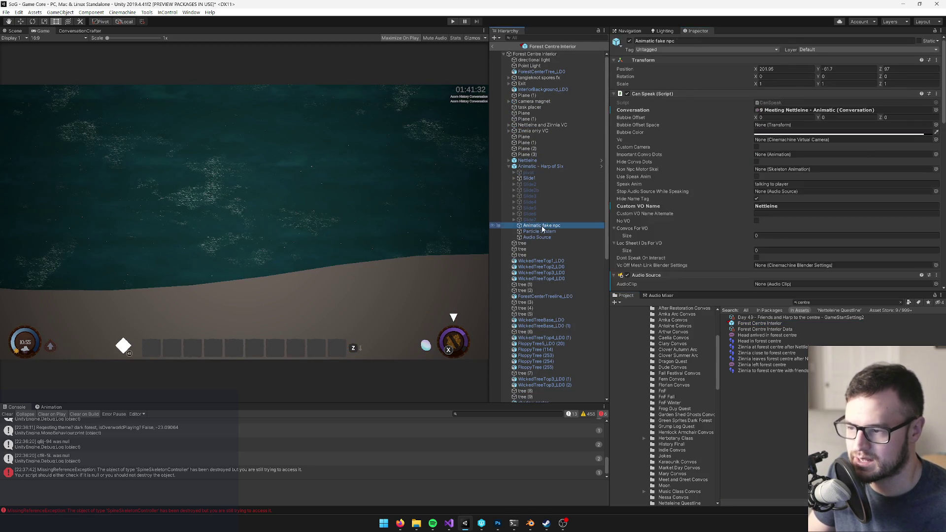
Set the npc's Audio Source Spatial Blend to 0 (fully 2D) and Reverb Zone Mix to 0
{"action": "scroll", "coordinate": [811, 119], "scroll_direction": "down", "scroll_amount": 5}
{"action": "scroll", "coordinate": [811, 118], "scroll_direction": "down", "scroll_amount": 5}
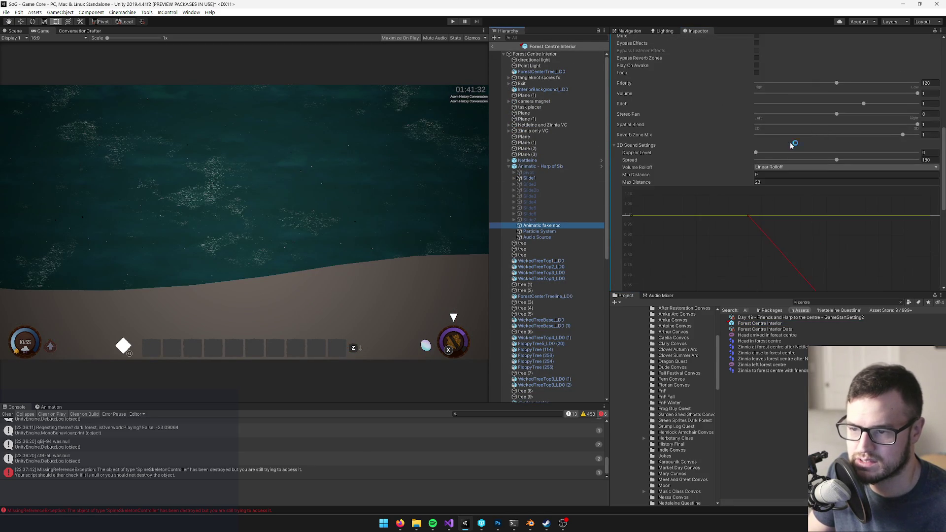
{"action": "left_click_drag", "start_coordinate": [917, 125], "coordinate": [620, 129]}
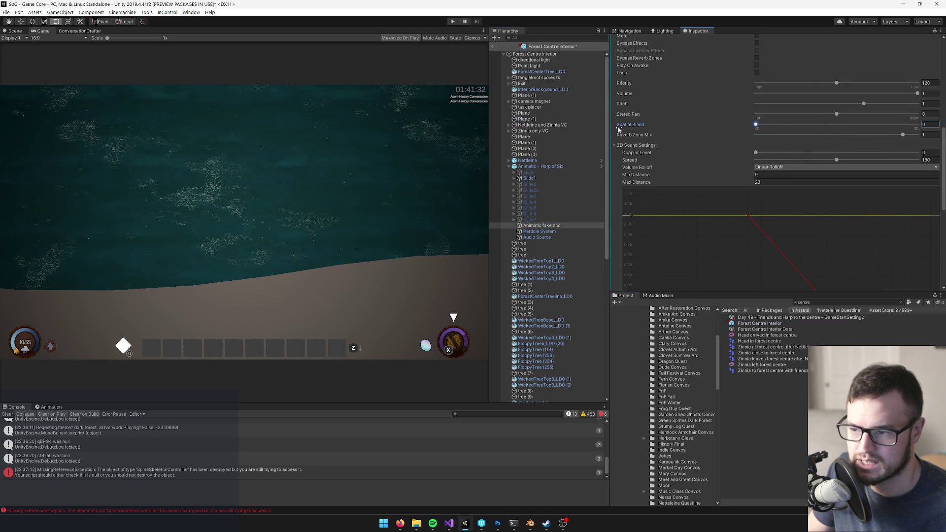
{"action": "left_click", "coordinate": [619, 146]}
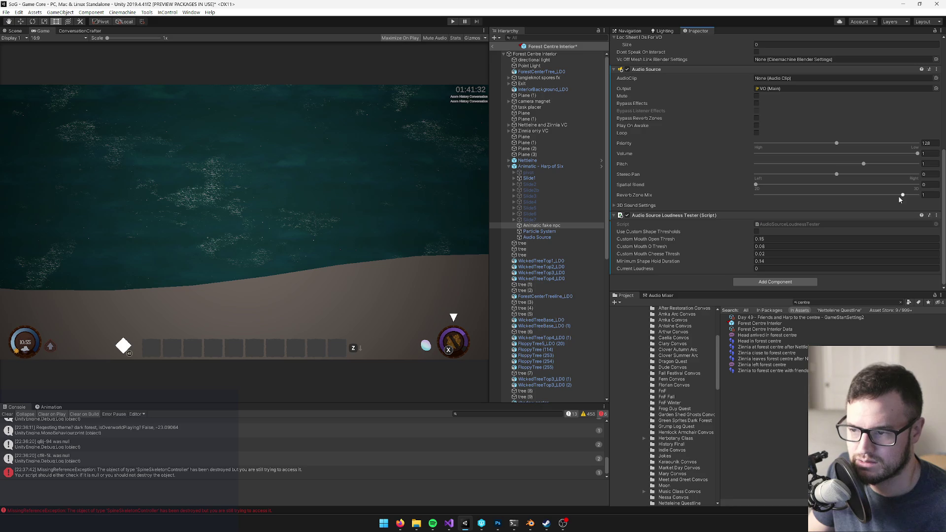
{"action": "left_click_drag", "start_coordinate": [899, 195], "coordinate": [626, 206]}
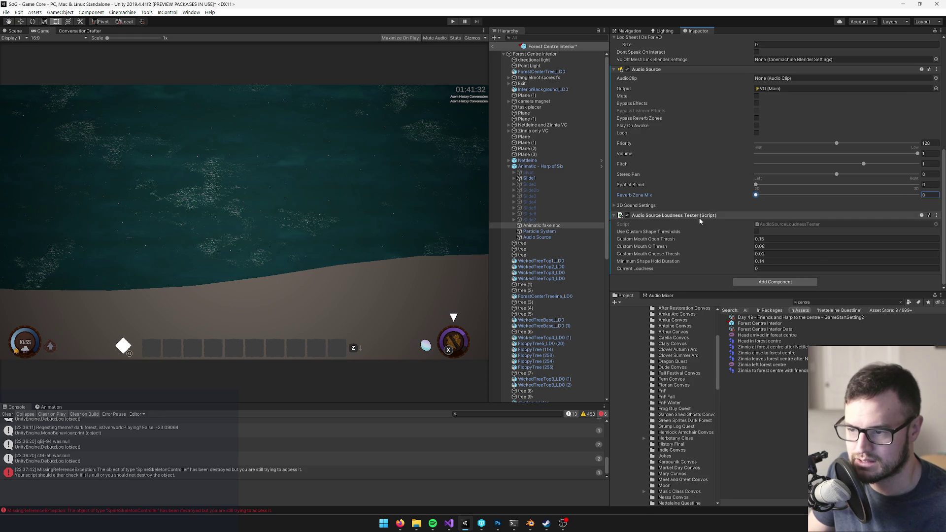
{"action": "left_click", "coordinate": [675, 215]}
Select the Animatic - Harp of Six object to show its eight-slide Music Animatic settings
{"action": "scroll", "coordinate": [698, 207], "scroll_direction": "up", "scroll_amount": 3}
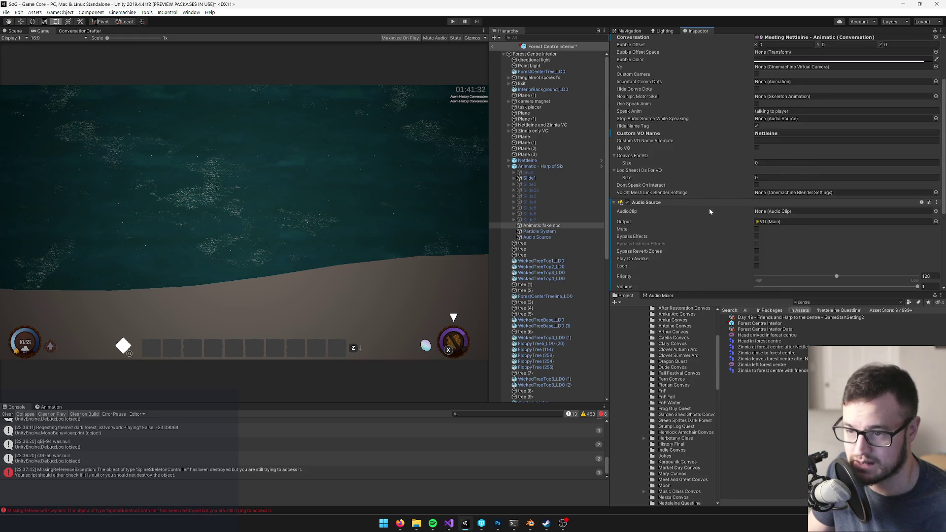
{"action": "scroll", "coordinate": [709, 207], "scroll_direction": "up", "scroll_amount": 1}
{"action": "scroll", "coordinate": [711, 206], "scroll_direction": "up", "scroll_amount": 3}
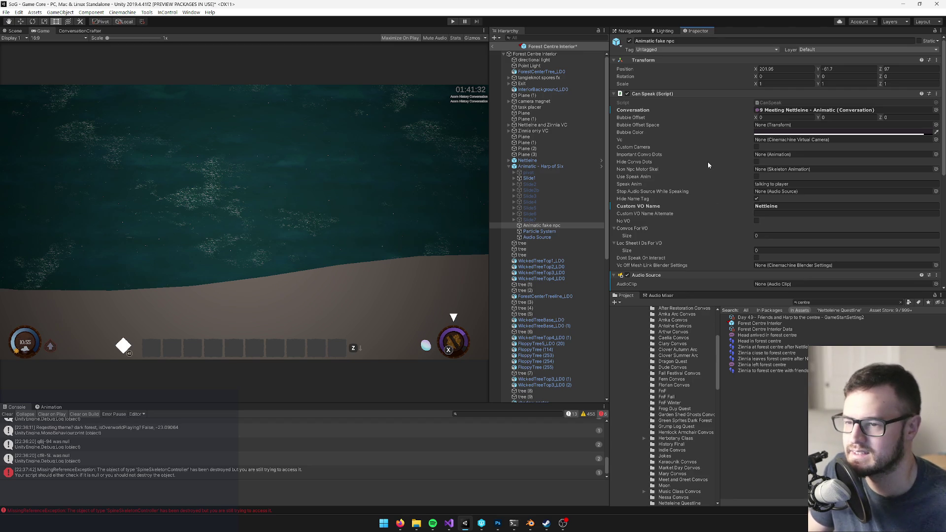
{"action": "scroll", "coordinate": [705, 165], "scroll_direction": "down", "scroll_amount": 9}
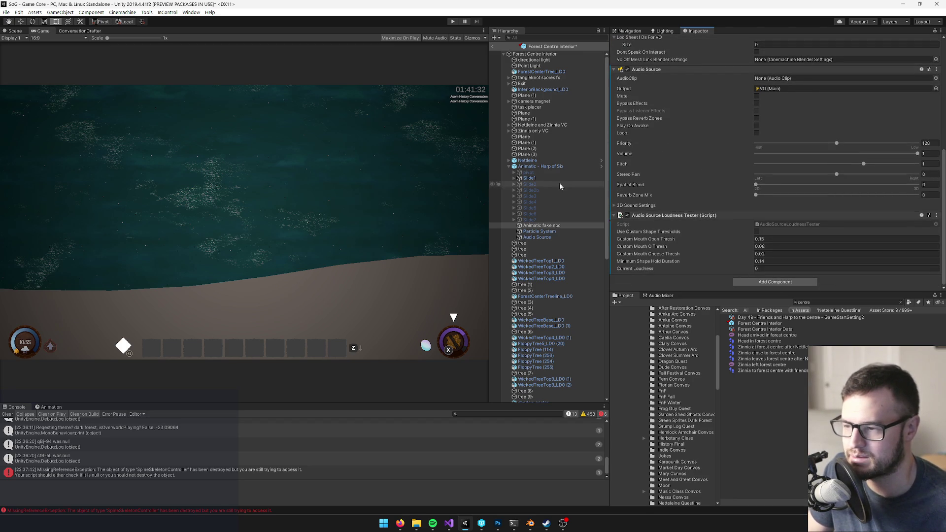
{"action": "left_click", "coordinate": [547, 166]}
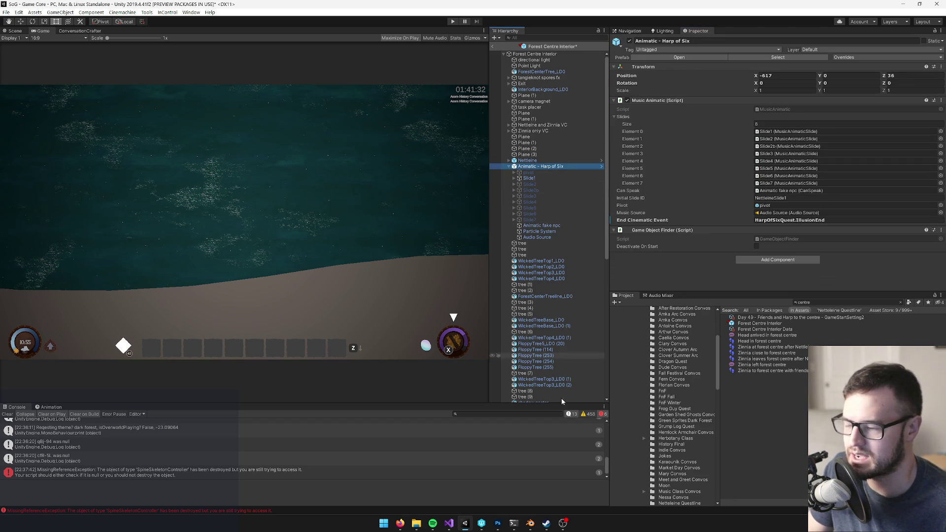
Open the Nettleine Cinematic Slides card in Trello and expand its full description
{"action": "mouse_move", "coordinate": [400, 524]}
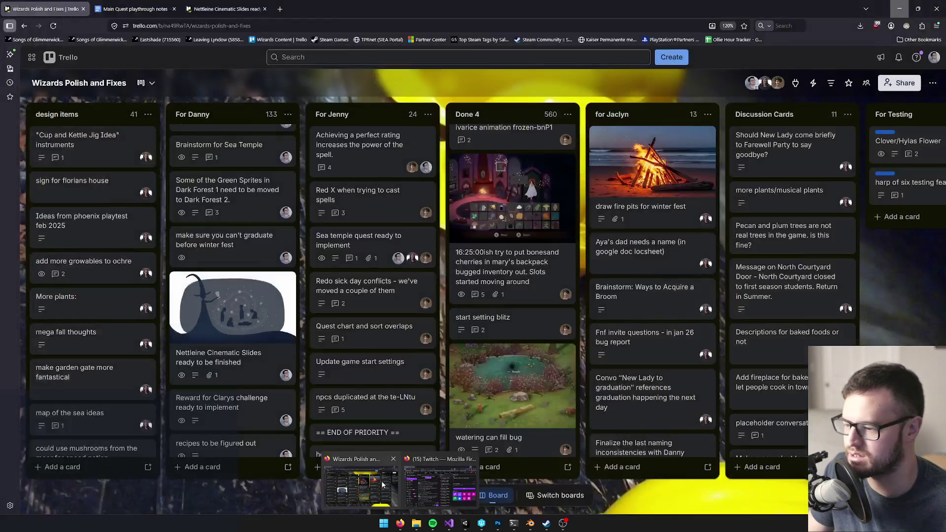
{"action": "left_click", "coordinate": [383, 484]}
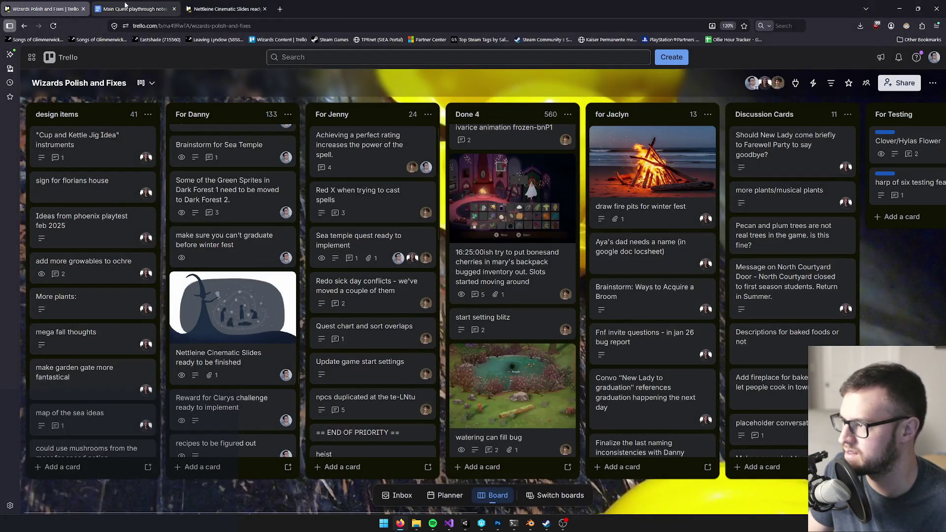
{"action": "left_click", "coordinate": [224, 9]}
{"action": "scroll", "coordinate": [370, 305], "scroll_direction": "down", "scroll_amount": 1}
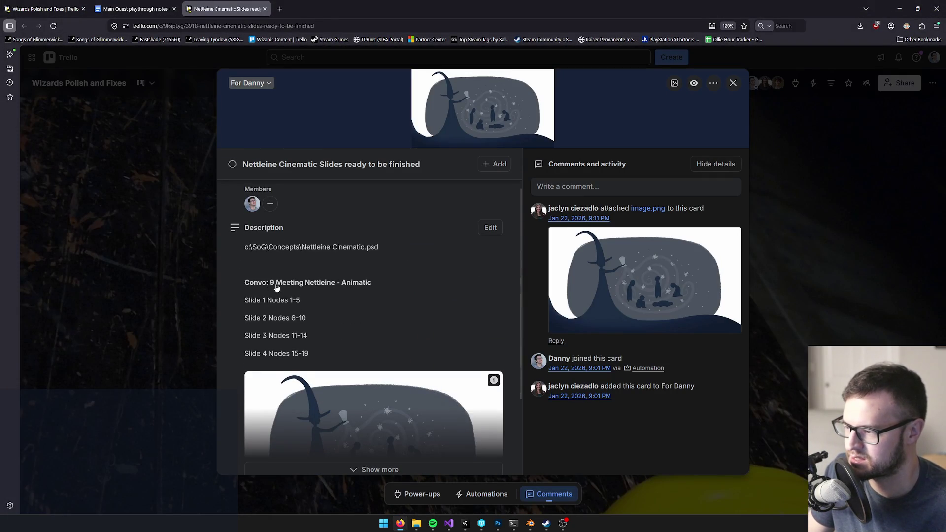
{"action": "scroll", "coordinate": [274, 285], "scroll_direction": "down", "scroll_amount": 2}
{"action": "left_click", "coordinate": [308, 369]}
Select and copy the concept .psd file path from the card description
{"action": "scroll", "coordinate": [398, 308], "scroll_direction": "down", "scroll_amount": 1}
{"action": "scroll", "coordinate": [398, 308], "scroll_direction": "up", "scroll_amount": 3}
{"action": "scroll", "coordinate": [398, 308], "scroll_direction": "up", "scroll_amount": 1}
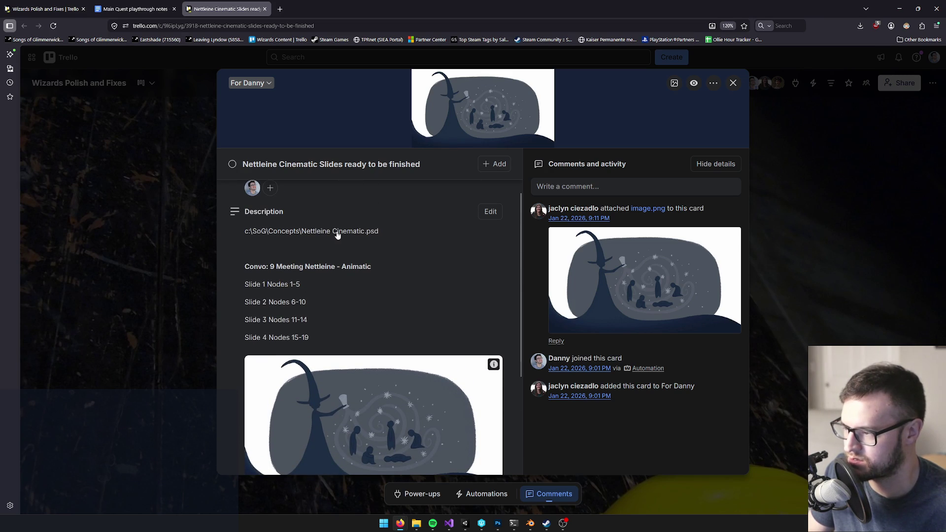
{"action": "mouse_move", "coordinate": [398, 238]}
{"action": "left_mouse_down"}
{"action": "mouse_move", "coordinate": [266, 235]}
{"action": "mouse_move", "coordinate": [243, 224]}
{"action": "mouse_move", "coordinate": [245, 235]}
{"action": "left_mouse_up"}
{"action": "key", "text": "ctrl+c"}
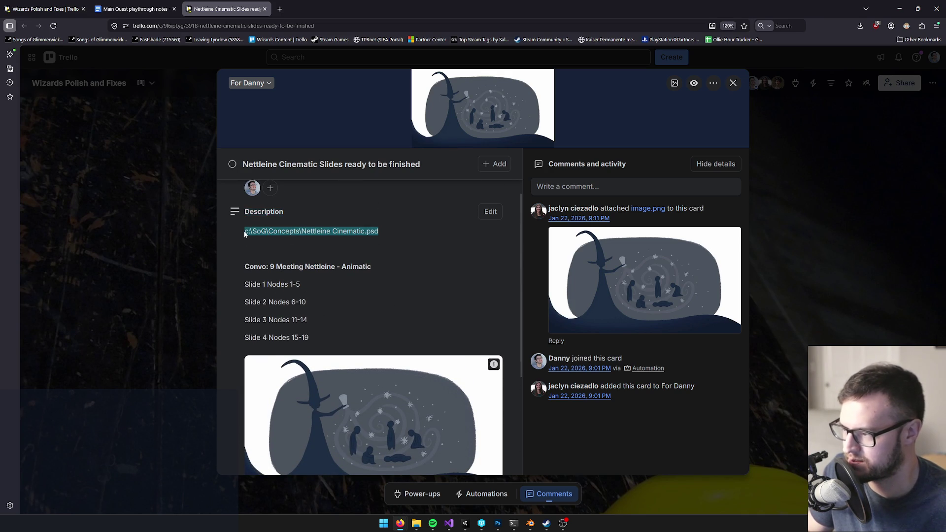
{"action": "left_click", "coordinate": [416, 525]}
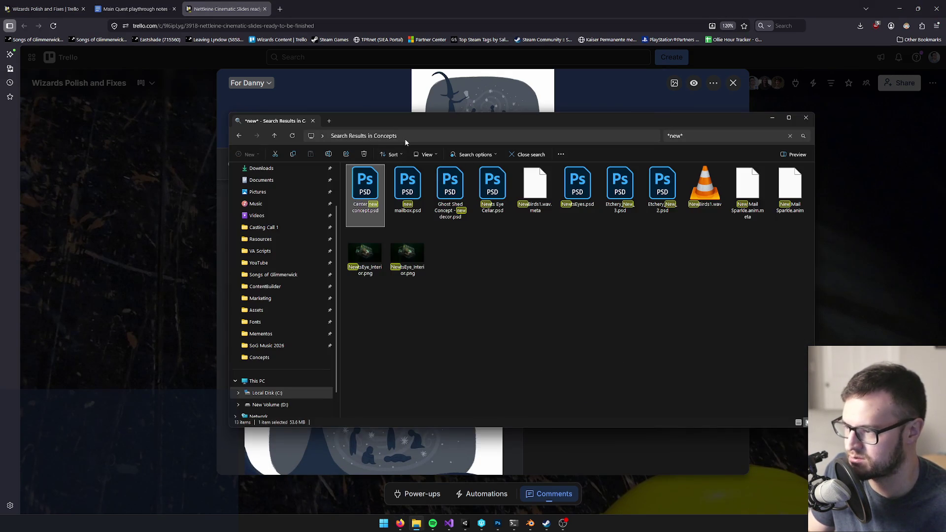
Paste the copied path into File Explorer's address bar to open Nettleine Cinematic.psd
{"action": "left_click", "coordinate": [412, 135]}
{"action": "key", "text": "ctrl+v"}
{"action": "key", "text": "Return"}
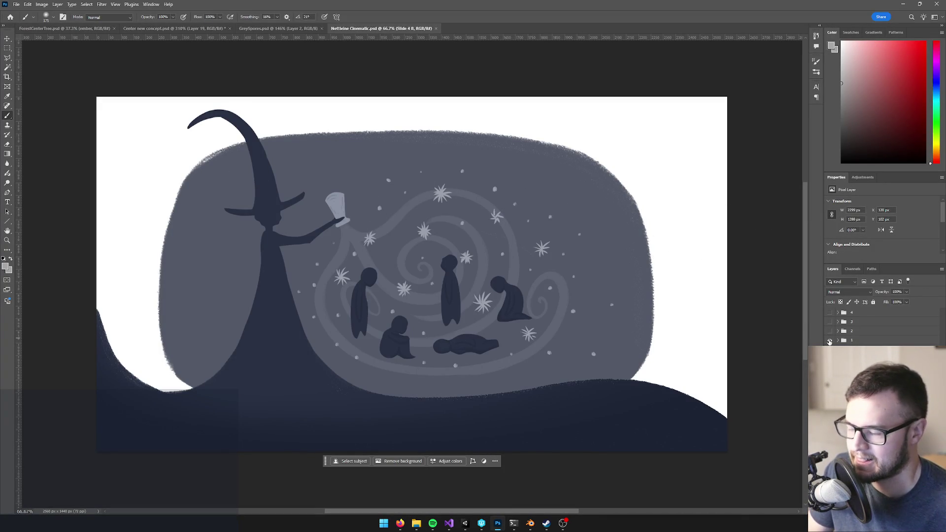
Toggle Layer 1's visibility off and on in Photoshop, then return to Unity
{"action": "left_click", "coordinate": [829, 341]}
{"action": "left_click", "coordinate": [829, 341]}
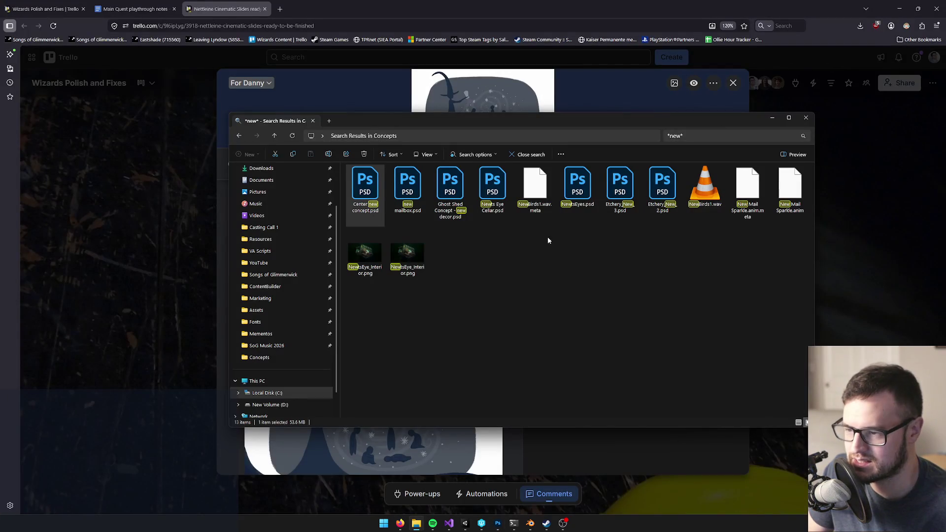
{"action": "mouse_move", "coordinate": [465, 523]}
{"action": "left_click", "coordinate": [447, 482]}
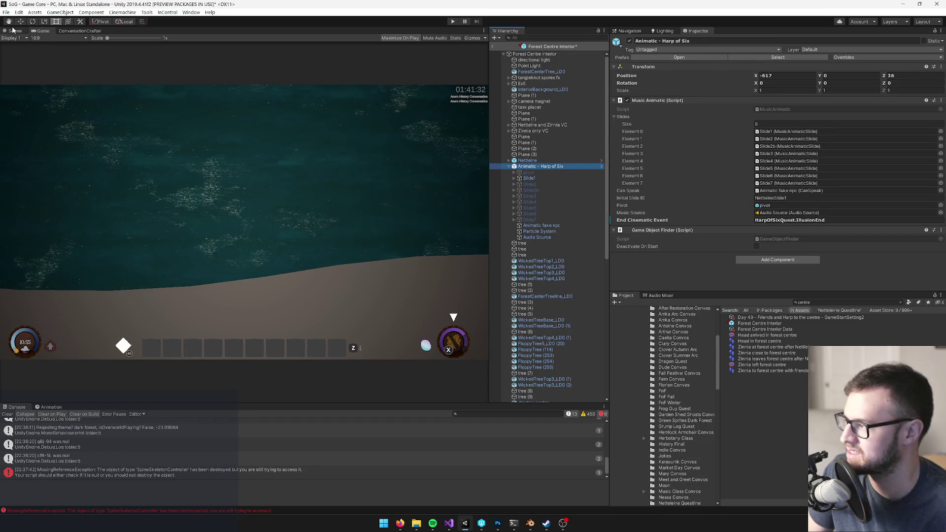
Switch to the Scene view, select Slide1's child quad A, and frame it
{"action": "left_click", "coordinate": [14, 31]}
{"action": "left_click_drag", "start_coordinate": [319, 186], "coordinate": [303, 196]}
{"action": "left_click", "coordinate": [530, 179]}
{"action": "left_click", "coordinate": [513, 179]}
{"action": "left_click", "coordinate": [530, 184]}
{"action": "key", "text": "f"}
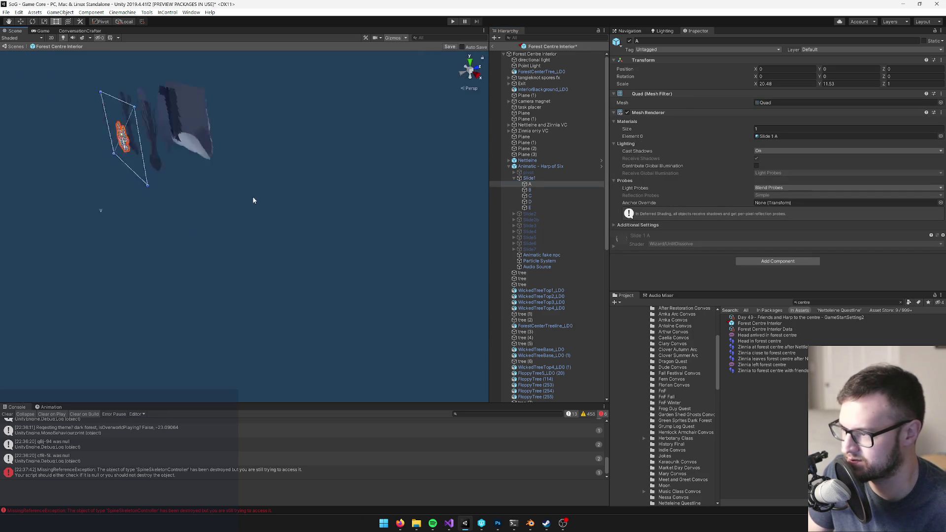
{"action": "mouse_move", "coordinate": [434, 183]}
{"action": "left_mouse_down"}
{"action": "mouse_move", "coordinate": [309, 186]}
{"action": "mouse_move", "coordinate": [416, 177]}
{"action": "left_mouse_up"}
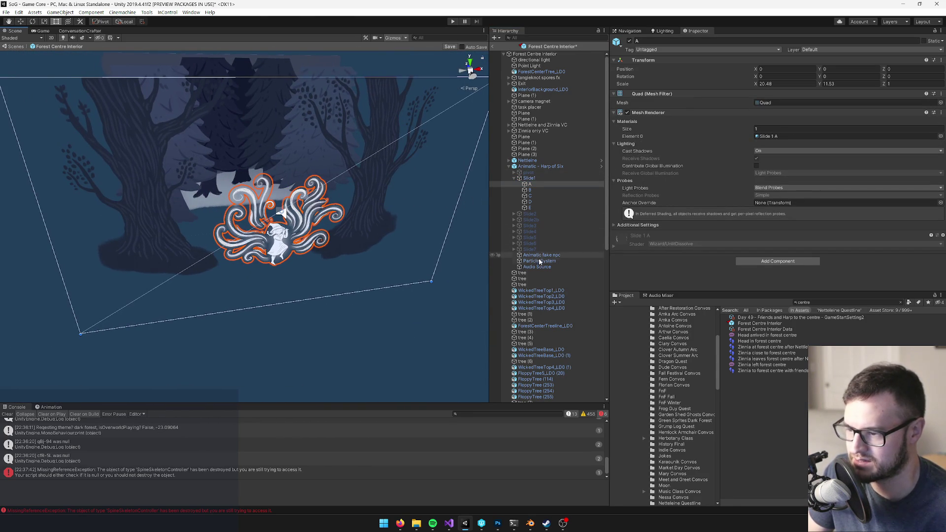
{"action": "left_click_drag", "start_coordinate": [320, 206], "coordinate": [294, 207]}
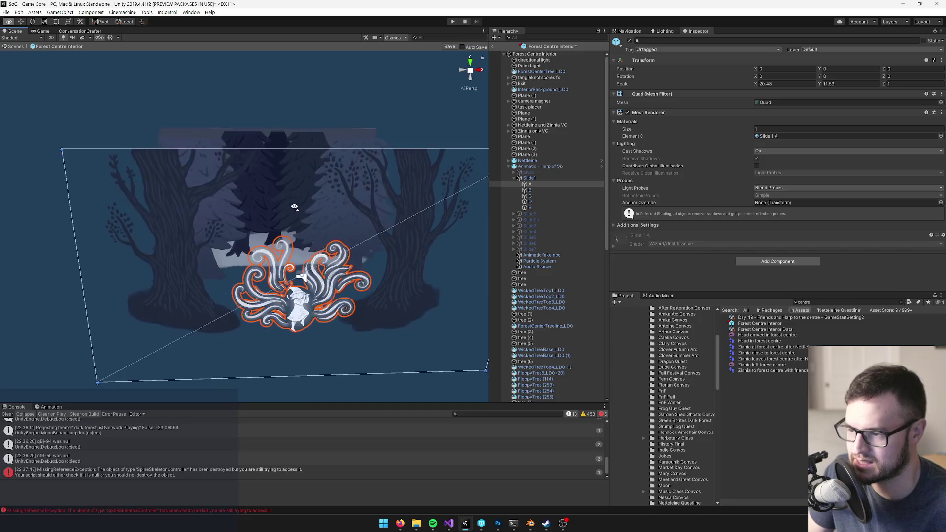
{"action": "scroll", "coordinate": [294, 207], "scroll_direction": "down", "scroll_amount": 3}
{"action": "scroll", "coordinate": [302, 205], "scroll_direction": "up", "scroll_amount": 5}
{"action": "scroll", "coordinate": [293, 206], "scroll_direction": "down", "scroll_amount": 2}
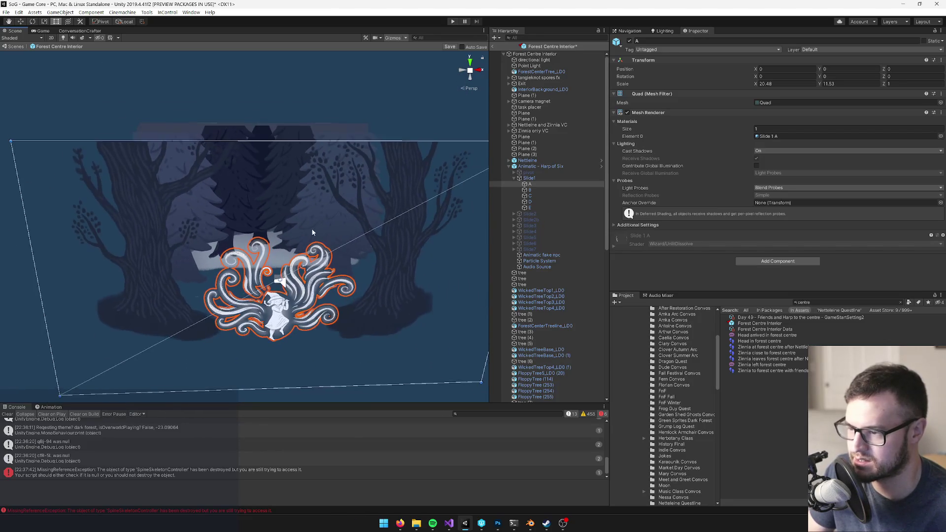
{"action": "scroll", "coordinate": [311, 230], "scroll_direction": "up", "scroll_amount": 2}
Trace quad A's material to Music Class Cinematic/Slide 1, inspect the Slide 1 A assets, then open Sprites/UI
{"action": "left_click", "coordinate": [797, 138]}
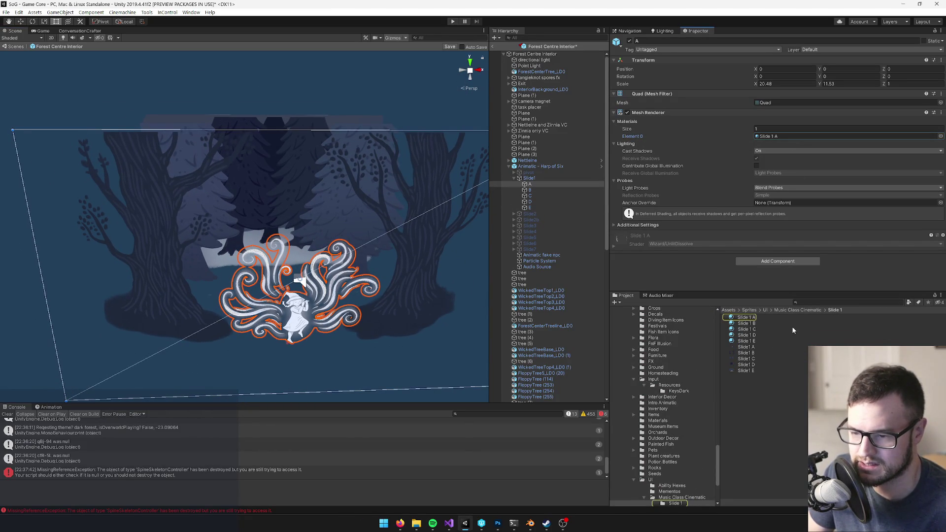
{"action": "left_click", "coordinate": [793, 310]}
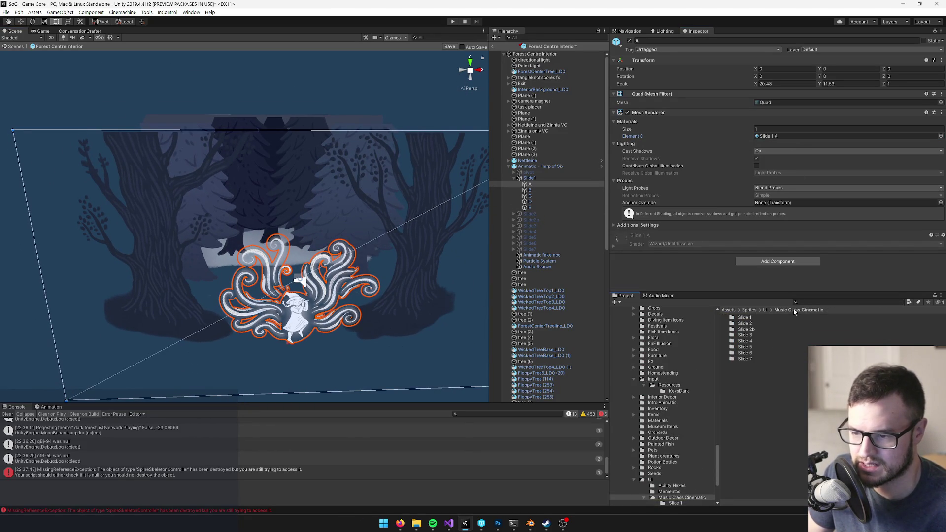
{"action": "left_click", "coordinate": [744, 318]}
{"action": "double_click", "coordinate": [744, 318]}
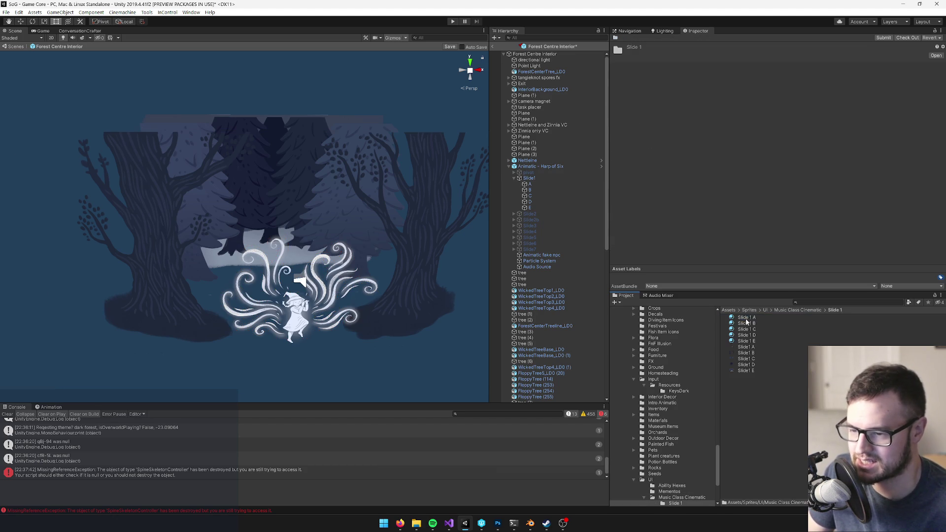
{"action": "left_click", "coordinate": [748, 347]}
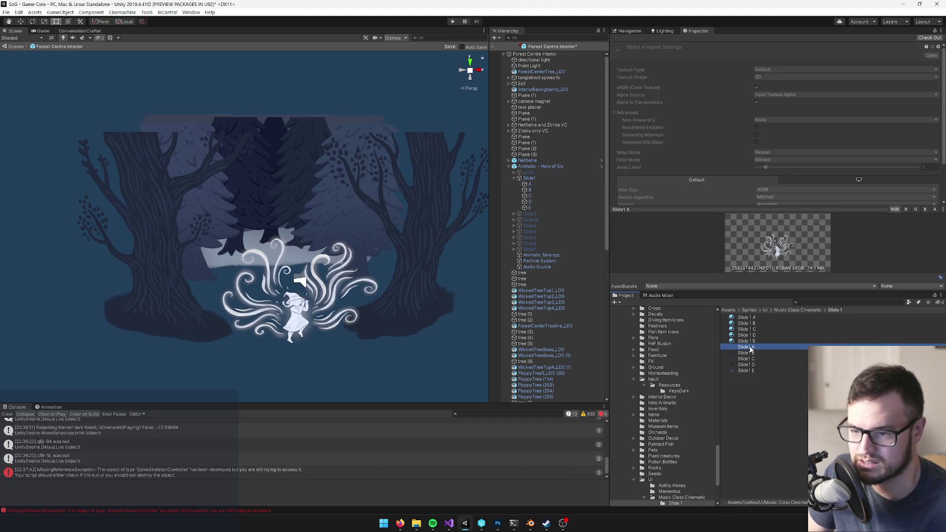
{"action": "left_click", "coordinate": [750, 318]}
{"action": "left_click", "coordinate": [795, 310]}
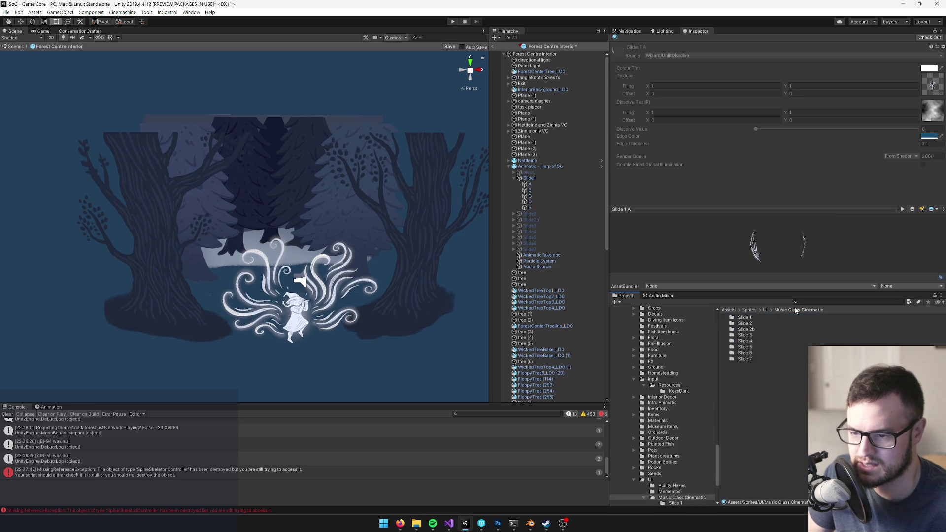
{"action": "scroll", "coordinate": [311, 220], "scroll_direction": "up", "scroll_amount": 4}
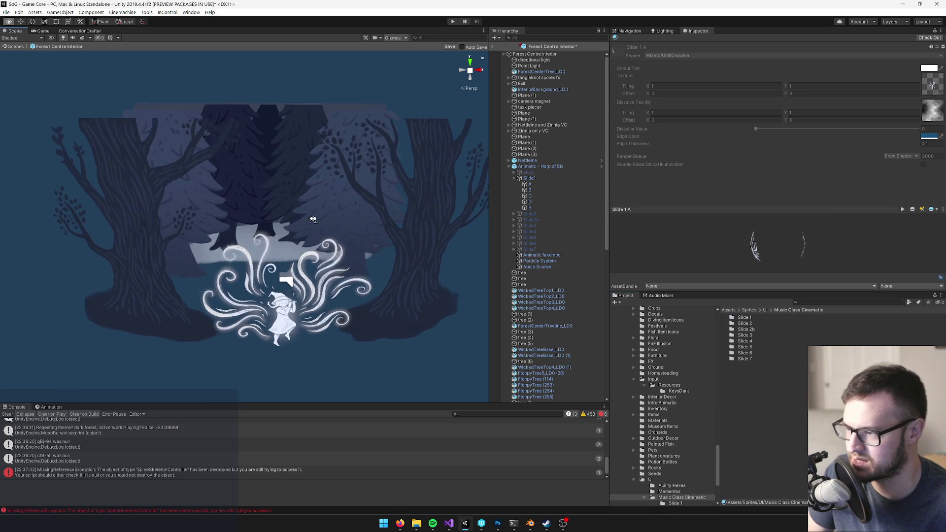
{"action": "left_click_drag", "start_coordinate": [311, 220], "coordinate": [394, 259]}
{"action": "left_click", "coordinate": [765, 309]}
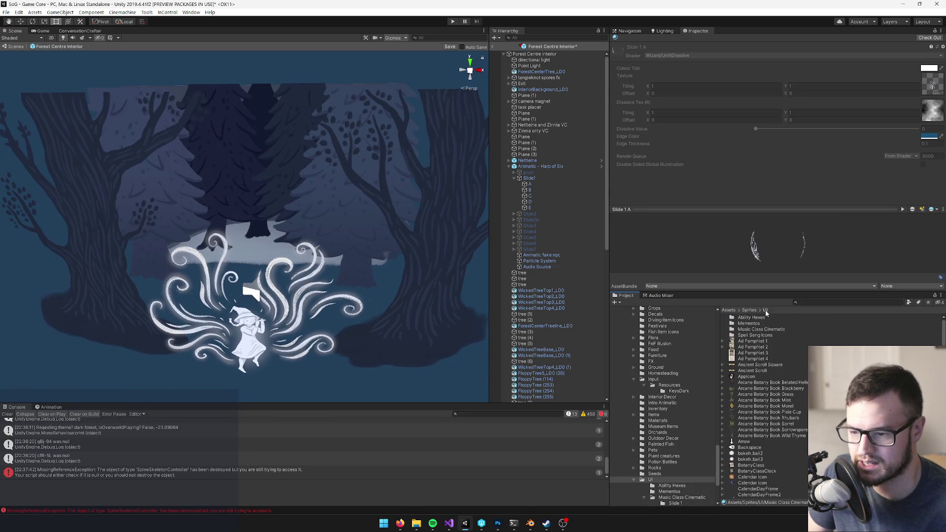
Create a new 'Harp of Six Animatic' folder under Sprites/UI and open it
{"action": "right_click", "coordinate": [869, 336]}
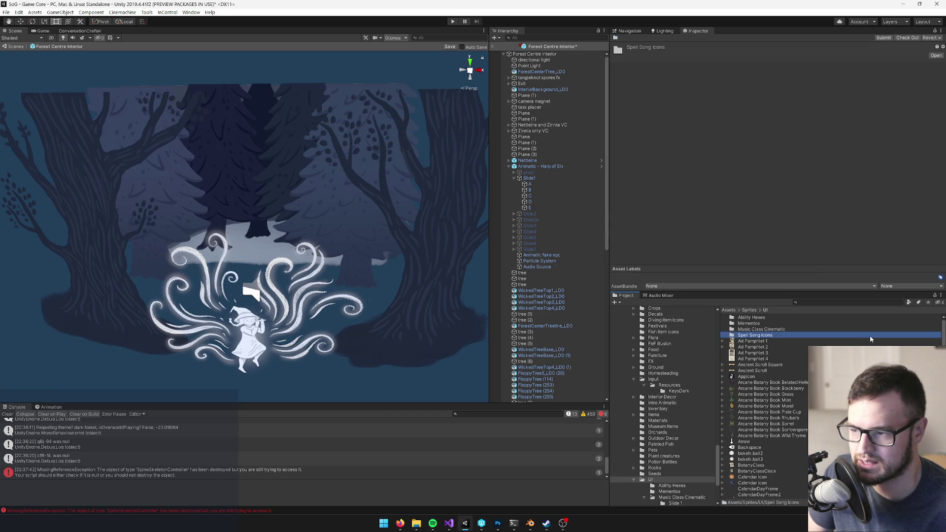
{"action": "key", "text": "Escape"}
{"action": "left_click", "coordinate": [855, 376]}
{"action": "right_click", "coordinate": [855, 376]}
{"action": "mouse_move", "coordinate": [837, 138]}
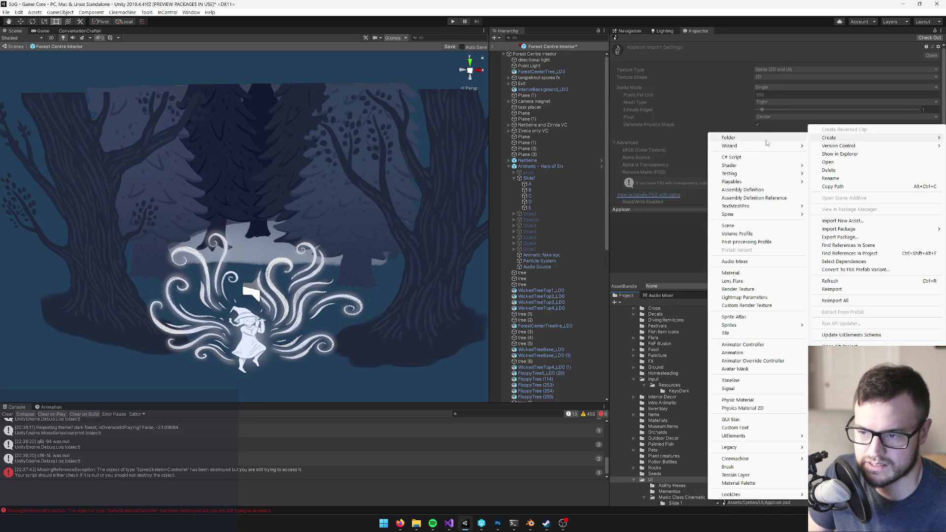
{"action": "left_click", "coordinate": [752, 138]}
{"action": "type", "text": "Harp"}
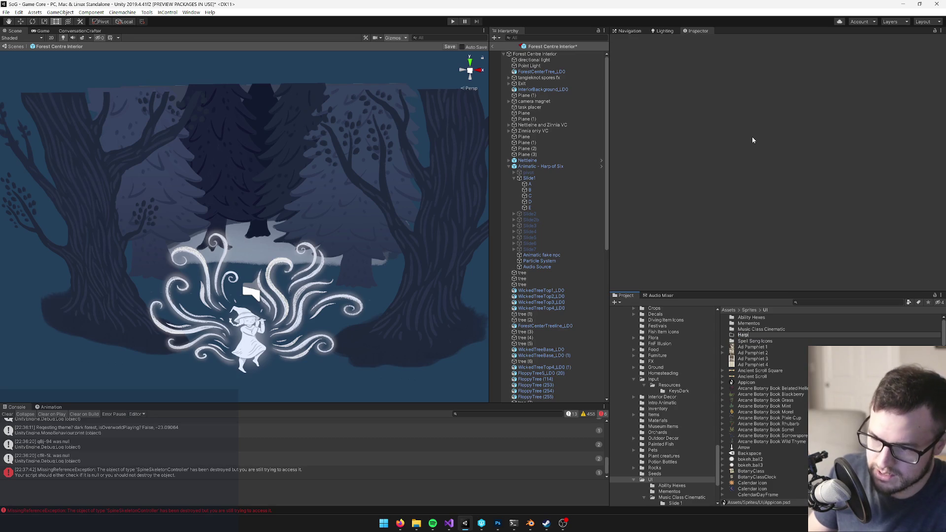
{"action": "type", "text": " of Six "}
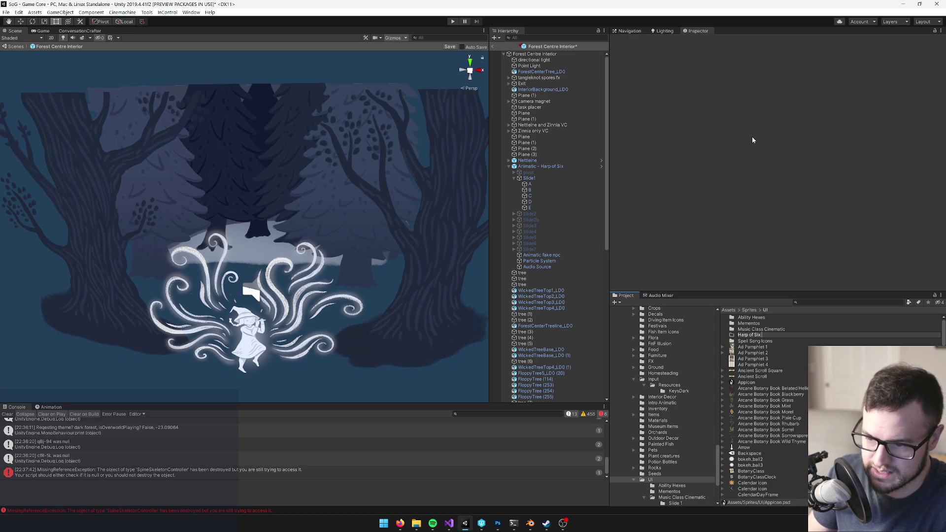
{"action": "type", "text": "Animatic"}
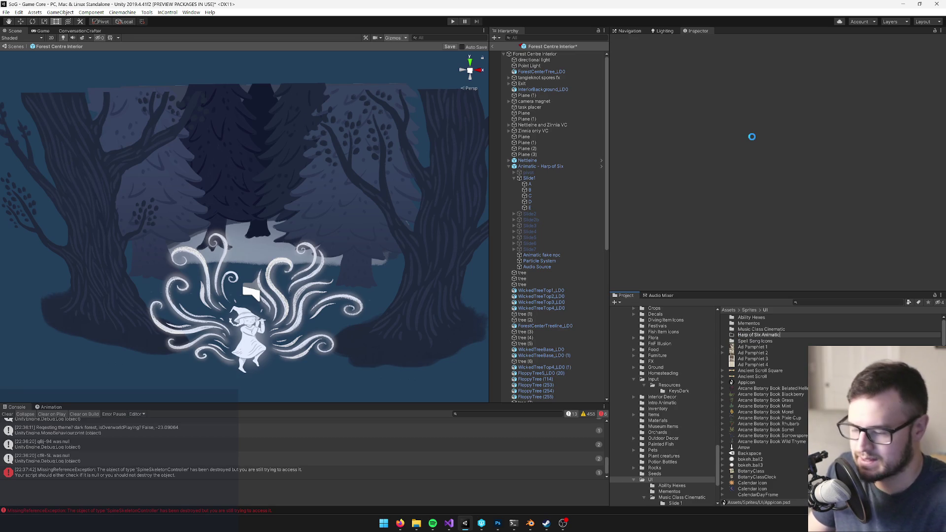
{"action": "key", "text": "Return"}
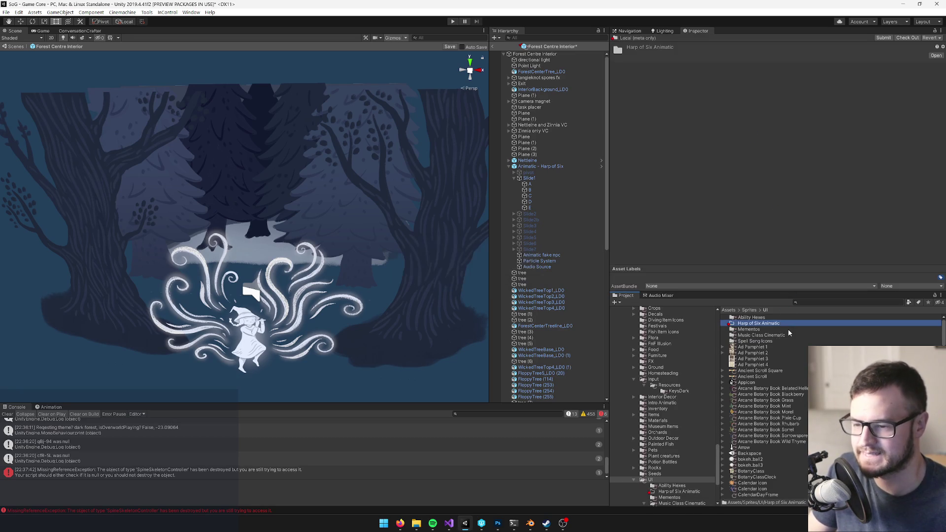
{"action": "double_click", "coordinate": [775, 324]}
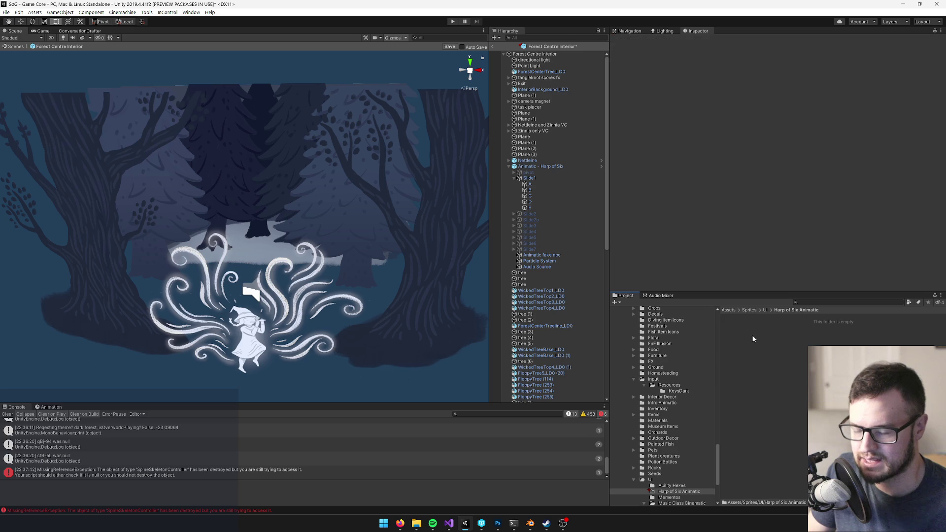
{"action": "key", "text": "alt+Tab"}
{"action": "key", "text": "alt+Tab"}
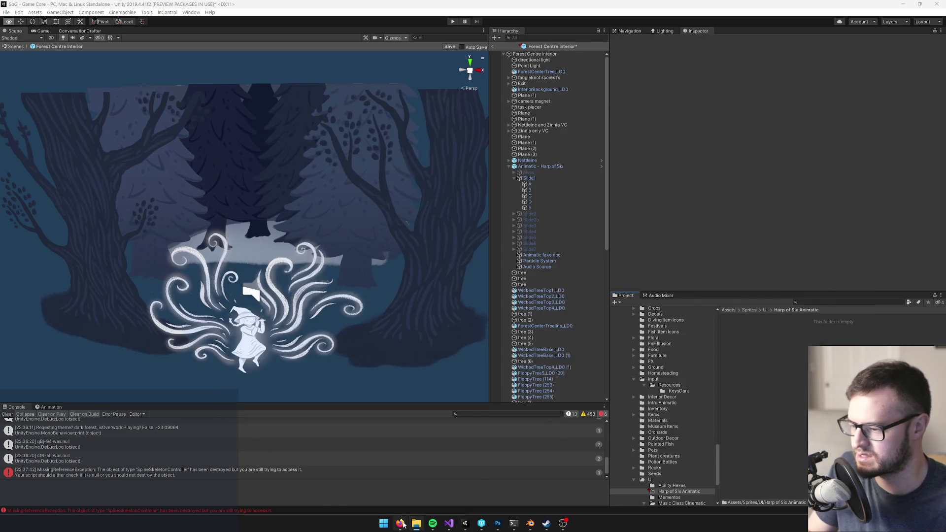
Recheck the Trello card's slide-to-node breakdown and attached image, then bring Photoshop forward
{"action": "mouse_move", "coordinate": [402, 526]}
{"action": "left_click", "coordinate": [361, 485]}
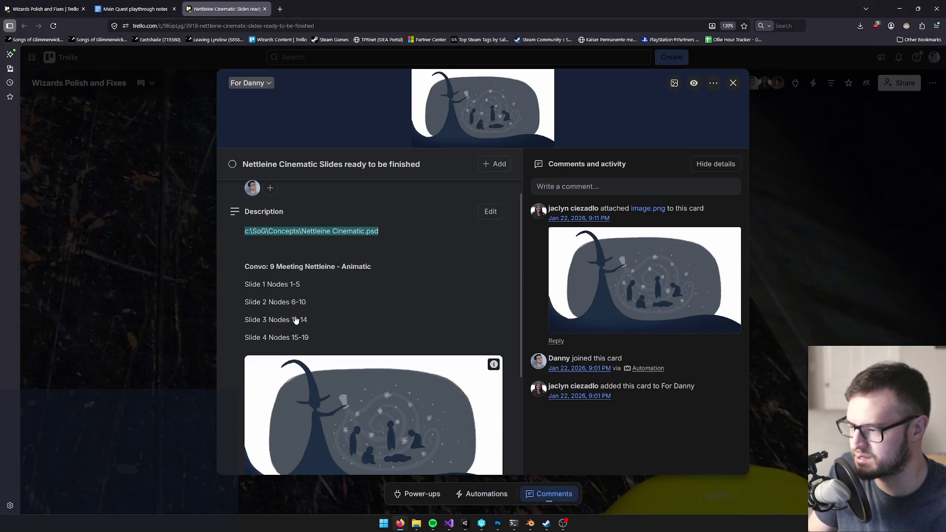
{"action": "scroll", "coordinate": [277, 337], "scroll_direction": "down", "scroll_amount": 3}
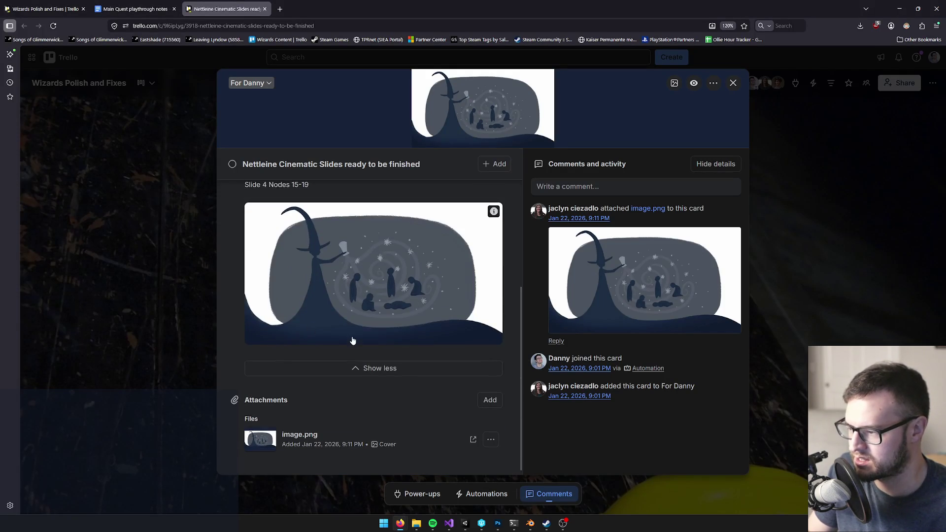
{"action": "scroll", "coordinate": [403, 352], "scroll_direction": "up", "scroll_amount": 1}
{"action": "key", "text": "alt+Tab"}
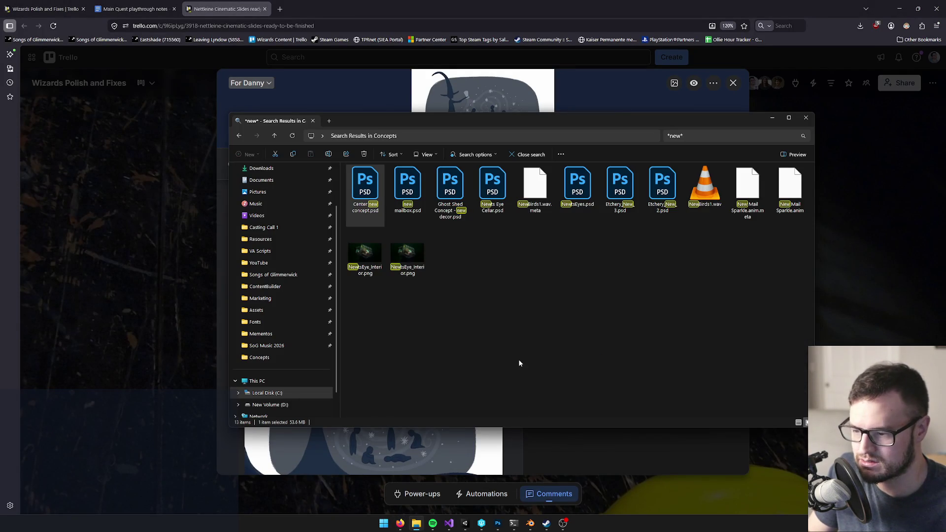
{"action": "left_click", "coordinate": [490, 511]}
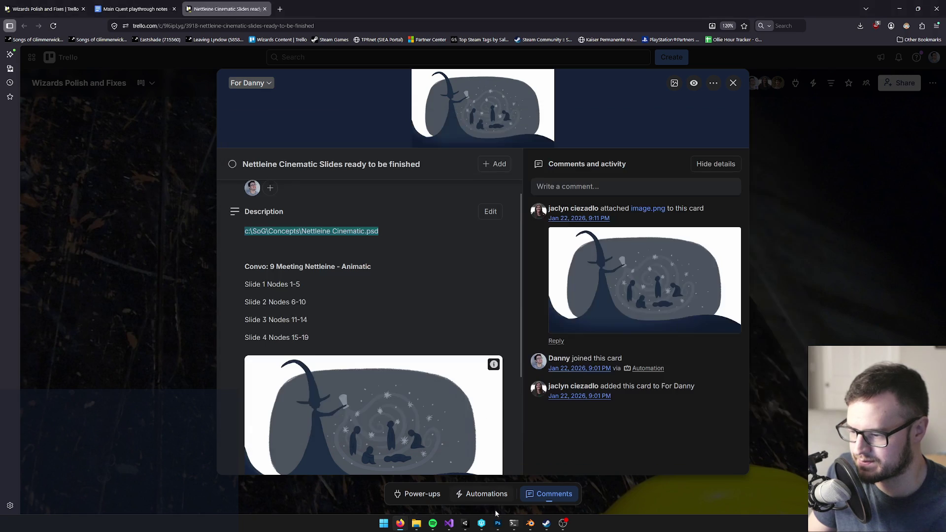
{"action": "left_click", "coordinate": [498, 523]}
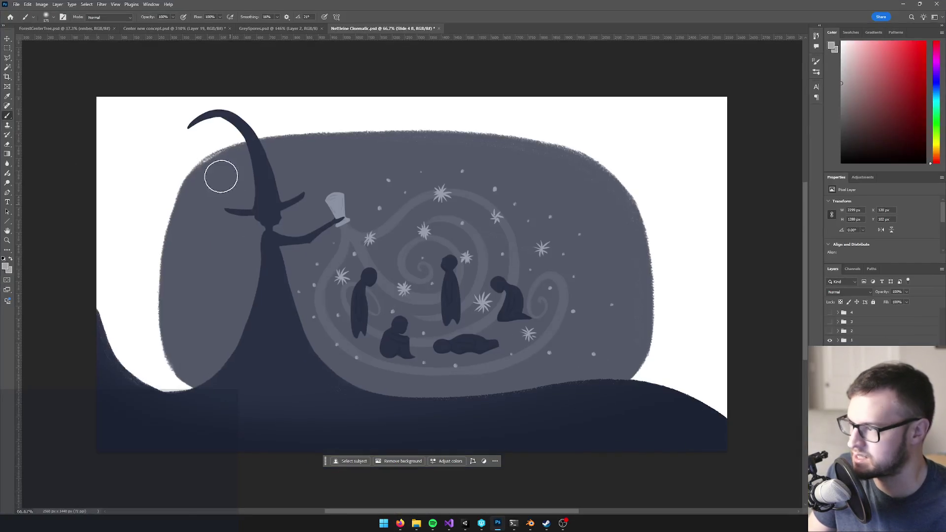
Check in Save As that Nettleine Cinematic.psd is in the Concepts folder, then cancel
{"action": "left_click", "coordinate": [16, 4]}
{"action": "left_click", "coordinate": [24, 103]}
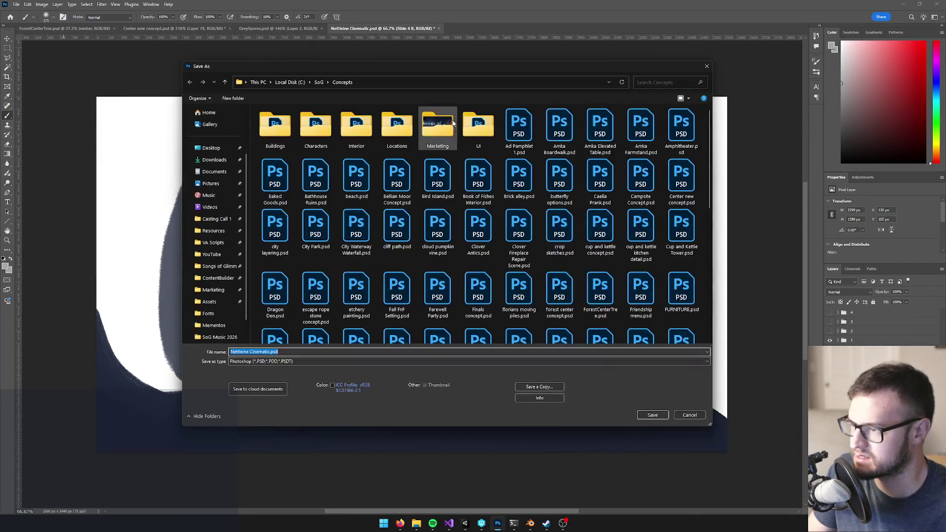
{"action": "left_click", "coordinate": [686, 414]}
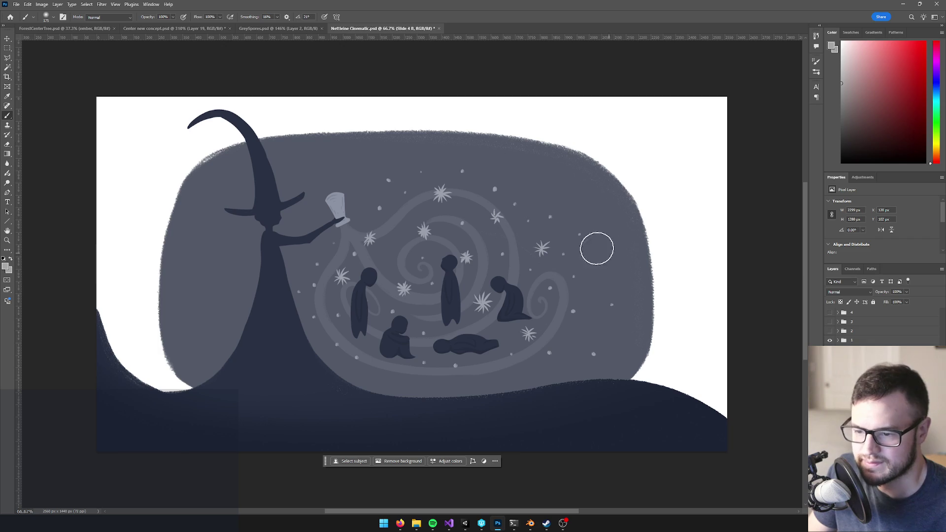
Make the Background layer active and switch back to the Trello card
{"action": "key", "text": "alt+comma"}
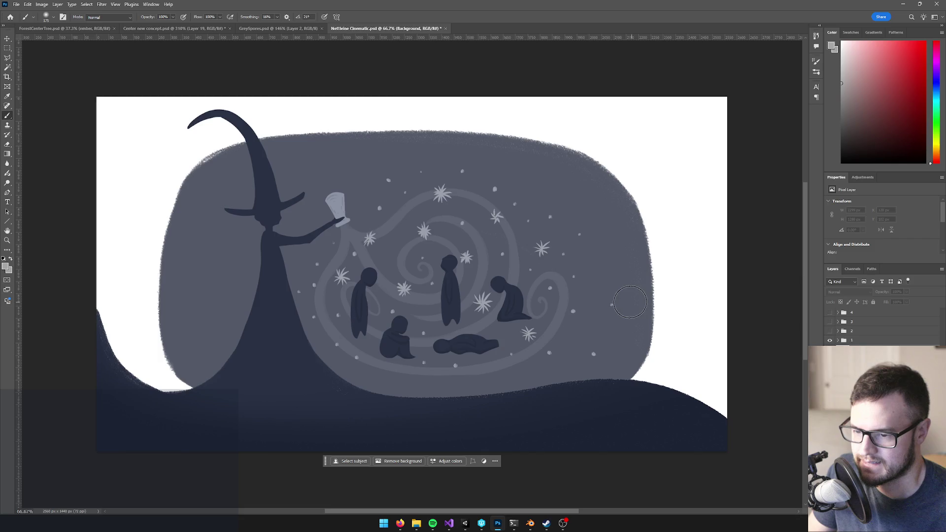
{"action": "key", "text": "alt+Tab"}
{"action": "mouse_move", "coordinate": [499, 527]}
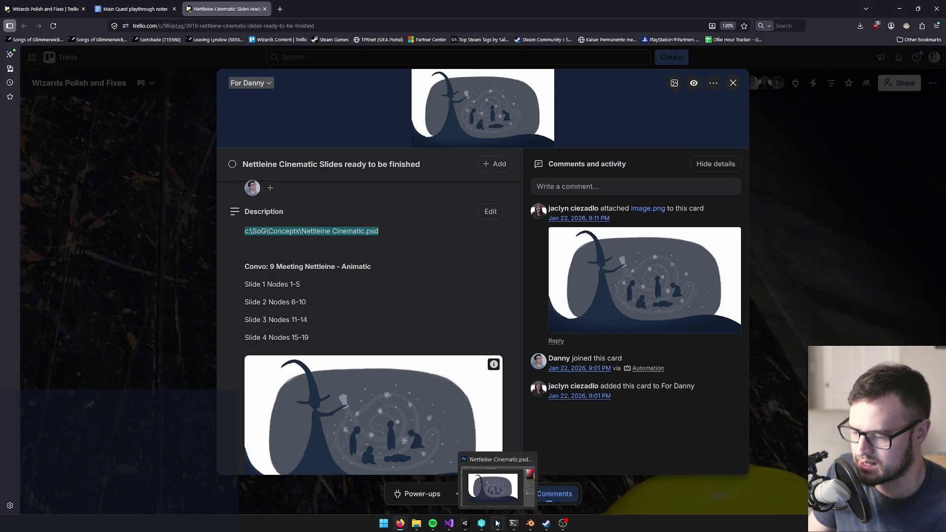
Collapse Slide1 in the hierarchy and show the 9 Meeting Nettleine - Animatic node graph in ConversationCrafter
{"action": "left_click", "coordinate": [465, 523]}
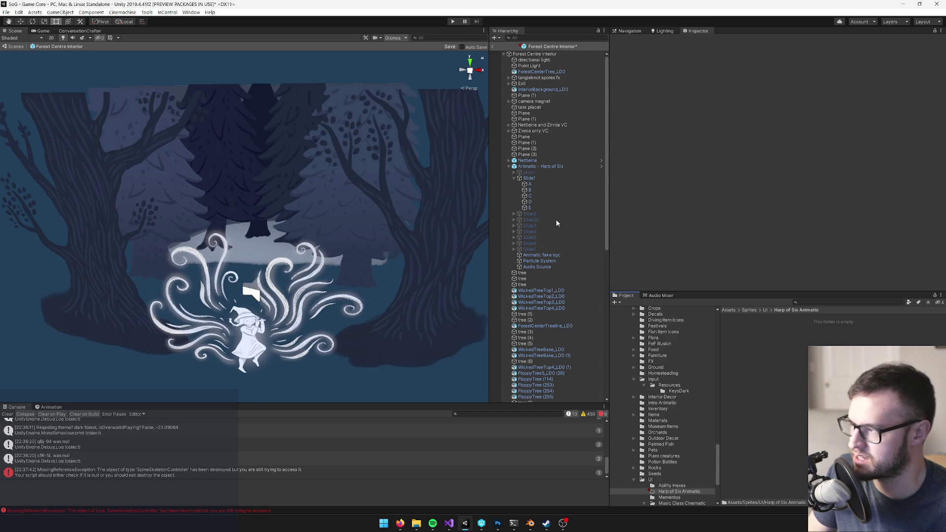
{"action": "left_click", "coordinate": [513, 178]}
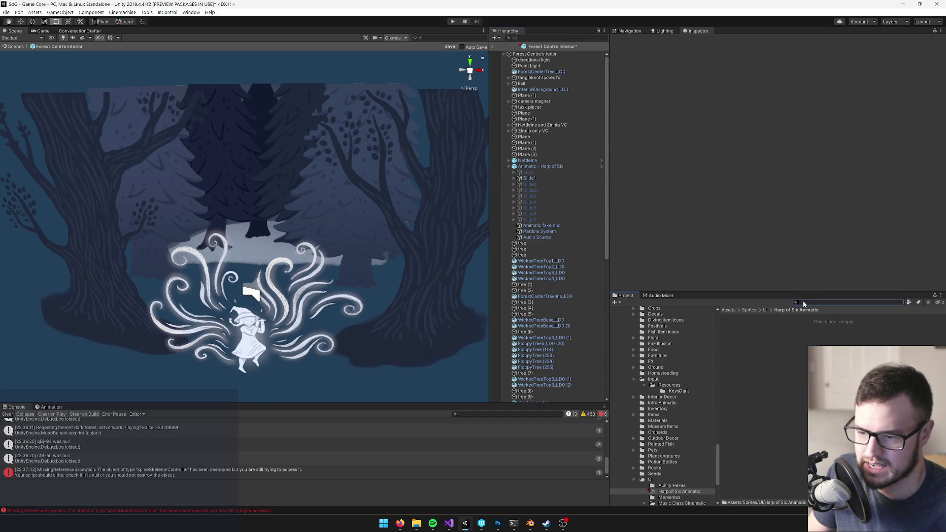
{"action": "left_click", "coordinate": [84, 31]}
{"action": "scroll", "coordinate": [253, 70], "scroll_direction": "up", "scroll_amount": 3}
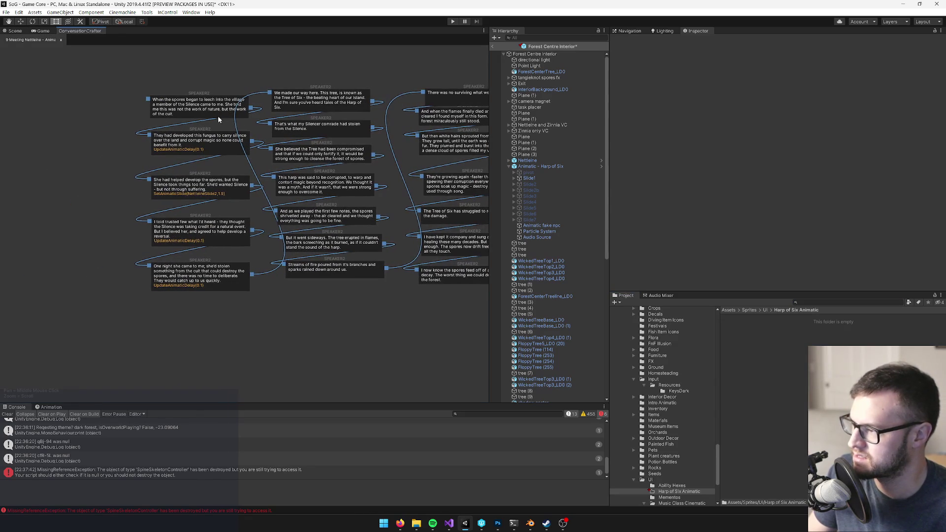
Inspect the 'She had helped develop the spores' node and pan the dialogue graph to fit all nodes
{"action": "left_click", "coordinate": [203, 191]}
{"action": "mouse_move", "coordinate": [121, 191]}
{"action": "left_mouse_down"}
{"action": "mouse_move", "coordinate": [96, 187]}
{"action": "mouse_move", "coordinate": [7, 226]}
{"action": "mouse_move", "coordinate": [42, 236]}
{"action": "left_mouse_up"}
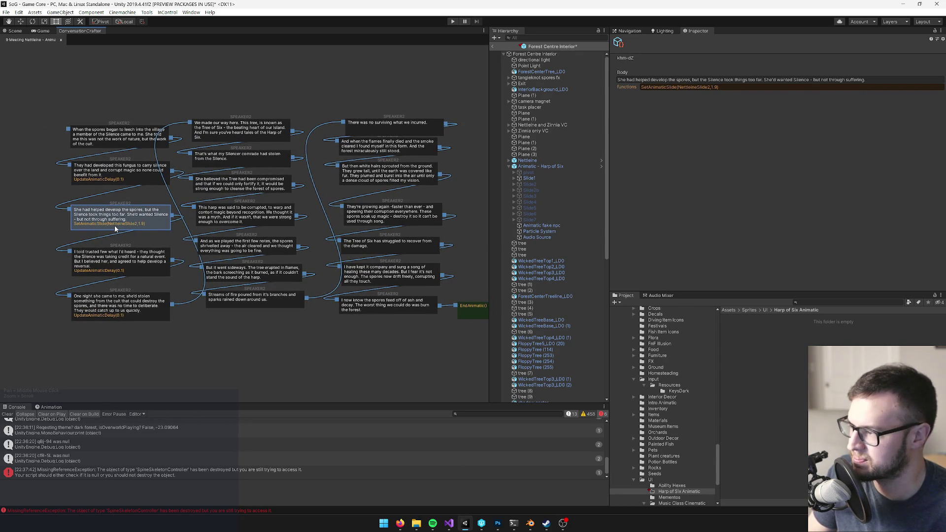
{"action": "left_click", "coordinate": [541, 166]}
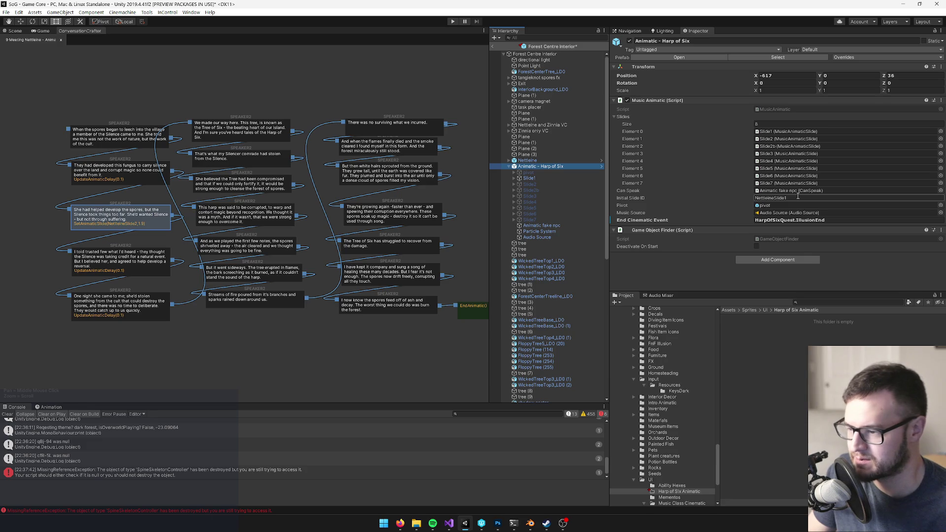
{"action": "mouse_move", "coordinate": [485, 256]}
{"action": "left_mouse_down"}
{"action": "mouse_move", "coordinate": [366, 219]}
{"action": "mouse_move", "coordinate": [419, 211]}
{"action": "mouse_move", "coordinate": [386, 215]}
{"action": "mouse_move", "coordinate": [444, 220]}
{"action": "left_mouse_up"}
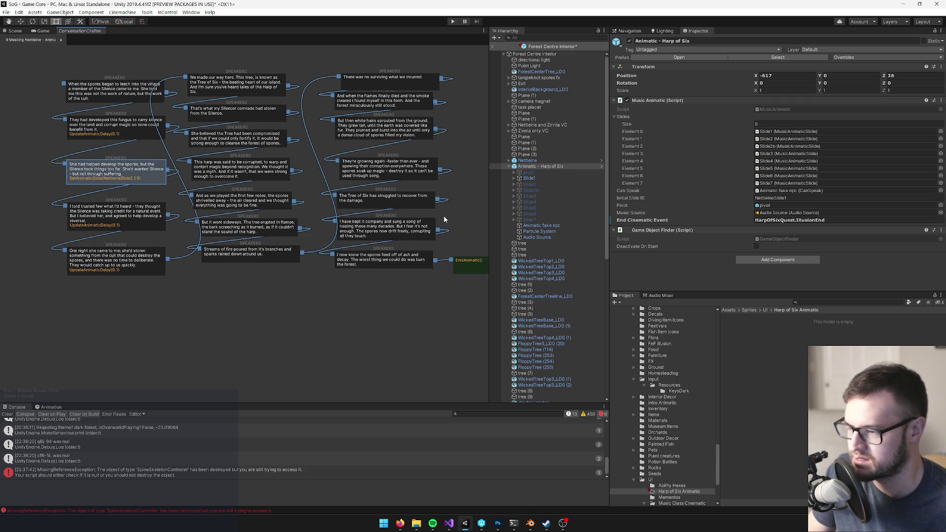
{"action": "left_click_drag", "start_coordinate": [444, 216], "coordinate": [464, 235]}
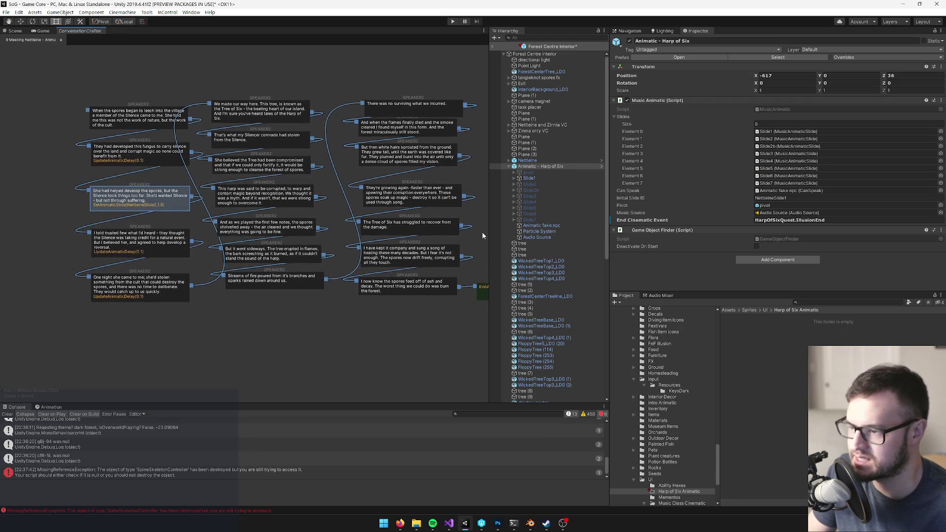
Check the slide IDs from Slide1 through Slide6 against the Trello card's node ranges
{"action": "left_click", "coordinate": [528, 178]}
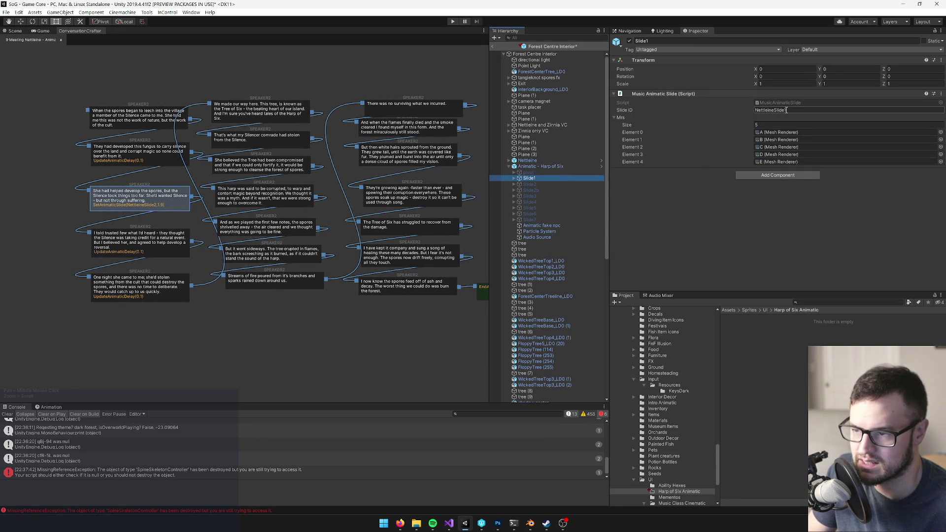
{"action": "left_click", "coordinate": [529, 184]}
{"action": "left_click", "coordinate": [532, 196]}
{"action": "left_click", "coordinate": [534, 190]}
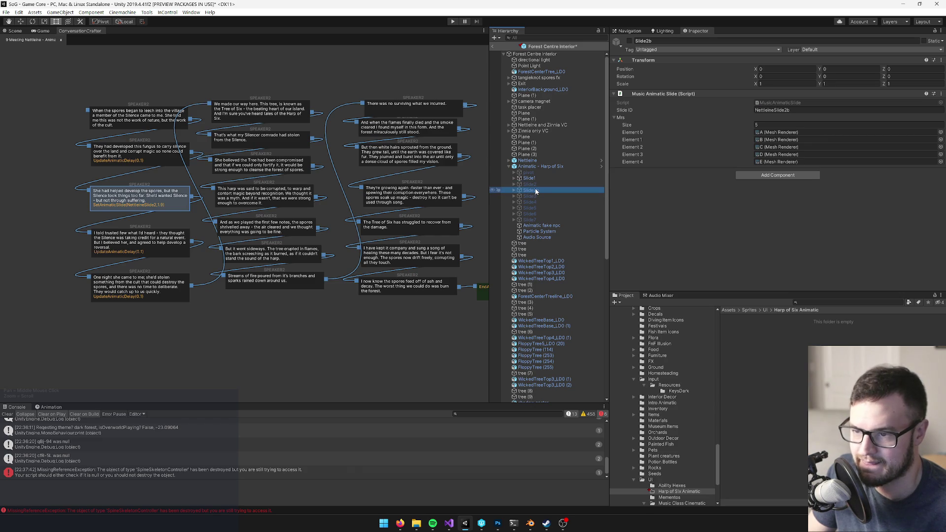
{"action": "left_click", "coordinate": [535, 196]}
{"action": "left_click", "coordinate": [533, 202]}
{"action": "left_click", "coordinate": [533, 213]}
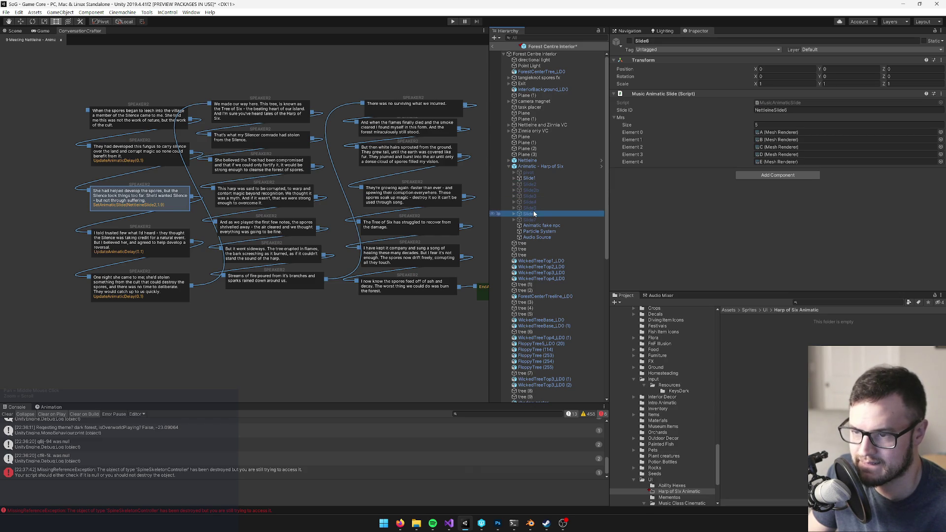
{"action": "left_click", "coordinate": [533, 202]}
{"action": "left_click", "coordinate": [534, 184]}
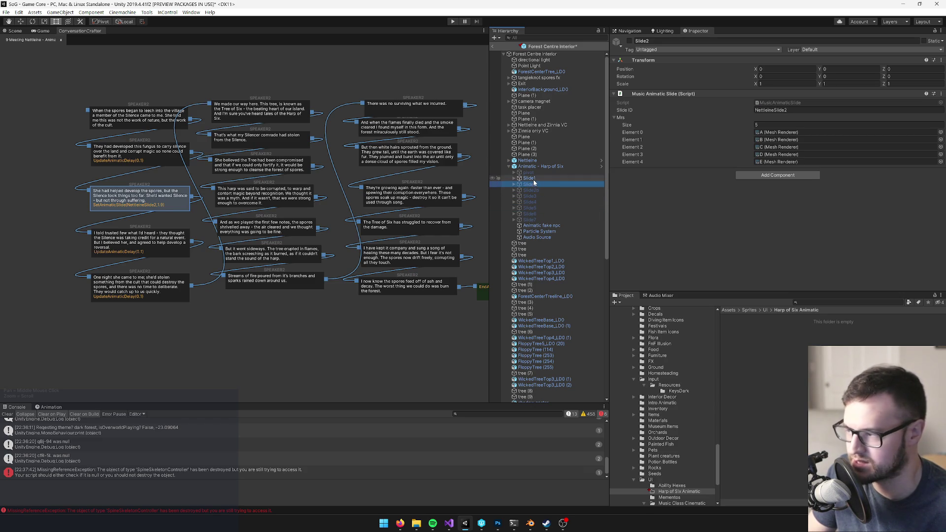
{"action": "key", "text": "Up"}
{"action": "key", "text": "alt+Tab"}
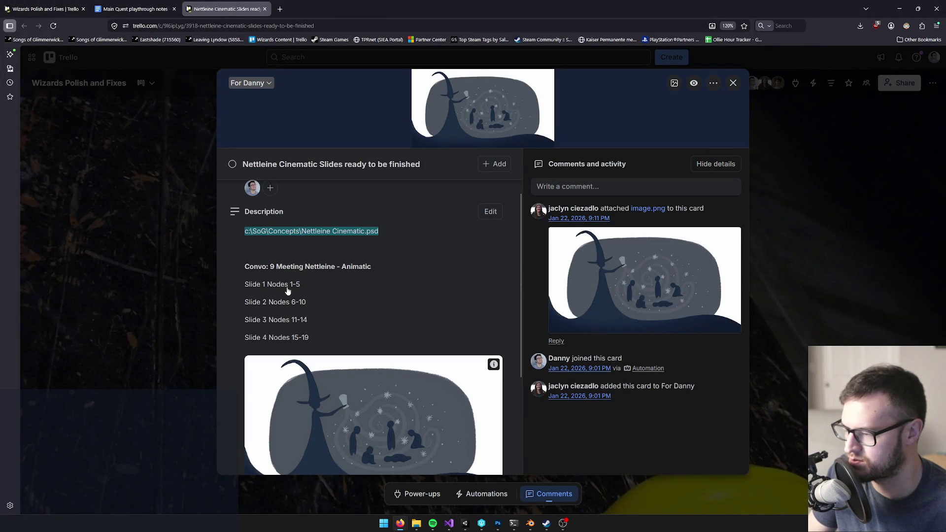
{"action": "key", "text": "alt+Tab"}
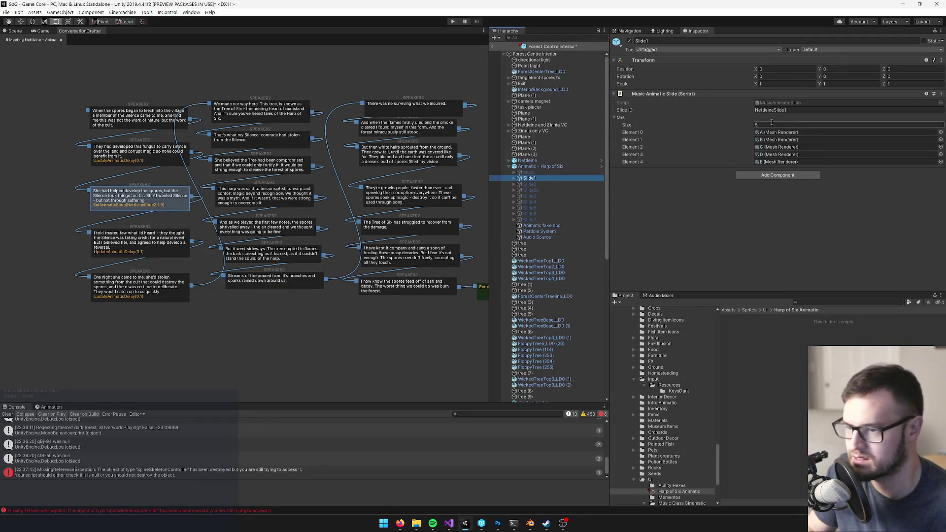
Cut the slide change function from the 'She had helped' node
{"action": "left_click", "coordinate": [136, 204]}
{"action": "key", "text": "ctrl+a"}
{"action": "key", "text": "ctrl+c"}
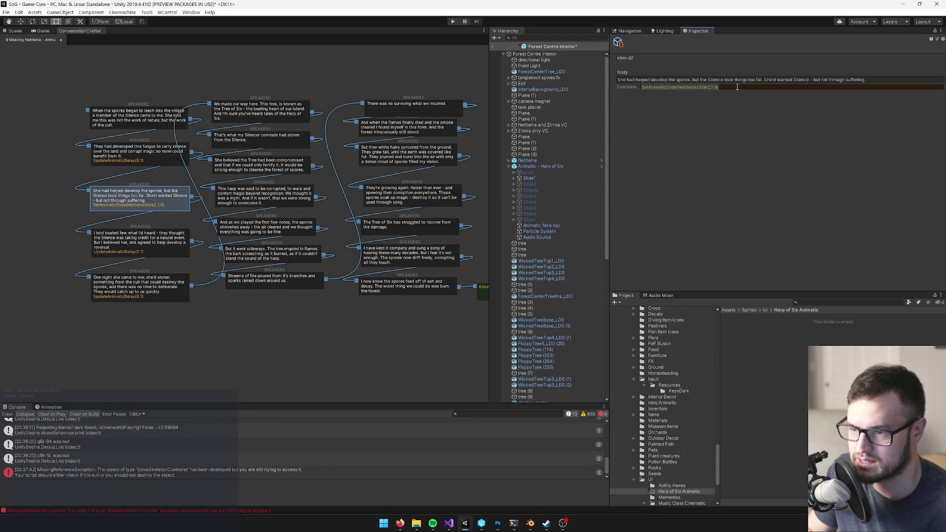
{"action": "key", "text": "BackSpace"}
{"action": "left_click", "coordinate": [57, 213]}
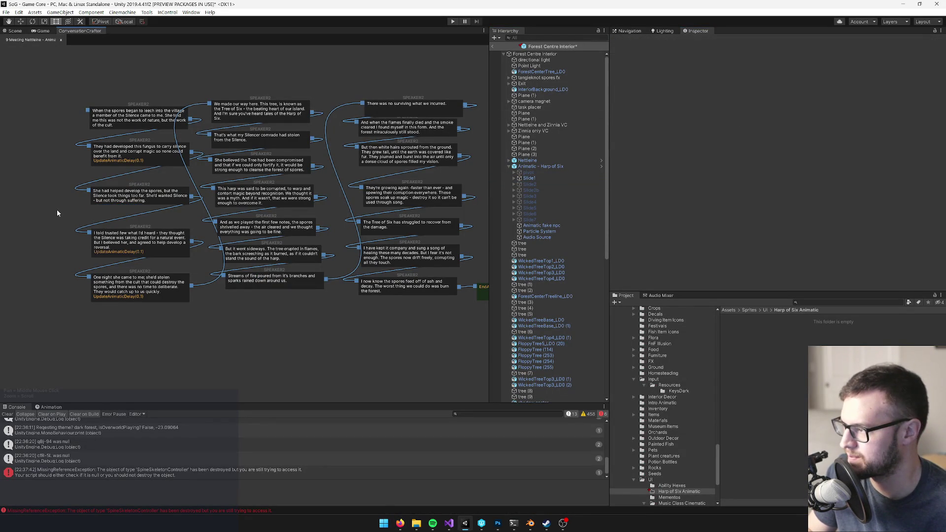
Paste the Slide2 SetAnimaticSlide change onto the 'We made our way here' node
{"action": "left_click", "coordinate": [128, 118]}
{"action": "left_click", "coordinate": [130, 154]}
{"action": "left_click", "coordinate": [132, 199]}
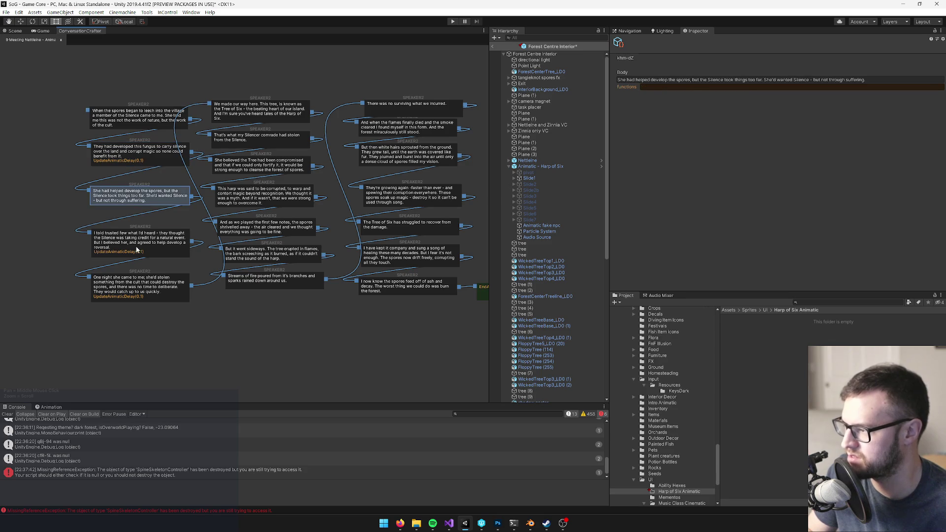
{"action": "left_click", "coordinate": [137, 250]}
{"action": "left_click", "coordinate": [138, 290]}
{"action": "left_click", "coordinate": [246, 112]}
{"action": "left_click", "coordinate": [693, 87]}
{"action": "key", "text": "ctrl+v"}
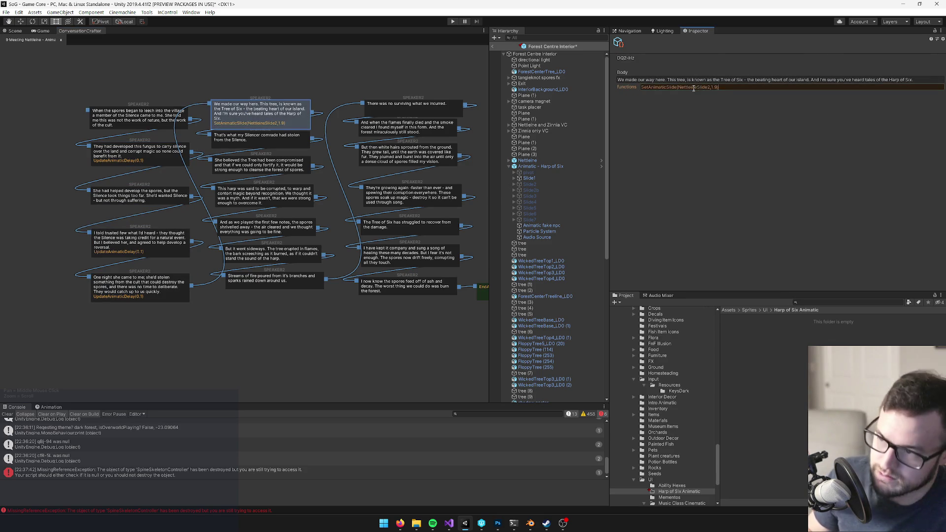
{"action": "key", "text": "alt+Tab"}
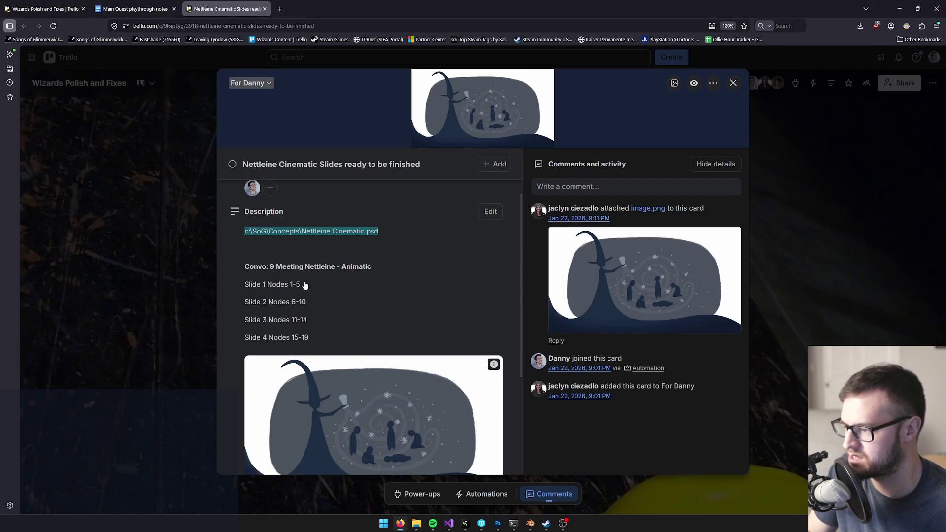
{"action": "key", "text": "alt+Tab"}
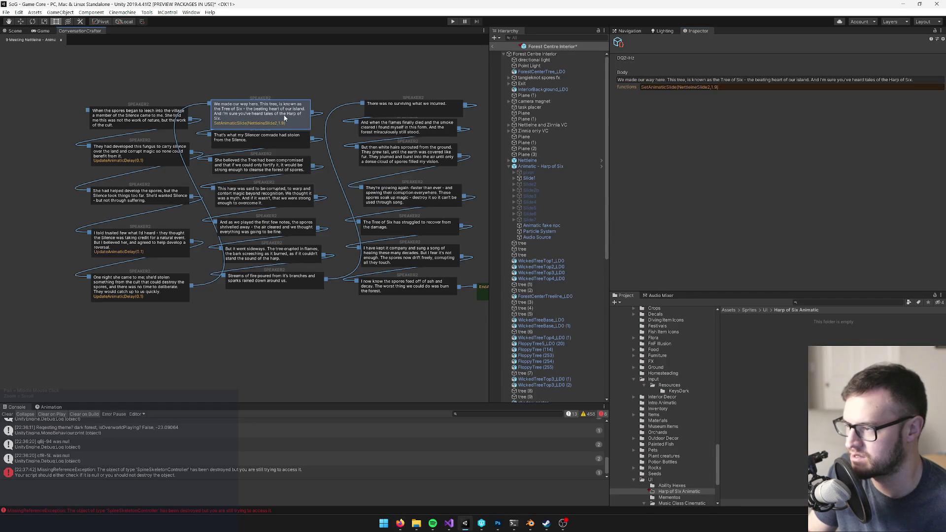
Review the dialogue nodes from 'We made our way' down to 'And as we played'
{"action": "left_click", "coordinate": [276, 140]}
{"action": "left_click", "coordinate": [270, 168]}
{"action": "left_click", "coordinate": [267, 194]}
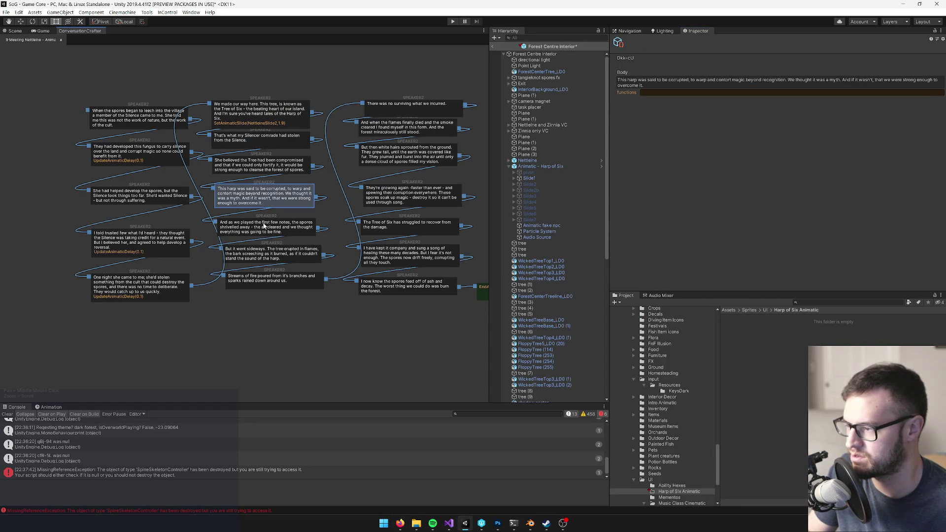
{"action": "left_click", "coordinate": [265, 230]}
{"action": "left_click", "coordinate": [274, 117]}
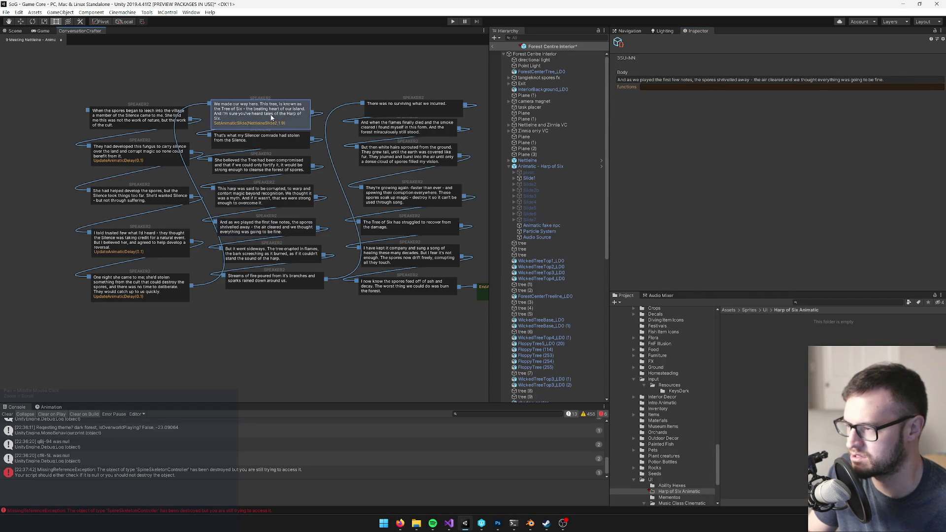
{"action": "left_click", "coordinate": [275, 138]}
{"action": "left_click", "coordinate": [274, 165]}
{"action": "left_click", "coordinate": [272, 194]}
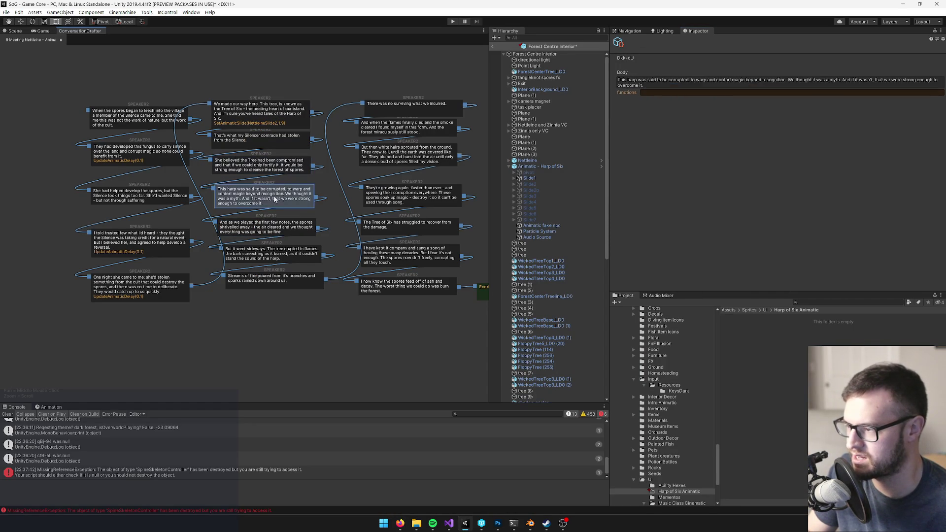
{"action": "left_click", "coordinate": [275, 223]}
Paste the slide change onto 'But it went sideways' and change its slide number to 3
{"action": "left_click", "coordinate": [277, 252]}
{"action": "left_click", "coordinate": [705, 87]}
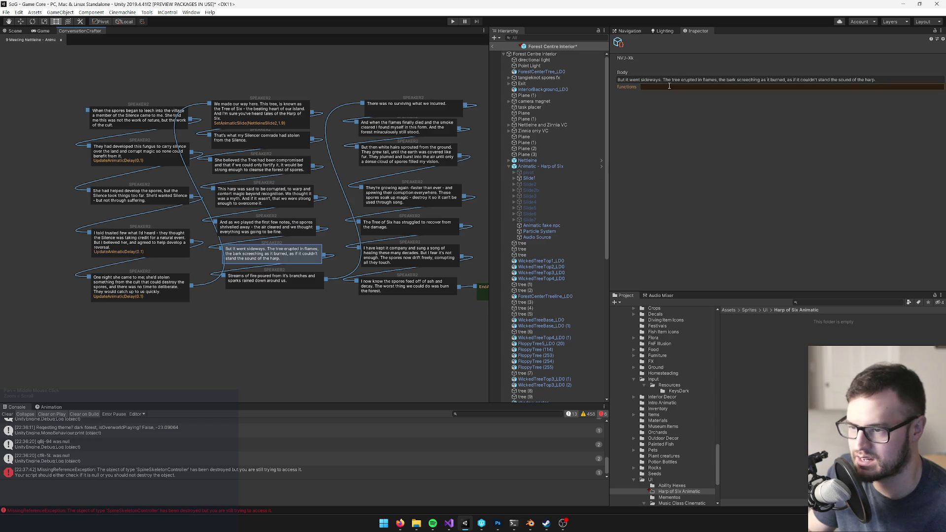
{"action": "key", "text": "ctrl+v"}
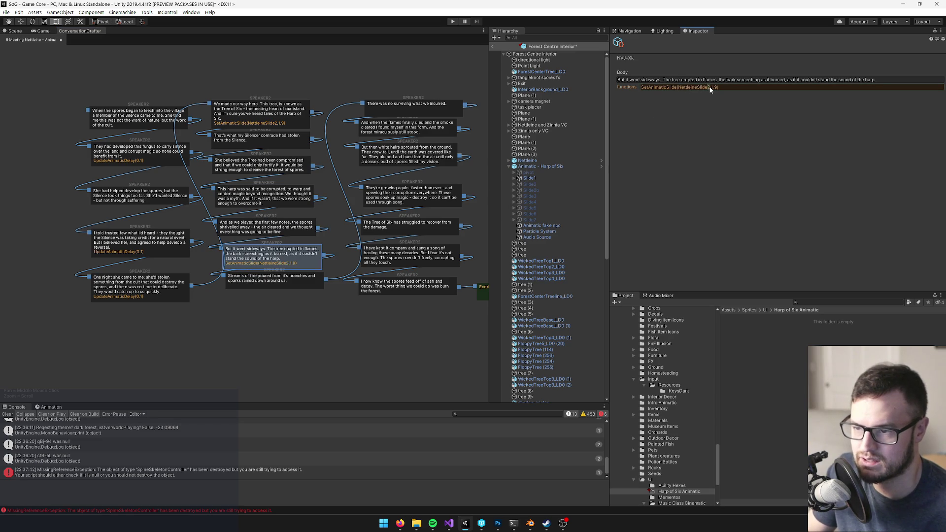
{"action": "left_click", "coordinate": [711, 88]}
{"action": "key", "text": "BackSpace"}
{"action": "type", "text": "3"}
{"action": "left_click", "coordinate": [298, 381]}
{"action": "left_click", "coordinate": [292, 261]}
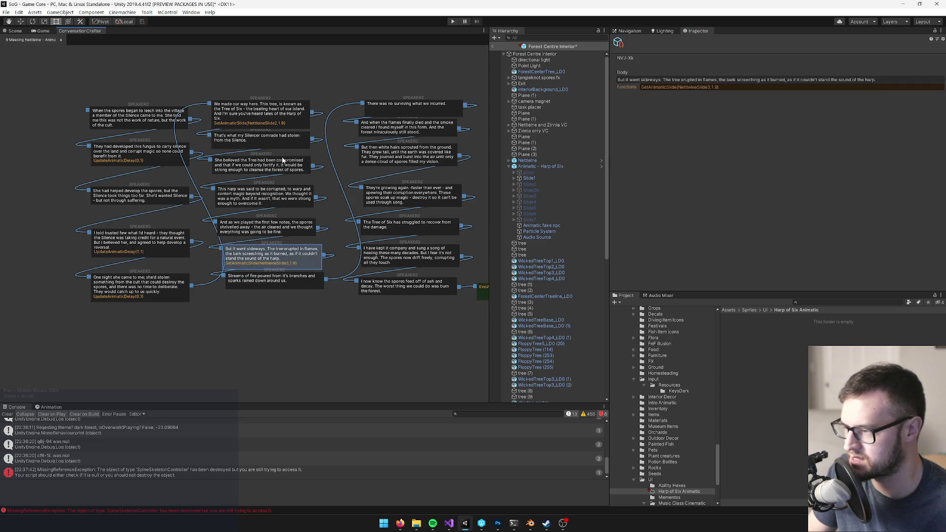
Step through the nodes down to 'There was no surviving', checking the Trello node ranges
{"action": "left_click", "coordinate": [278, 120]}
{"action": "left_click", "coordinate": [278, 141]}
{"action": "left_click", "coordinate": [279, 167]}
{"action": "left_click", "coordinate": [275, 200]}
{"action": "left_click", "coordinate": [272, 224]}
{"action": "left_click", "coordinate": [276, 256]}
{"action": "key", "text": "alt+Tab"}
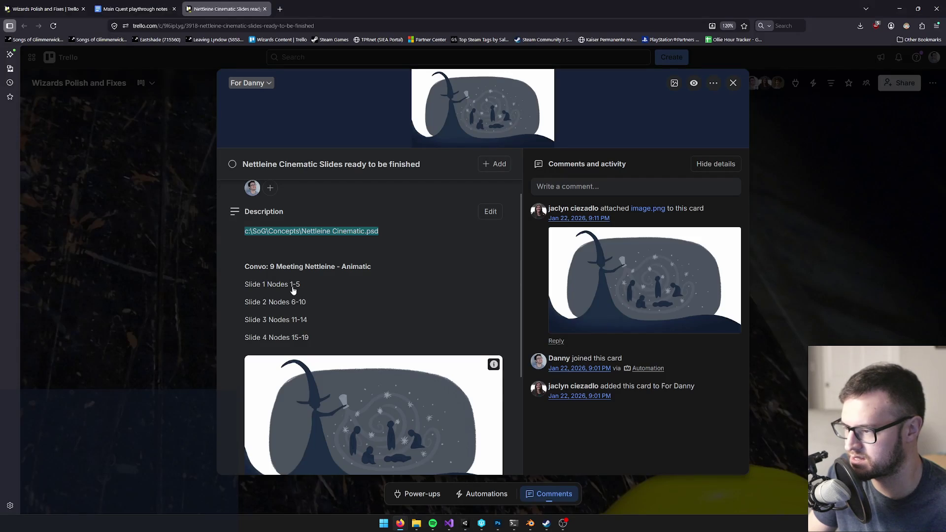
{"action": "key", "text": "alt+Tab"}
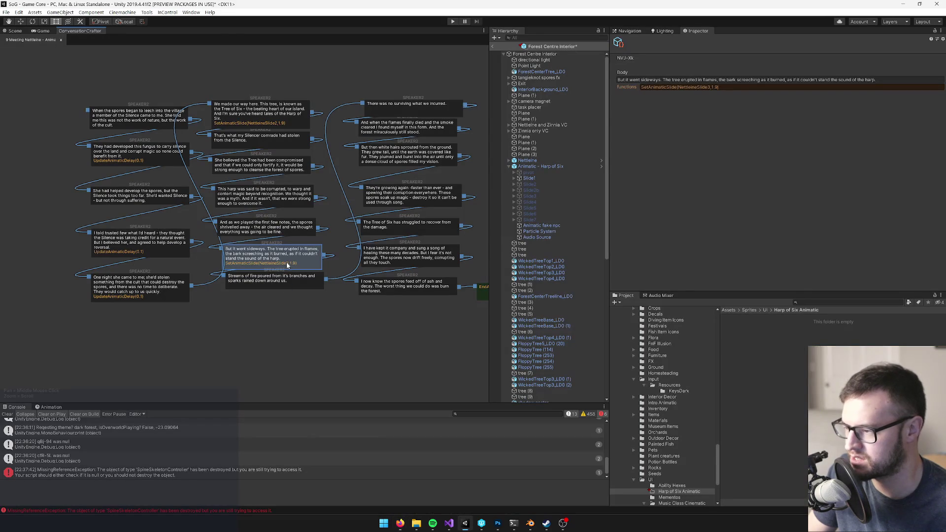
{"action": "left_click", "coordinate": [286, 280]}
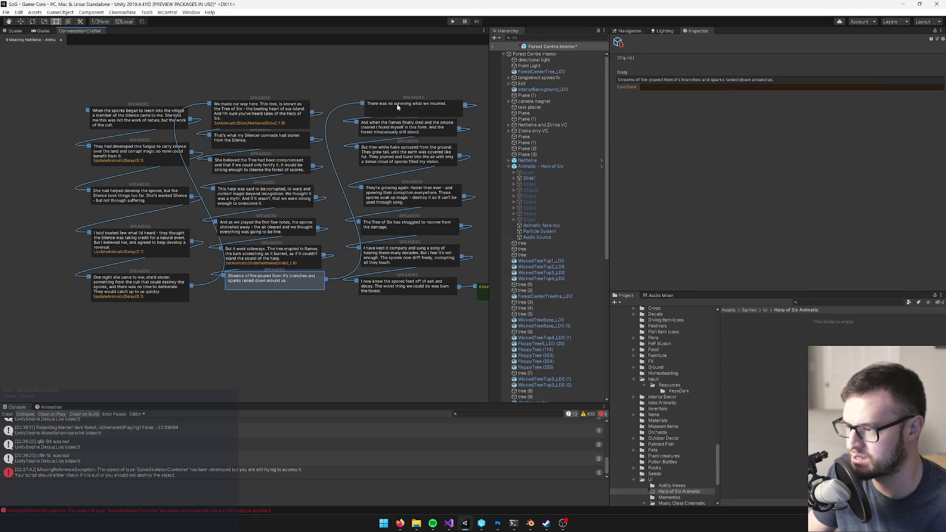
{"action": "left_click", "coordinate": [397, 104]}
Paste the slide change onto 'But then white hairs' and set it to NettleineSlide4
{"action": "left_click", "coordinate": [393, 157]}
{"action": "left_click", "coordinate": [689, 92]}
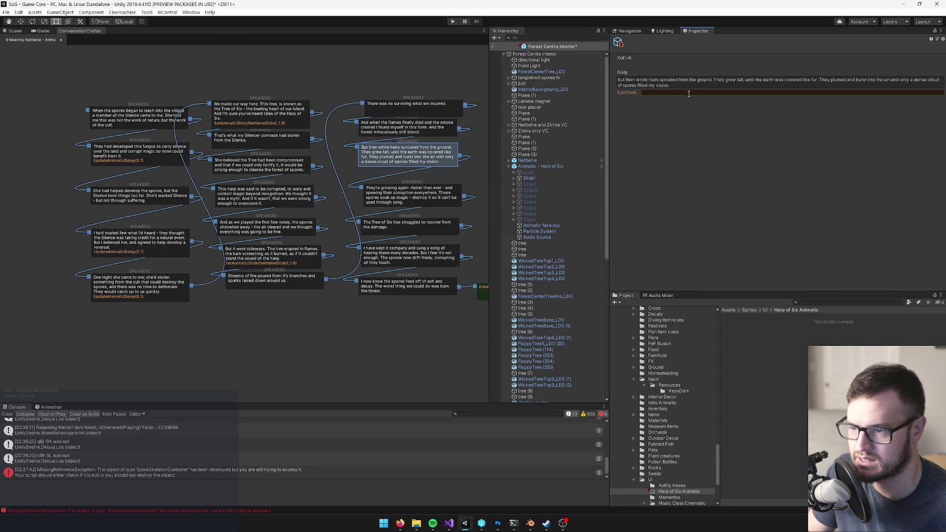
{"action": "key", "text": "ctrl+v"}
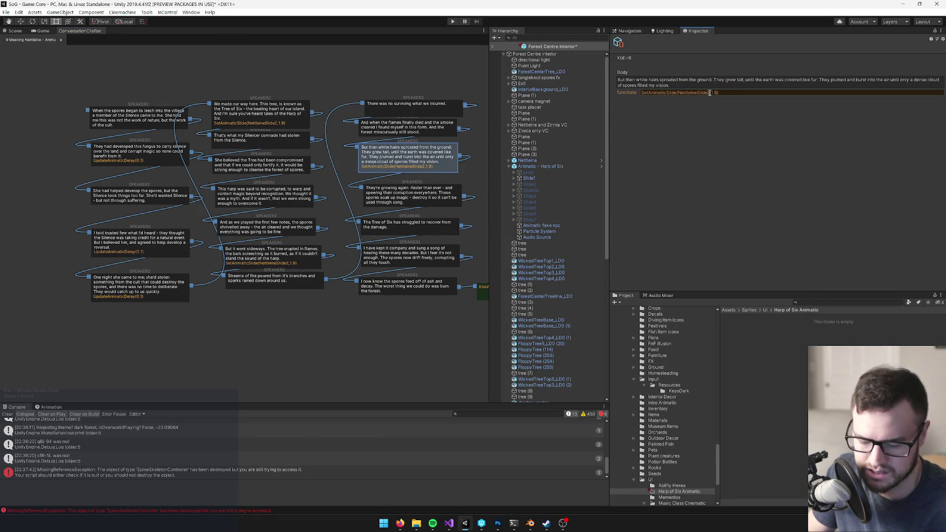
{"action": "key", "text": "alt+Tab"}
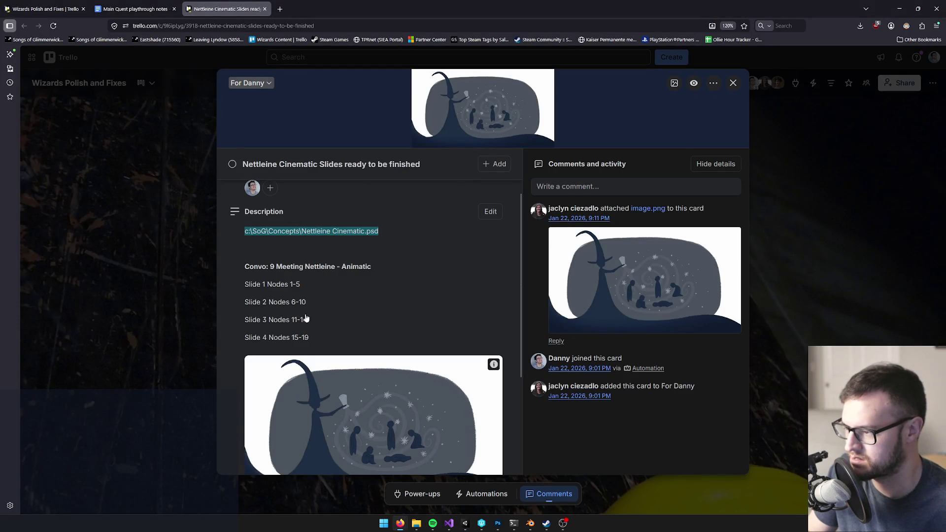
{"action": "key", "text": "alt+Tab"}
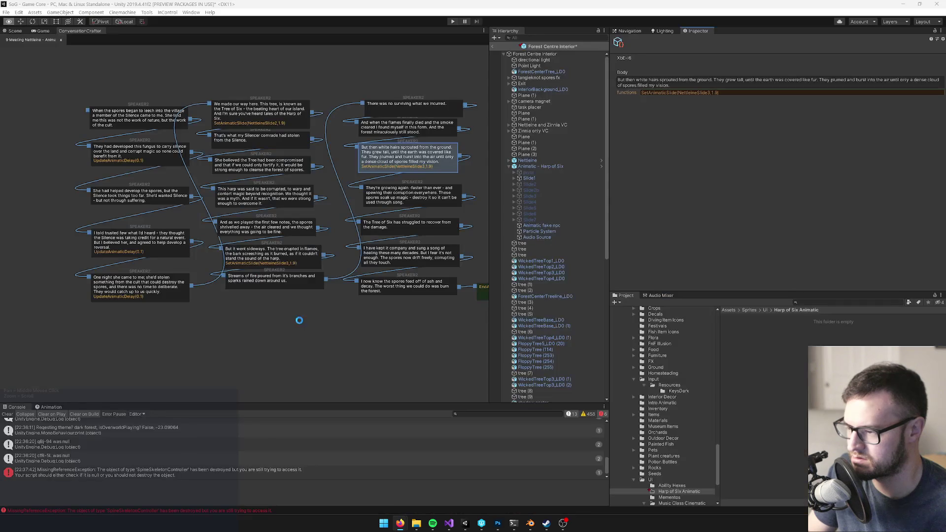
{"action": "left_click", "coordinate": [296, 260]}
{"action": "left_click", "coordinate": [408, 156]}
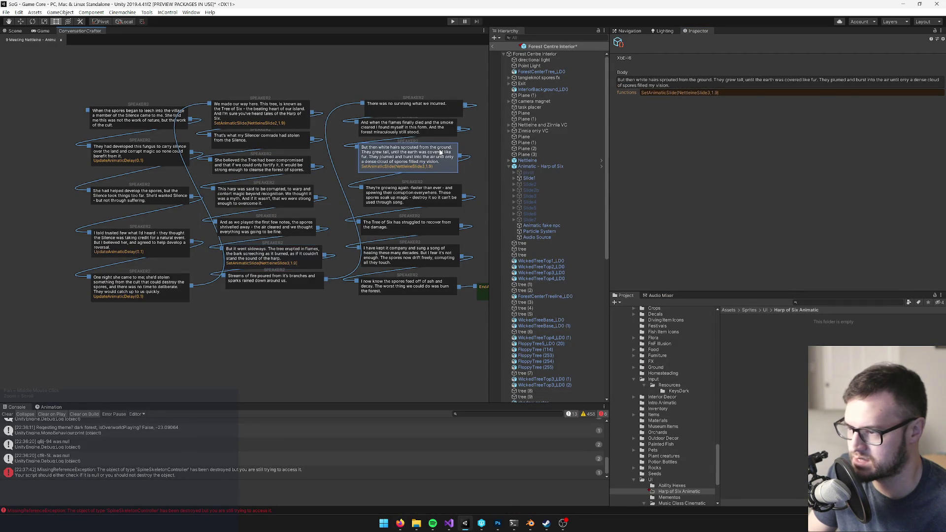
{"action": "type", "text": "4"}
{"action": "left_click_drag", "start_coordinate": [437, 154], "coordinate": [441, 154]}
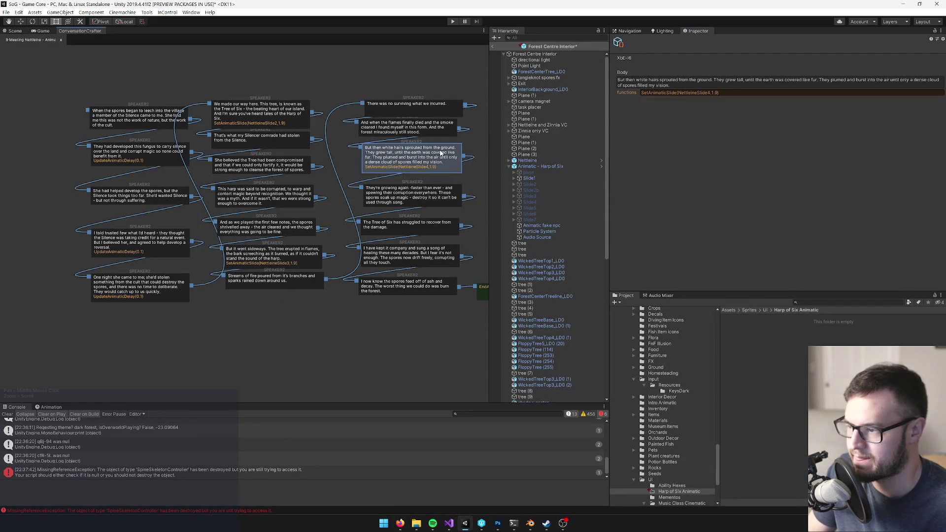
{"action": "key", "text": "alt+Tab"}
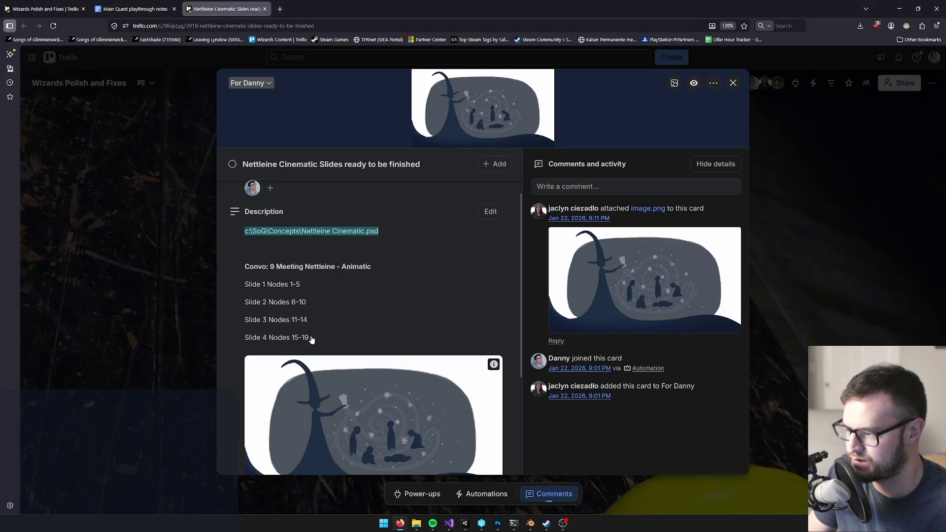
{"action": "key", "text": "alt+Tab"}
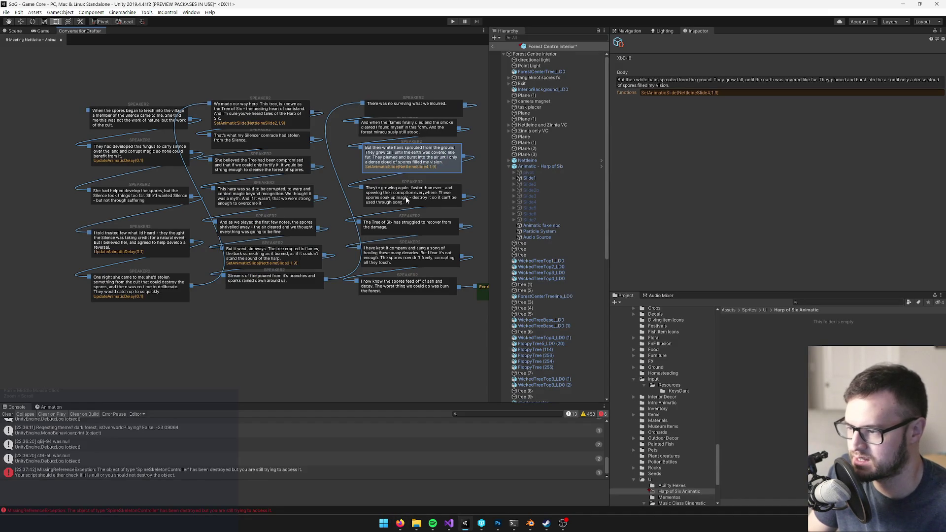
Check the remaining nodes through the ash and decay node, then select the Slide2 object
{"action": "left_click", "coordinate": [408, 199]}
{"action": "left_click", "coordinate": [404, 226]}
{"action": "left_click", "coordinate": [404, 255]}
{"action": "left_click", "coordinate": [404, 286]}
{"action": "scroll", "coordinate": [374, 327], "scroll_direction": "down", "scroll_amount": 1}
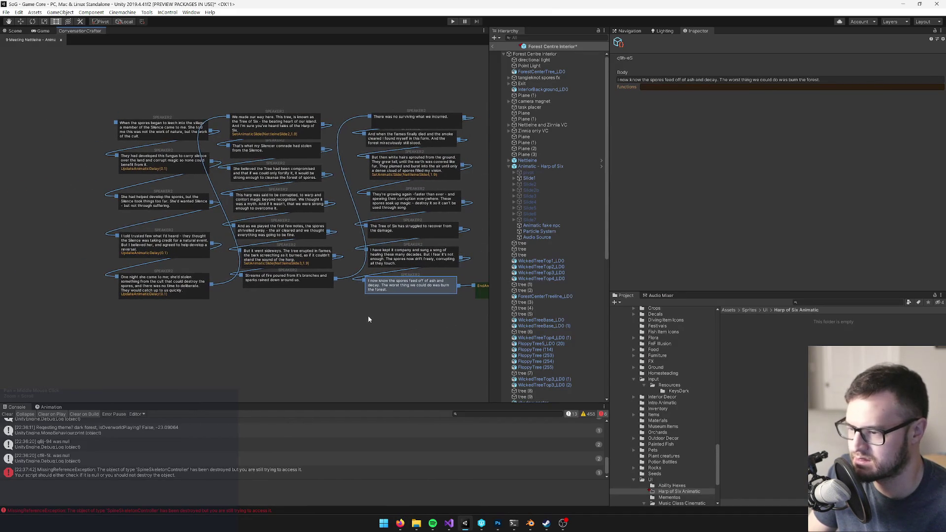
{"action": "left_click", "coordinate": [529, 184]}
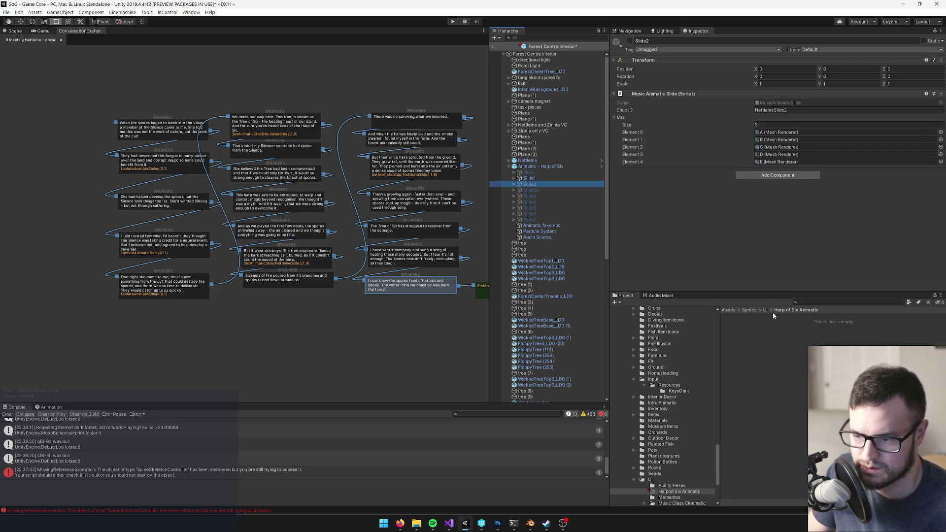
Browse the Music Class Cinematic Slide 1 folder's sprites for reference
{"action": "left_click", "coordinate": [772, 341]}
{"action": "right_click", "coordinate": [772, 341]}
{"action": "mouse_move", "coordinate": [808, 99]}
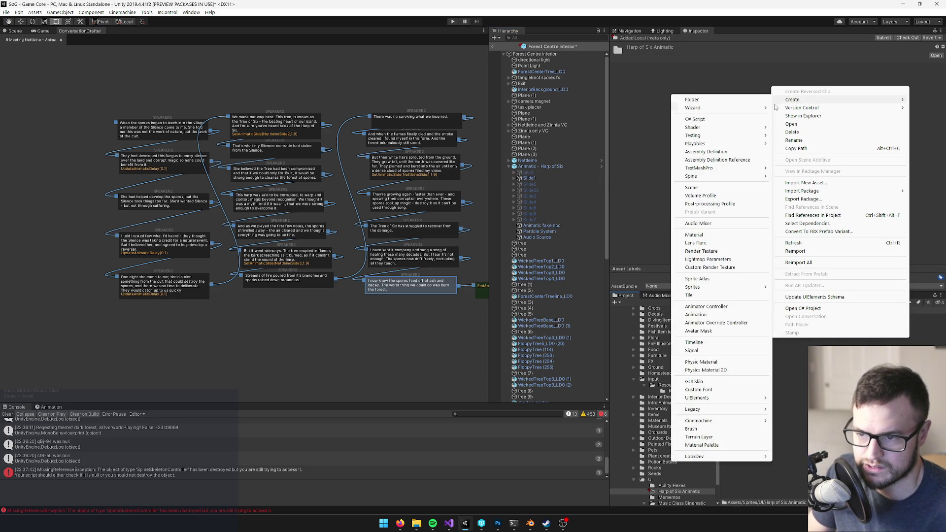
{"action": "left_click", "coordinate": [774, 340]}
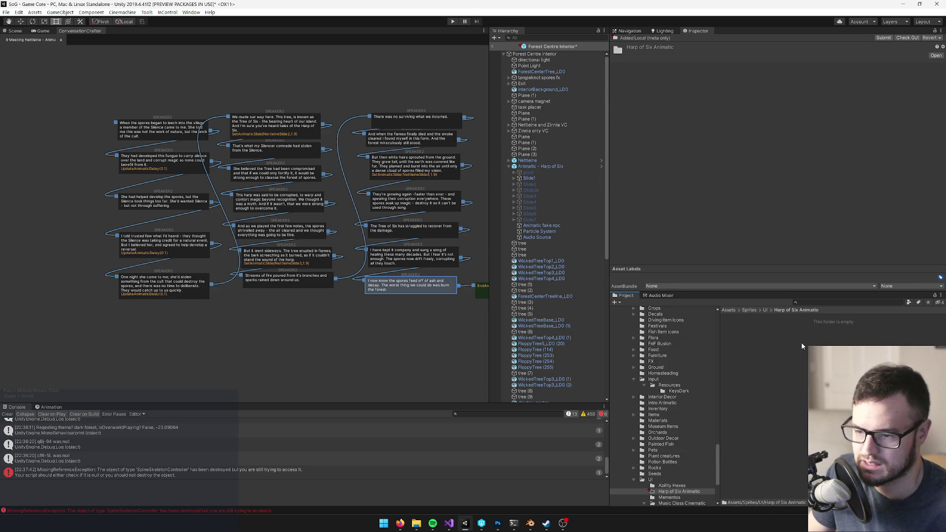
{"action": "left_click", "coordinate": [766, 310]}
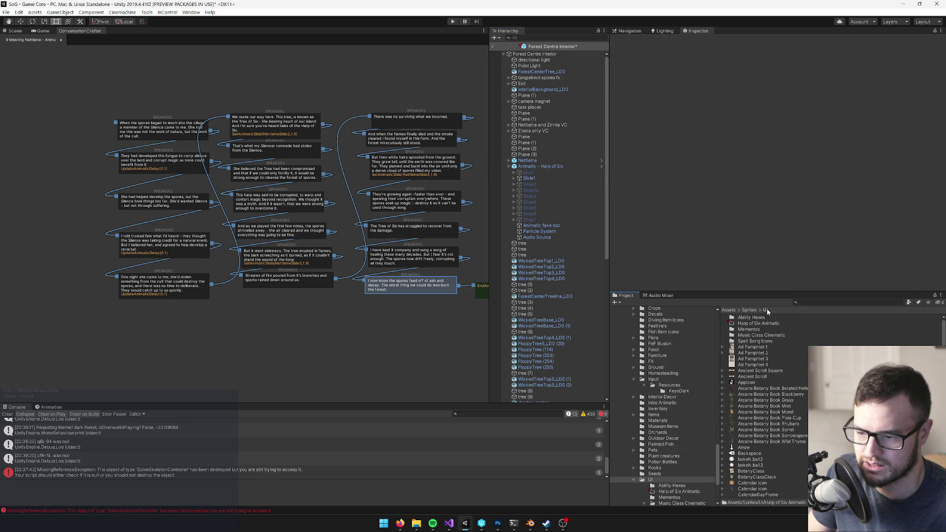
{"action": "double_click", "coordinate": [760, 336]}
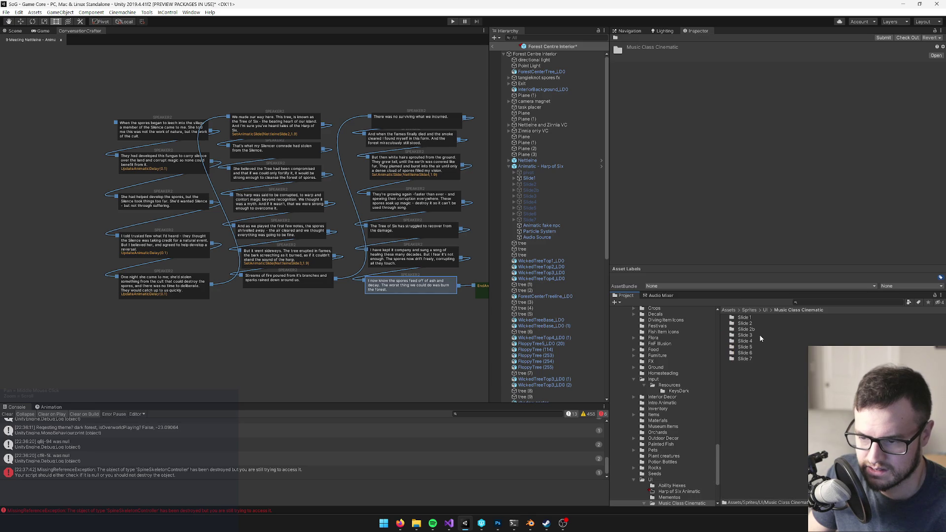
{"action": "left_click", "coordinate": [749, 318]}
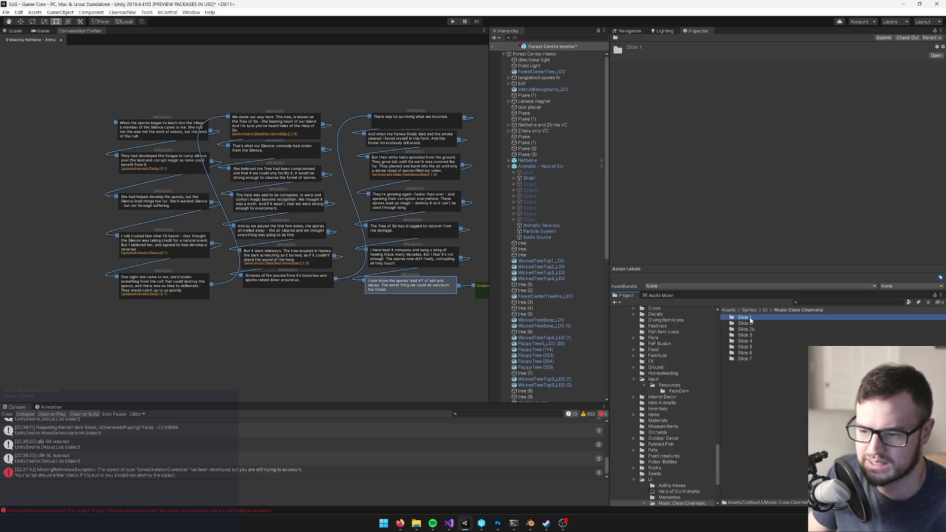
{"action": "double_click", "coordinate": [755, 317]}
{"action": "left_click", "coordinate": [765, 310]}
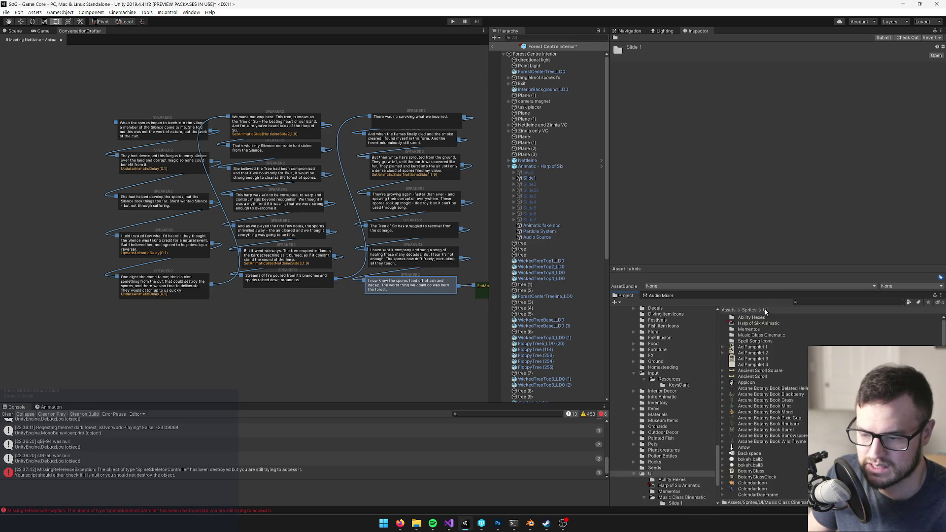
Create a 'Slide 1' folder in Harp of Six Animatic and reveal it in Explorer
{"action": "right_click", "coordinate": [758, 324]}
{"action": "mouse_move", "coordinate": [775, 93]}
{"action": "left_click", "coordinate": [675, 93]}
{"action": "type", "text": "Slide 1"}
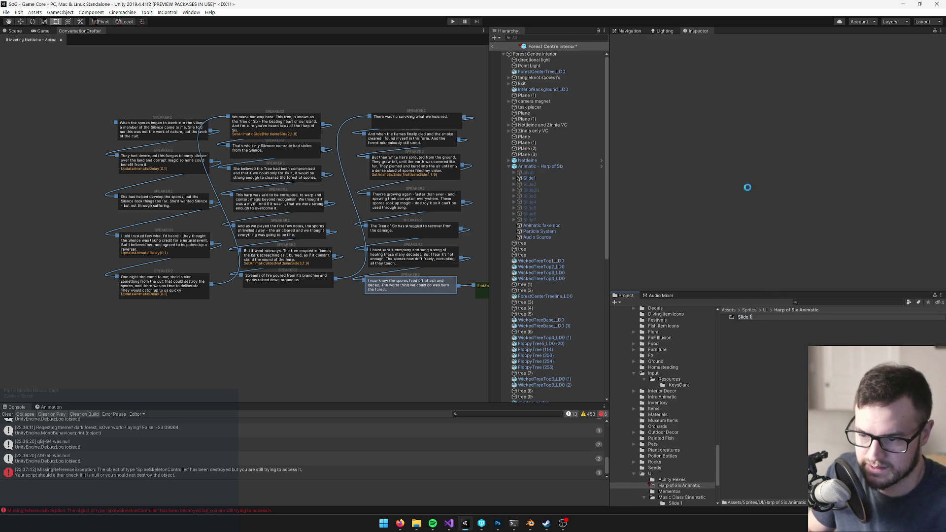
{"action": "left_click", "coordinate": [751, 328]}
{"action": "right_click", "coordinate": [750, 328]}
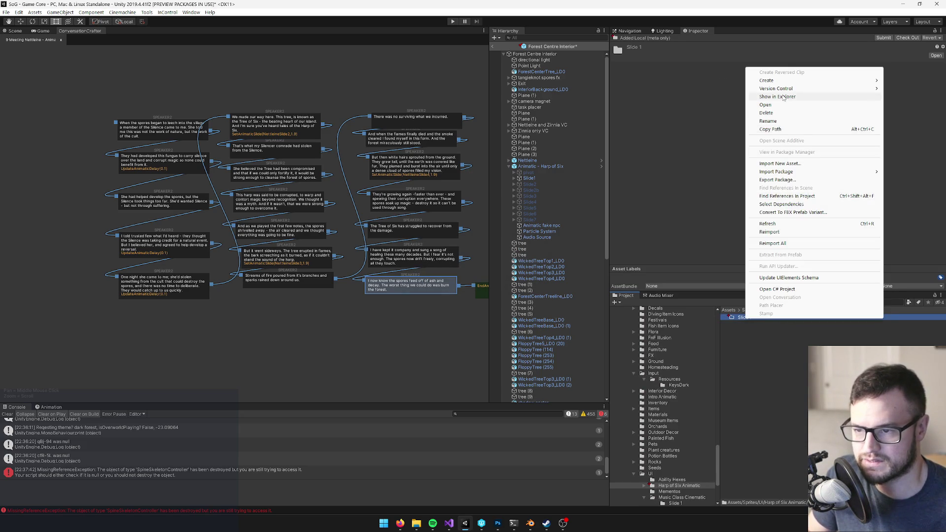
{"action": "left_click", "coordinate": [629, 118]}
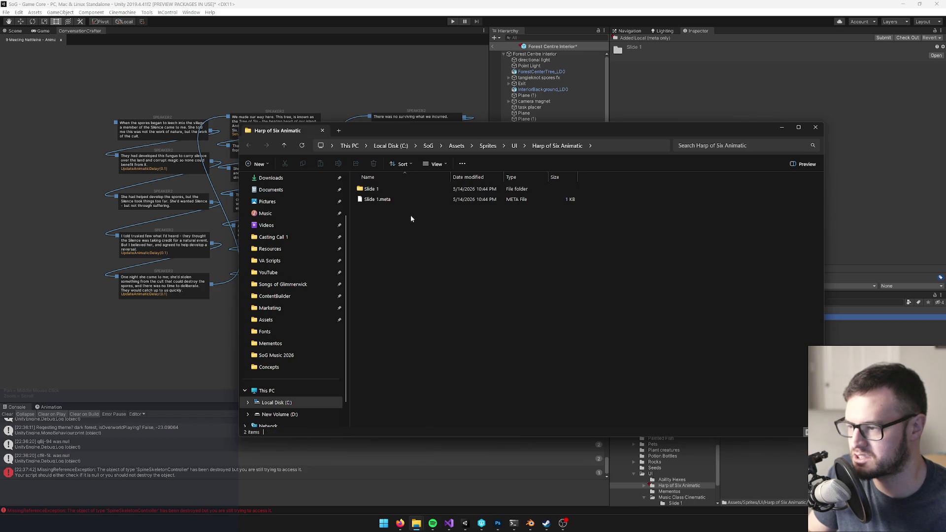
Duplicate the Slide 1 folder and rename the first copy to Slide 2
{"action": "left_click", "coordinate": [381, 190]}
{"action": "key", "text": "ctrl+c"}
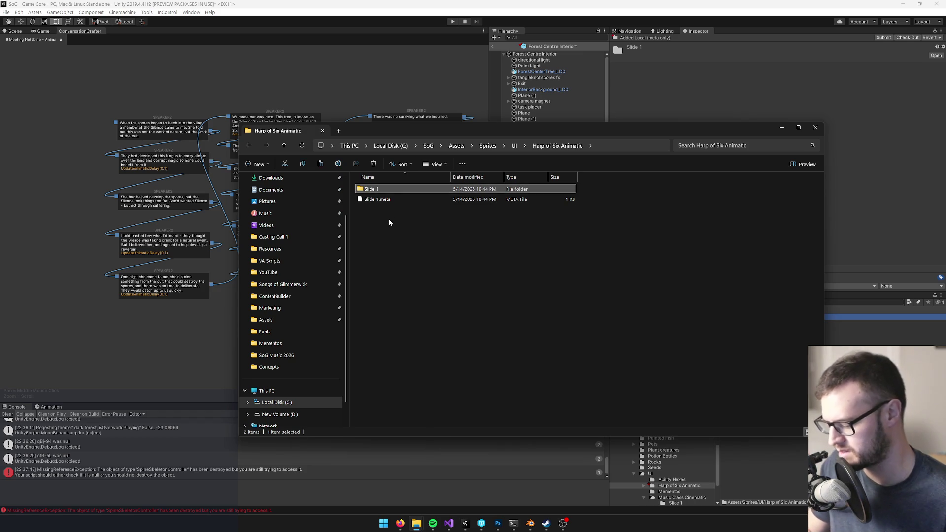
{"action": "key", "text": "ctrl+v"}
{"action": "key", "text": "ctrl+v"}
{"action": "key", "text": "ctrl+v"}
{"action": "left_click", "coordinate": [379, 210]}
{"action": "key", "text": "F2"}
{"action": "left_click_drag", "start_coordinate": [375, 209], "coordinate": [450, 209]}
{"action": "type", "text": "2"}
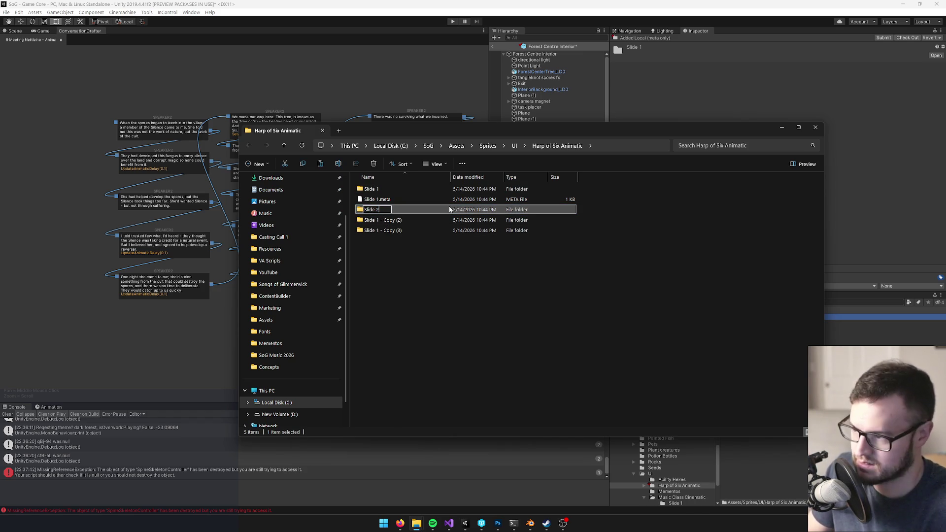
{"action": "key", "text": "Tab"}
Rename the remaining copies to Slide 3 and Slide 4
{"action": "left_click_drag", "start_coordinate": [376, 220], "coordinate": [432, 224]}
{"action": "key", "text": "BackSpace"}
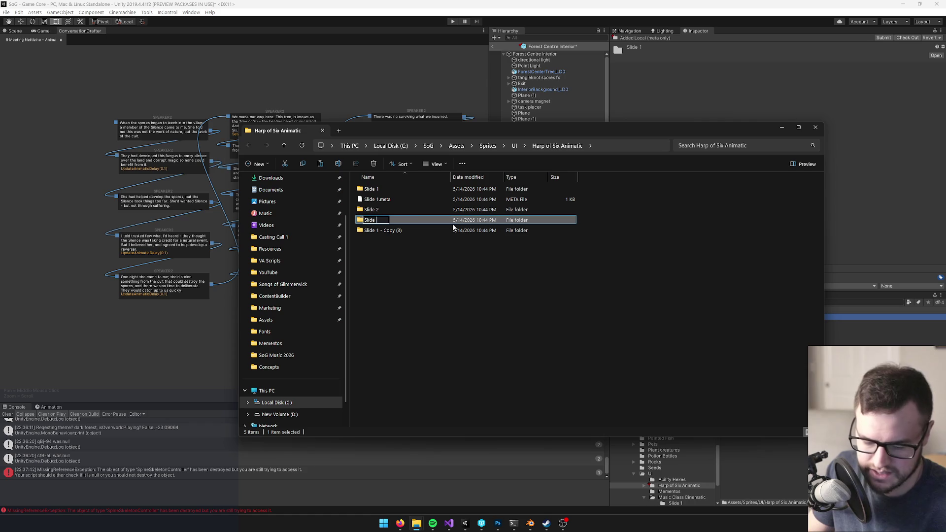
{"action": "type", "text": "3"}
{"action": "key", "text": "Tab"}
{"action": "left_click_drag", "start_coordinate": [376, 230], "coordinate": [485, 236]}
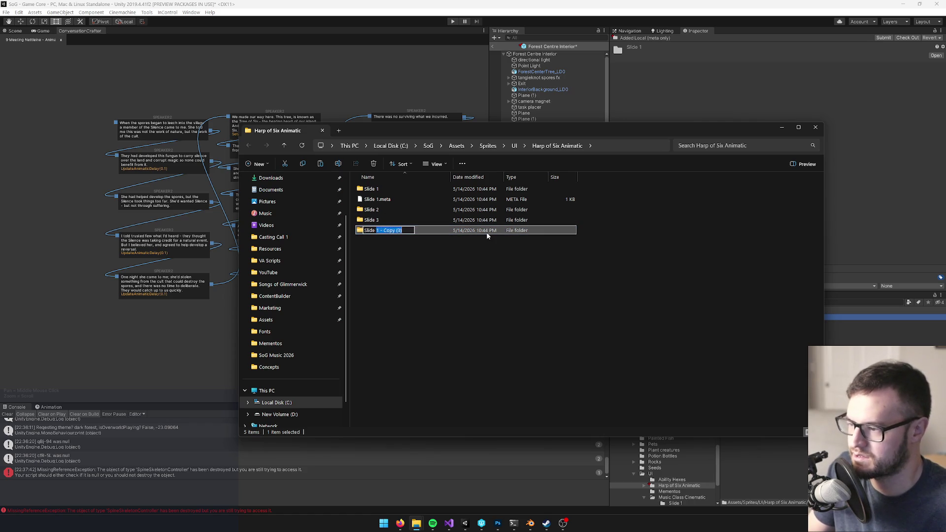
{"action": "key", "text": "BackSpace"}
{"action": "type", "text": "4"}
{"action": "key", "text": "Return"}
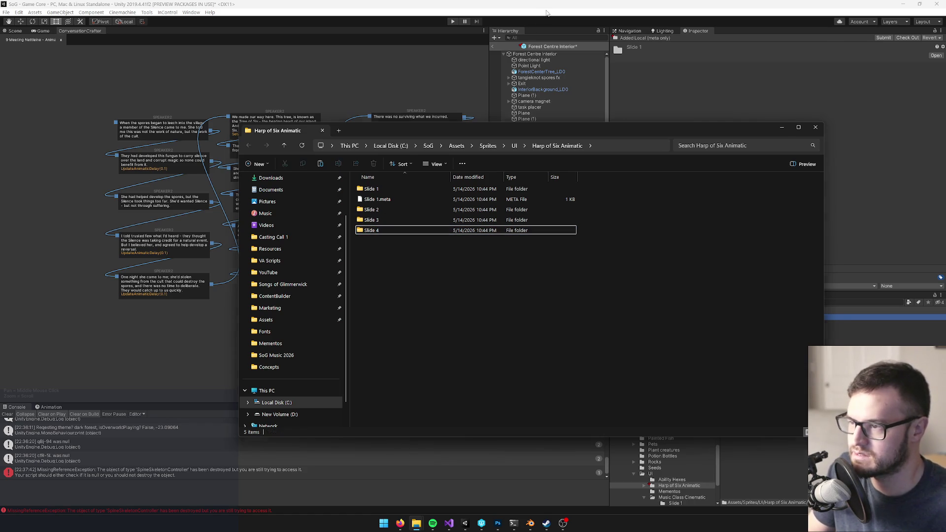
{"action": "key", "text": "alt+Tab"}
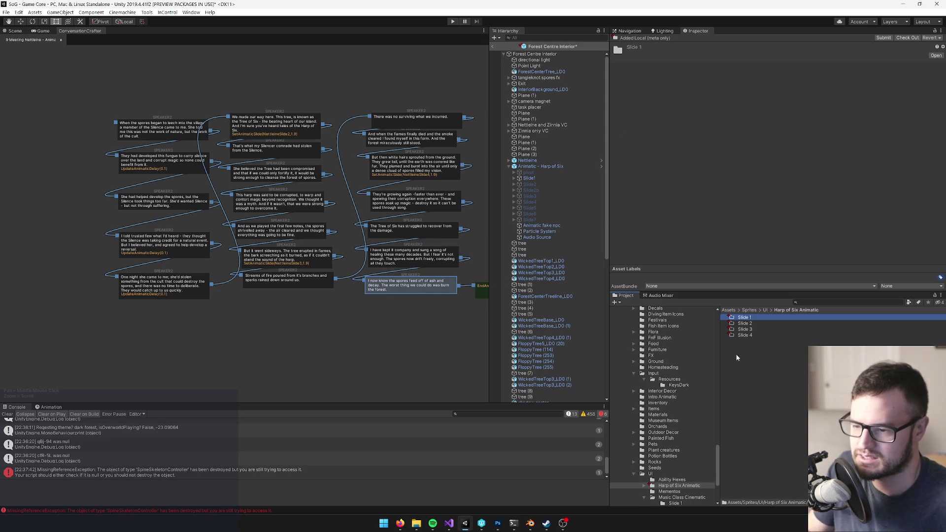
Go to UI > Music Class Cinematic > Slide 1 and view the Slide 1 A material's UnlitDissolve settings
{"action": "double_click", "coordinate": [781, 318]}
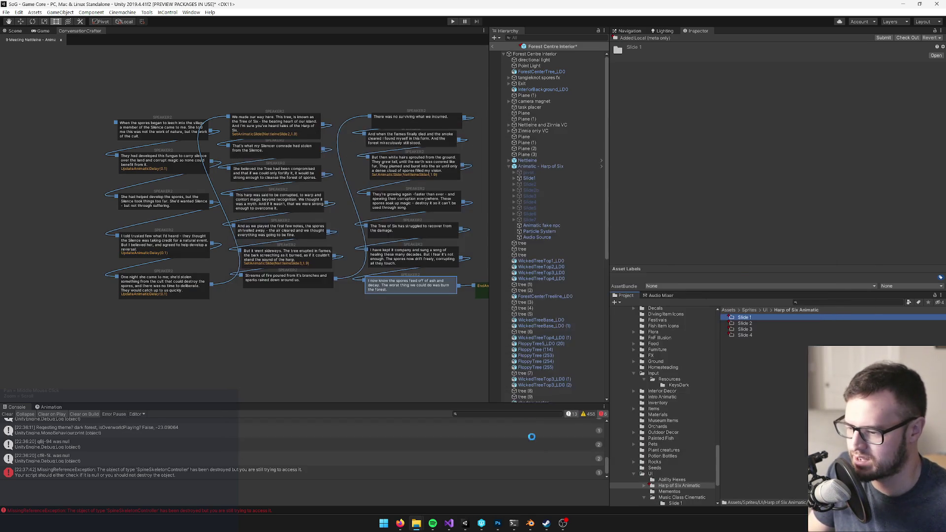
{"action": "left_click", "coordinate": [765, 311]}
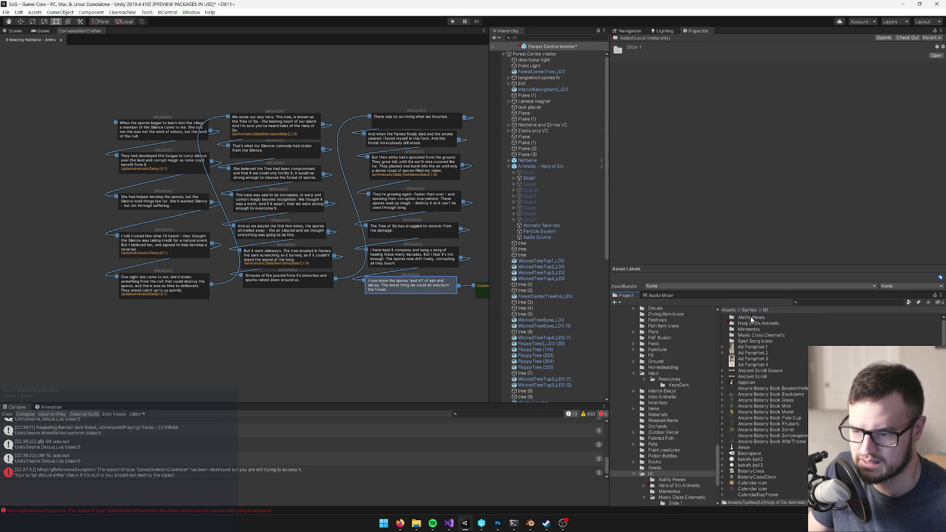
{"action": "double_click", "coordinate": [757, 335]}
{"action": "double_click", "coordinate": [759, 321]}
{"action": "left_click", "coordinate": [753, 321]}
{"action": "left_click", "coordinate": [751, 347]}
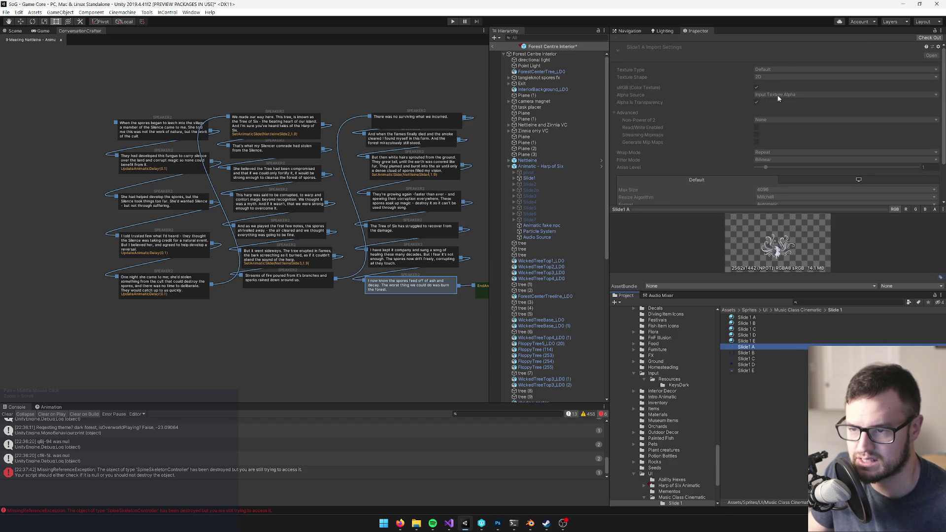
{"action": "left_click", "coordinate": [755, 319]}
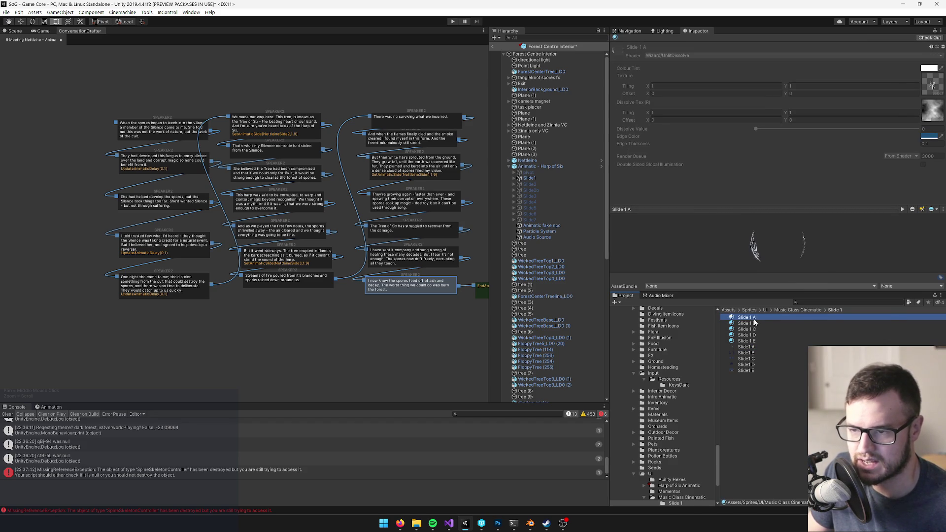
Move a duplicate of the Slide 1 A material into Harp of Six Animatic, named 'Slide 1 A'
{"action": "right_click", "coordinate": [754, 321]}
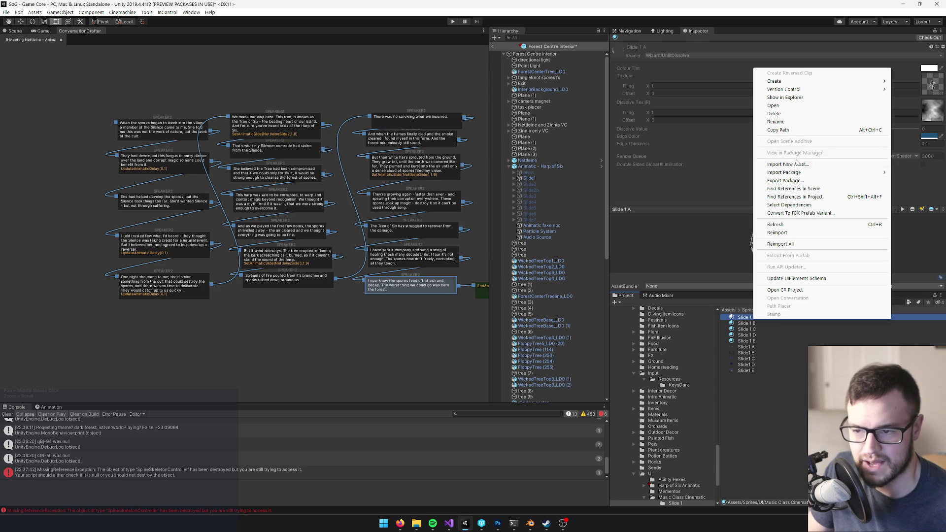
{"action": "left_click", "coordinate": [753, 326]}
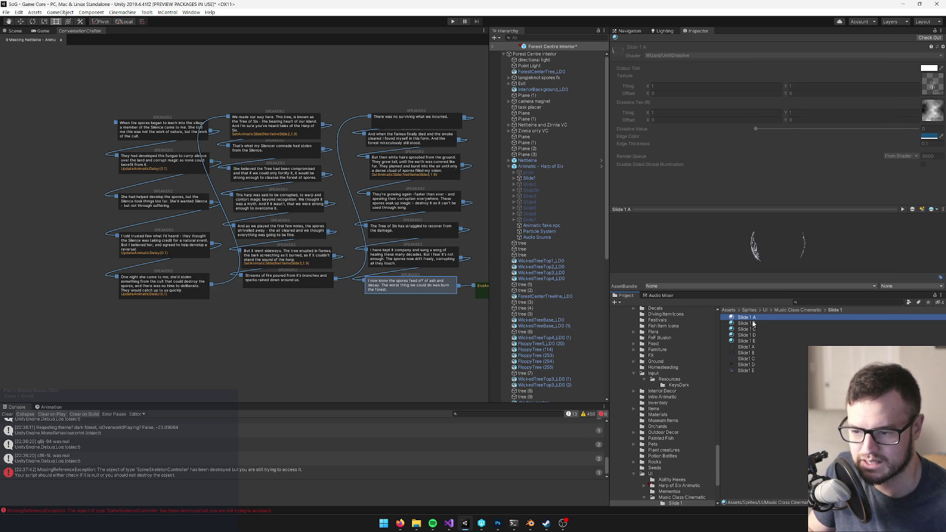
{"action": "left_click", "coordinate": [751, 319], "text": "ctrl"}
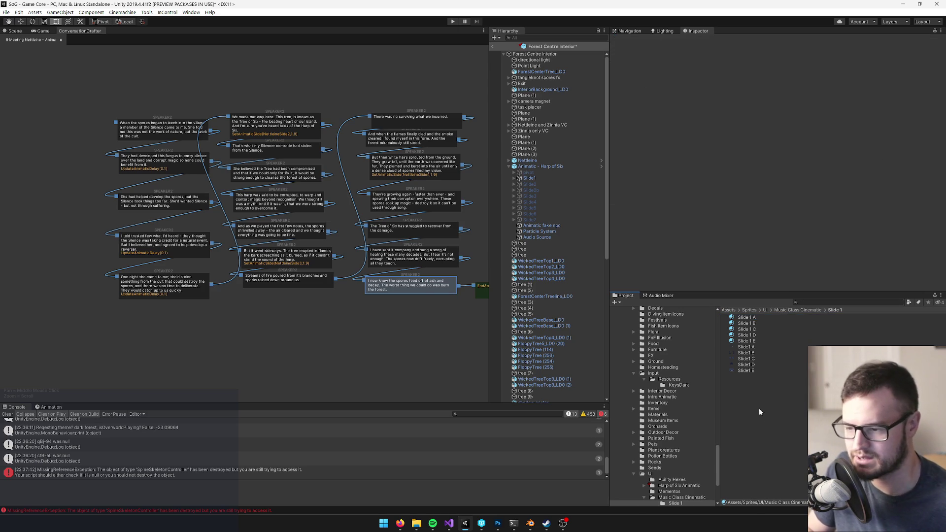
{"action": "left_click", "coordinate": [751, 319]}
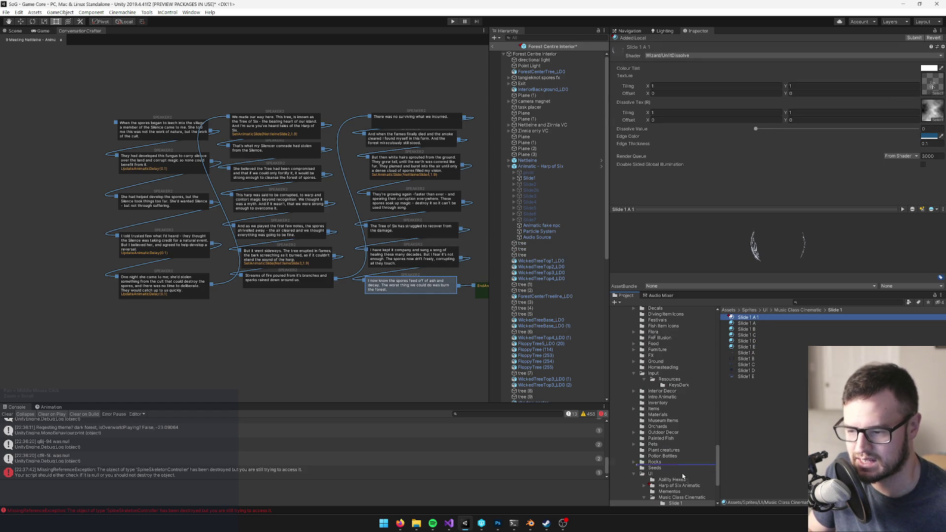
{"action": "left_click_drag", "start_coordinate": [680, 485], "coordinate": [682, 487]}
{"action": "left_click", "coordinate": [681, 487]}
{"action": "left_click", "coordinate": [758, 341]}
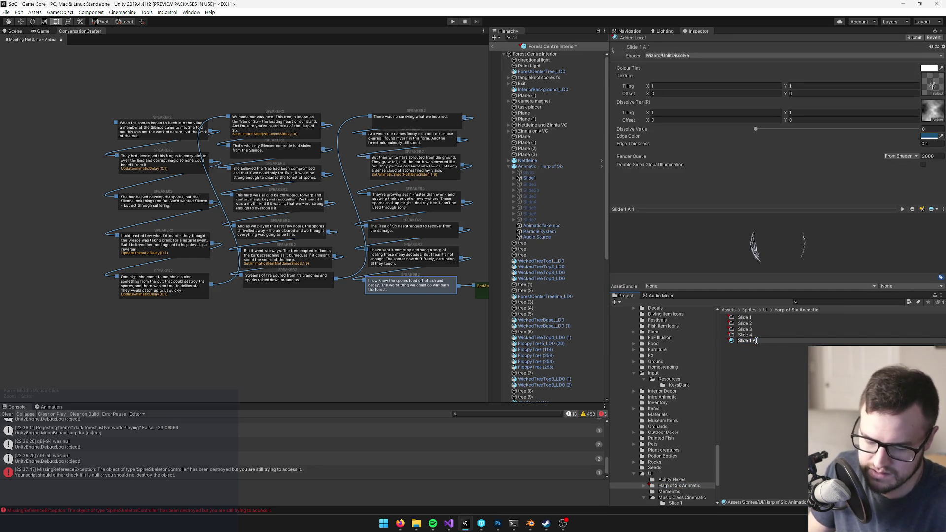
{"action": "key", "text": "Return"}
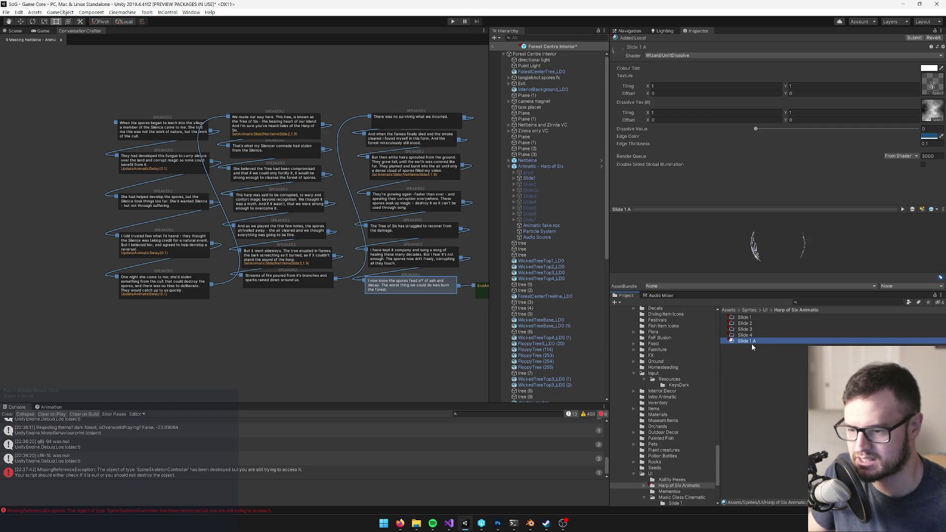
{"action": "key", "text": "alt+Tab"}
{"action": "left_click", "coordinate": [465, 523]}
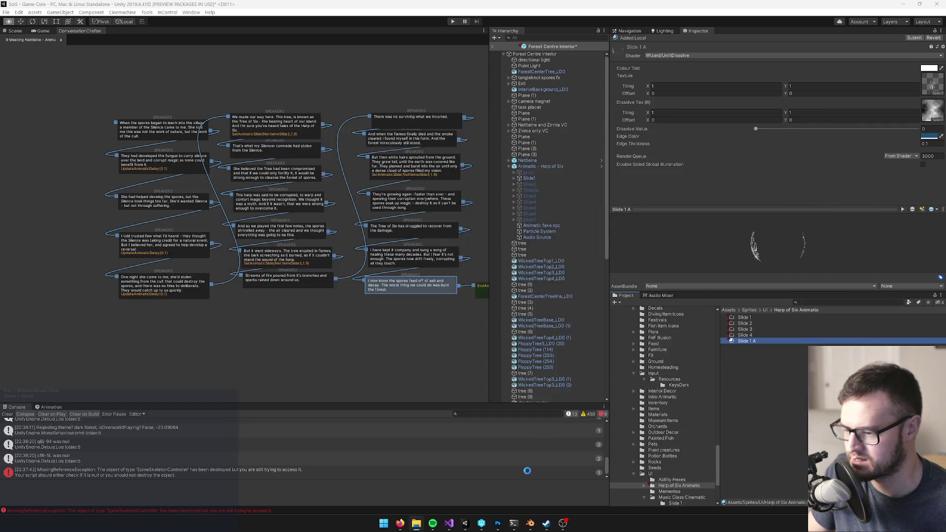
In Nettleine Cinematic.psd, show the watercolour texture and select Slide 1 D with a transparent background
{"action": "left_click", "coordinate": [496, 525]}
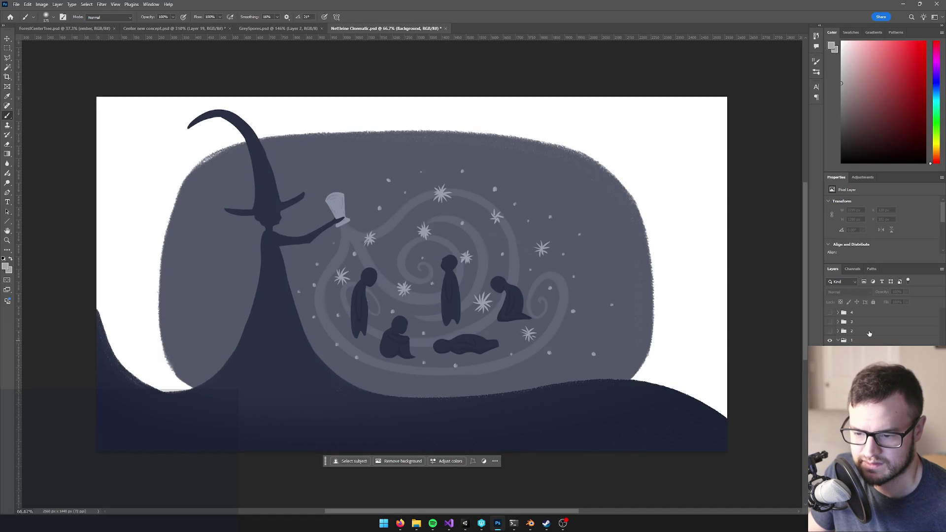
{"action": "key", "text": "alt+bracketright"}
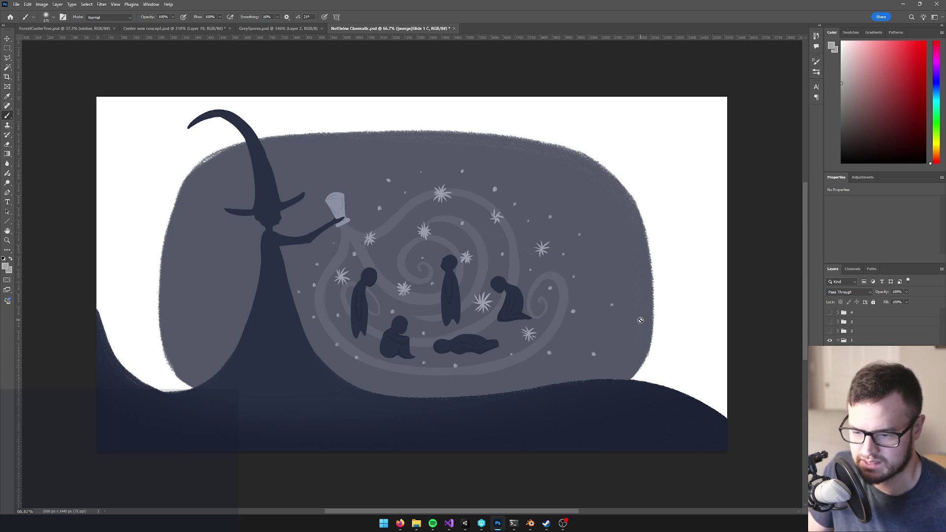
{"action": "key", "text": "ctrl+comma"}
{"action": "key", "text": "ctrl+comma"}
{"action": "key", "text": "ctrl+comma"}
{"action": "key", "text": "ctrl+comma"}
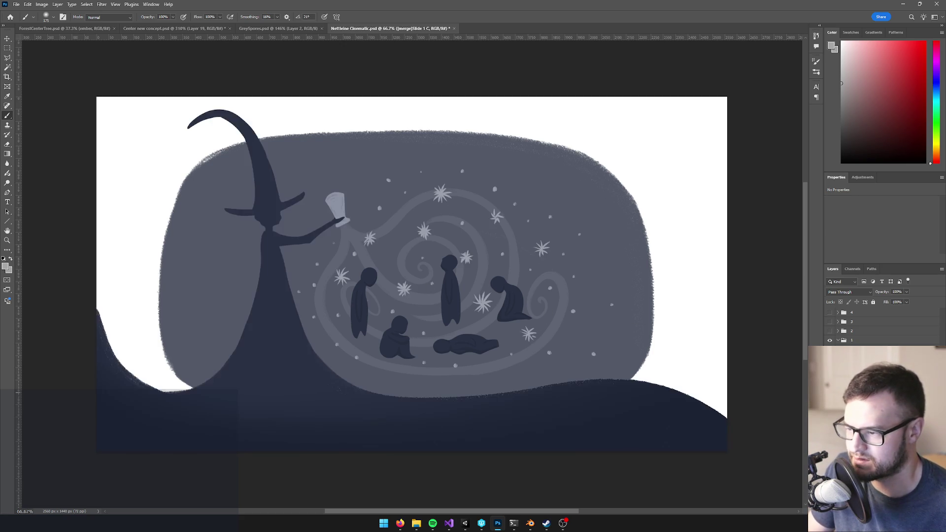
{"action": "key", "text": "ctrl+comma"}
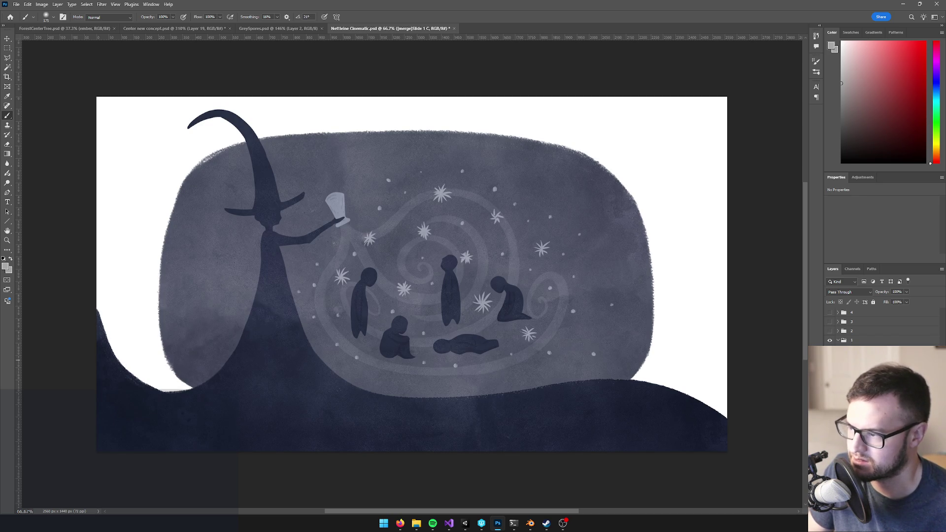
{"action": "key", "text": "ctrl+comma"}
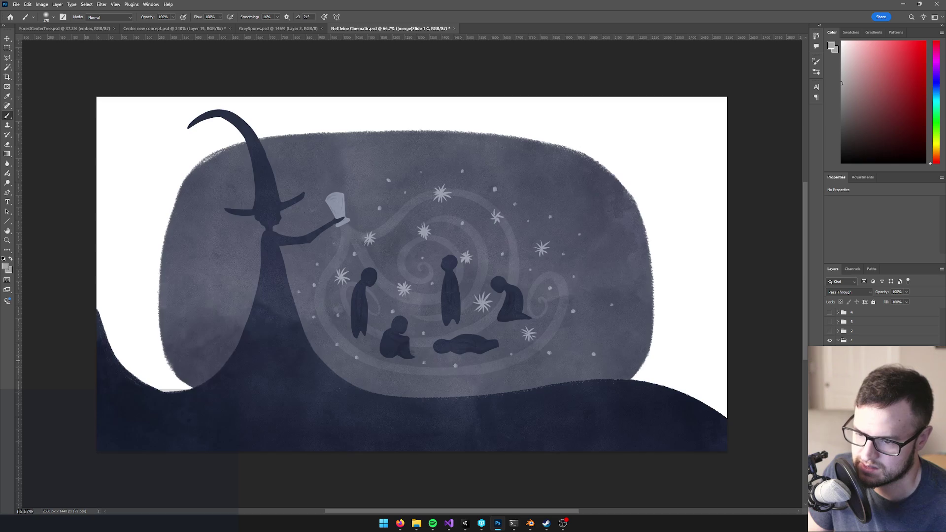
{"action": "key", "text": "alt+bracketleft"}
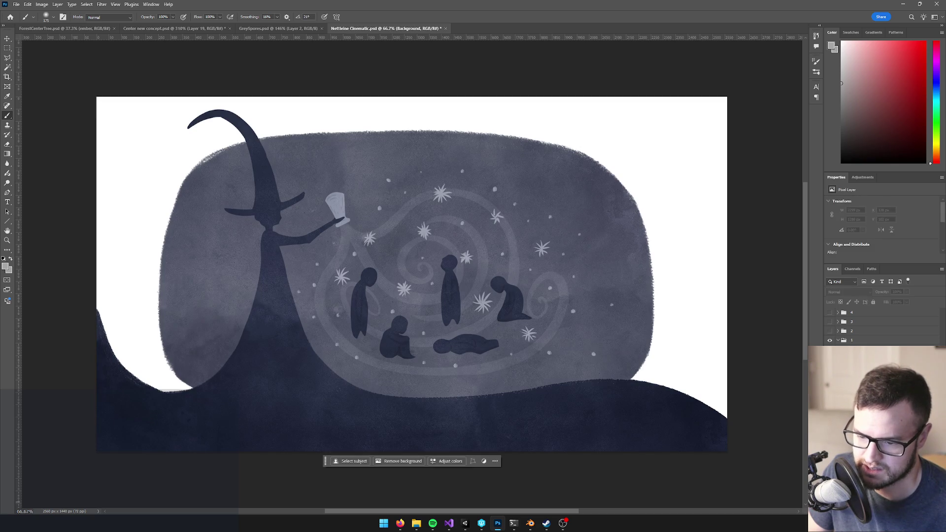
{"action": "key", "text": "ctrl+comma"}
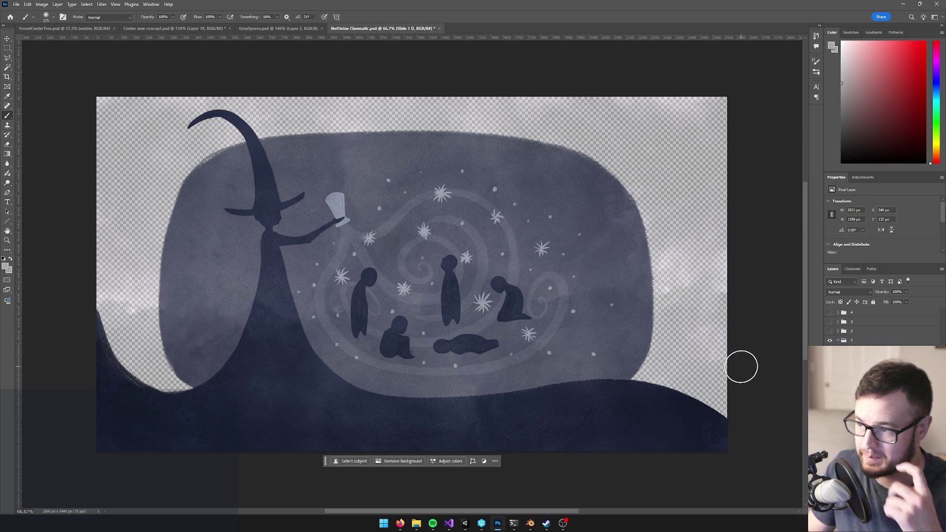
Inspect the Nettleine figures with the background blob layer briefly hidden, then switch to Unity
{"action": "scroll", "coordinate": [542, 320], "scroll_direction": "down", "scroll_amount": 4}
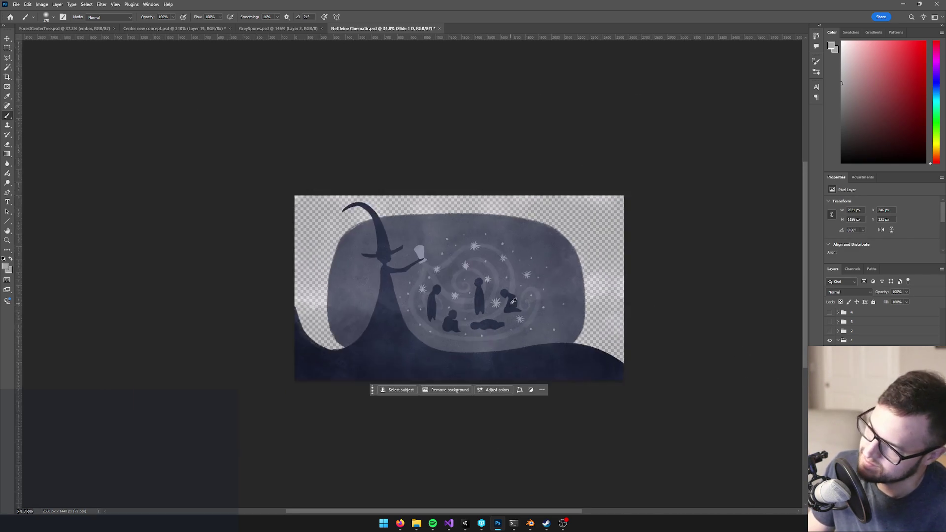
{"action": "scroll", "coordinate": [519, 287], "scroll_direction": "up", "scroll_amount": 4}
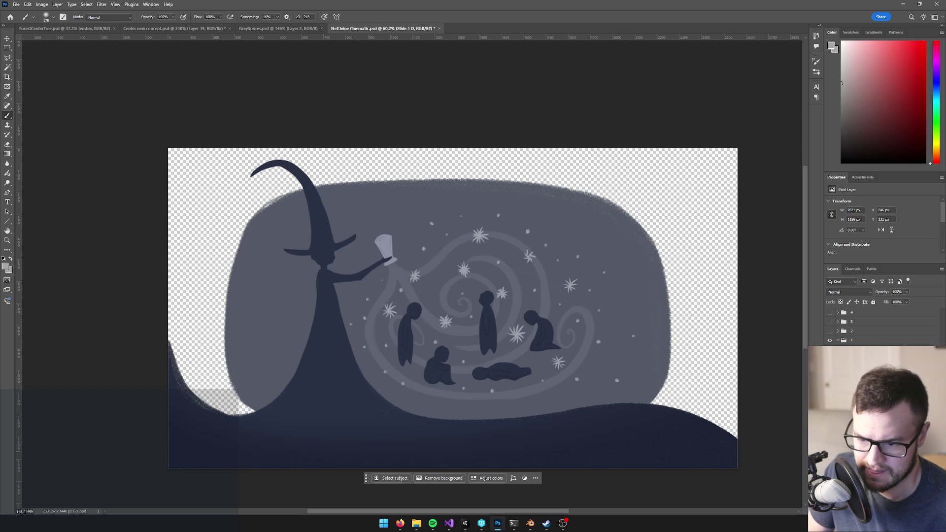
{"action": "key", "text": "ctrl+comma"}
{"action": "key", "text": "ctrl+comma"}
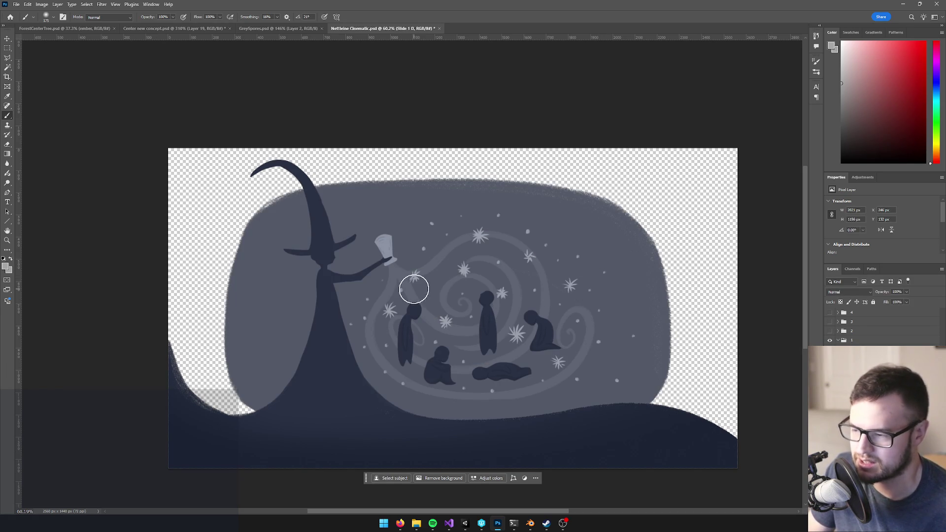
{"action": "scroll", "coordinate": [437, 332], "scroll_direction": "up", "scroll_amount": 5}
{"action": "scroll", "coordinate": [437, 332], "scroll_direction": "down", "scroll_amount": 4}
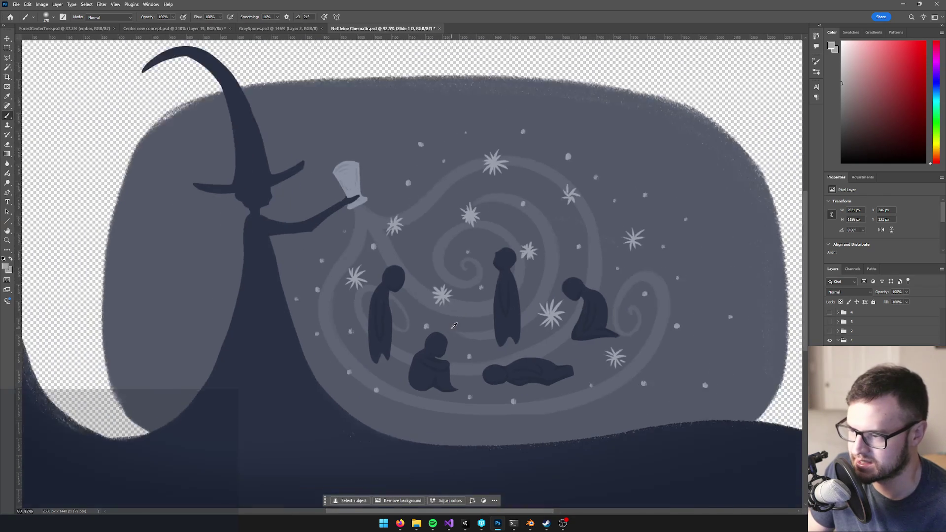
{"action": "scroll", "coordinate": [450, 315], "scroll_direction": "up", "scroll_amount": 6}
{"action": "scroll", "coordinate": [451, 315], "scroll_direction": "down", "scroll_amount": 6}
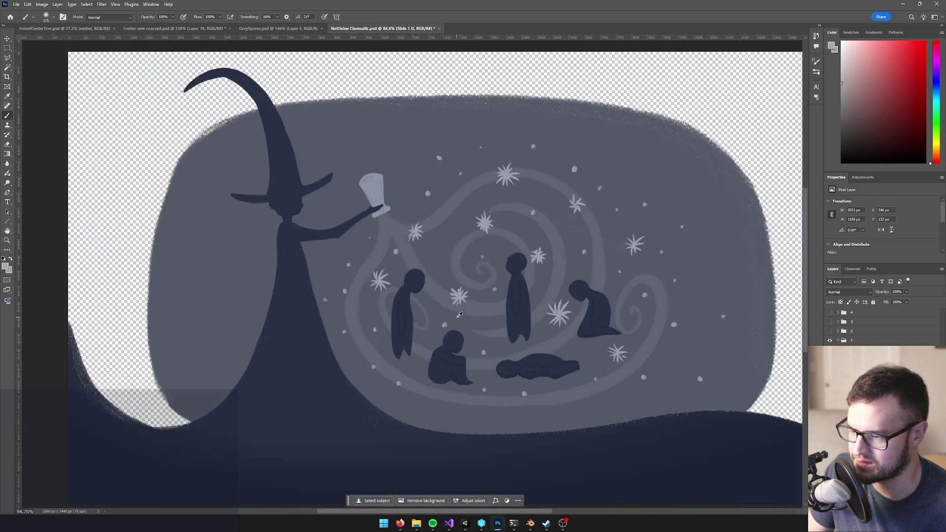
{"action": "scroll", "coordinate": [564, 340], "scroll_direction": "up", "scroll_amount": 3}
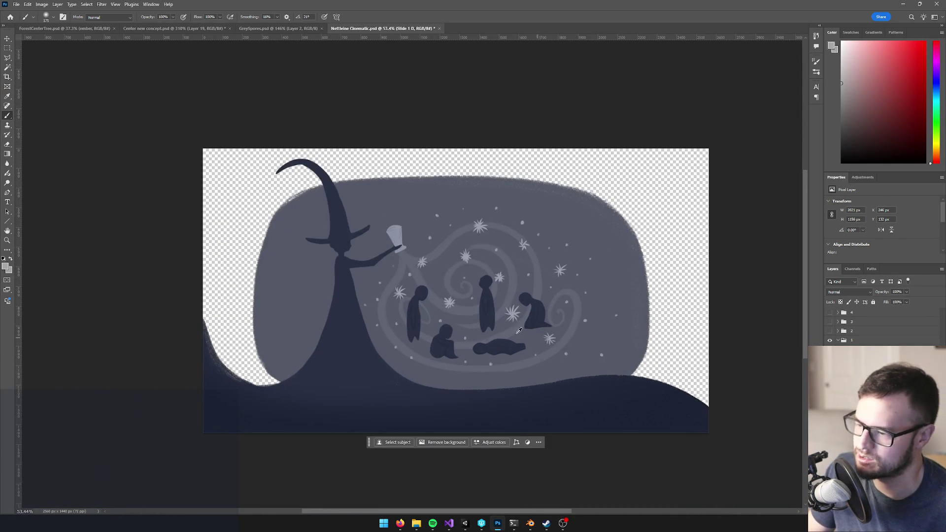
{"action": "scroll", "coordinate": [450, 268], "scroll_direction": "up", "scroll_amount": 1}
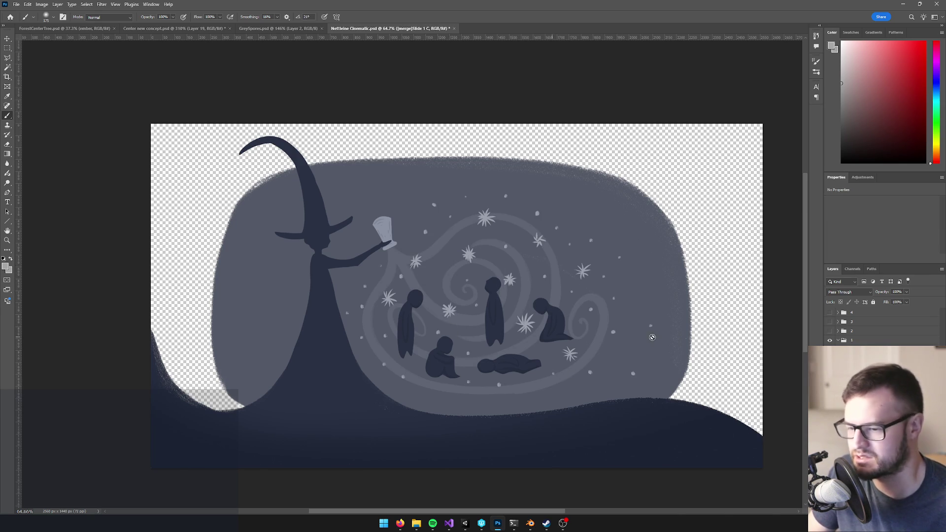
{"action": "key", "text": "alt+Tab"}
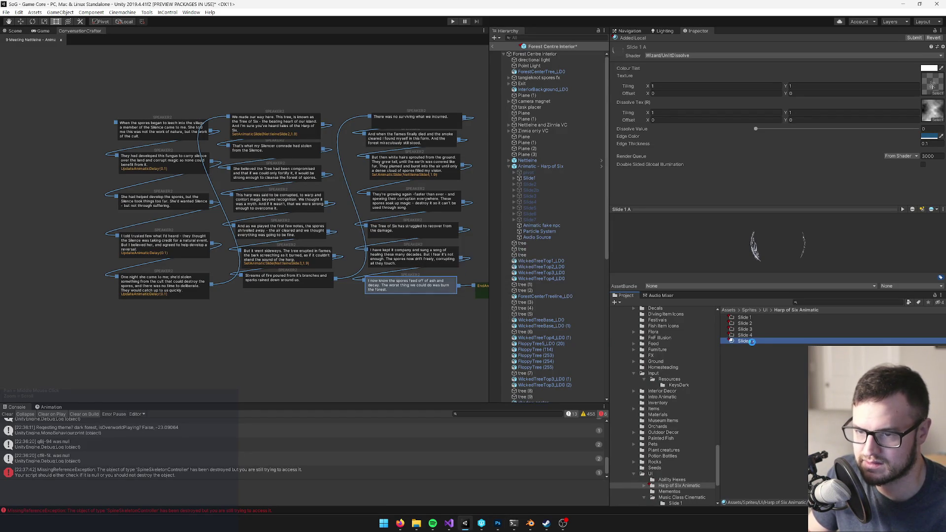
Duplicate the Slide 1 A material as Slide 1 B
{"action": "key", "text": "ctrl+d"}
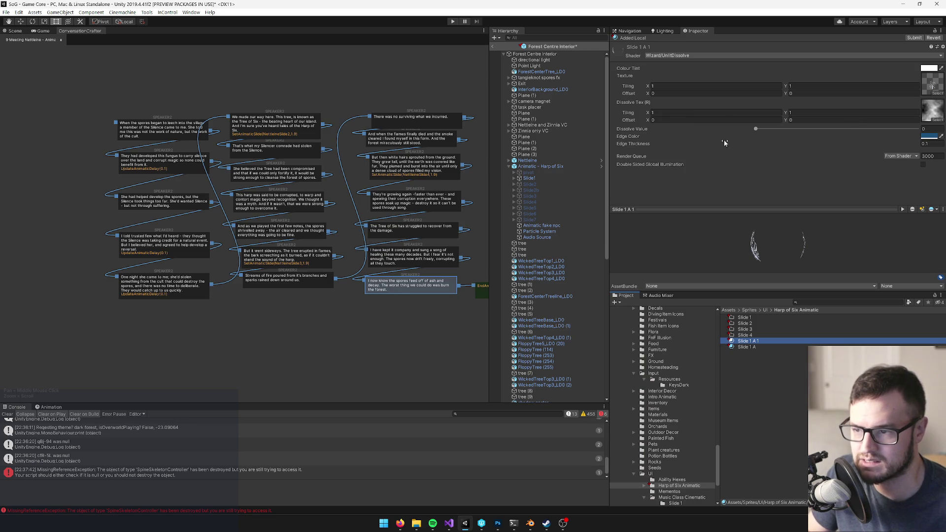
{"action": "left_click", "coordinate": [754, 341]}
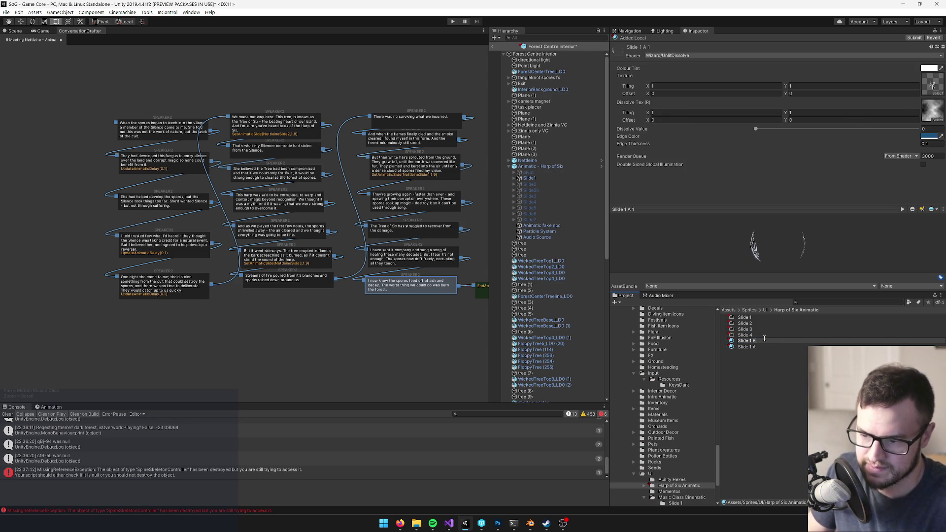
{"action": "key", "text": "Return"}
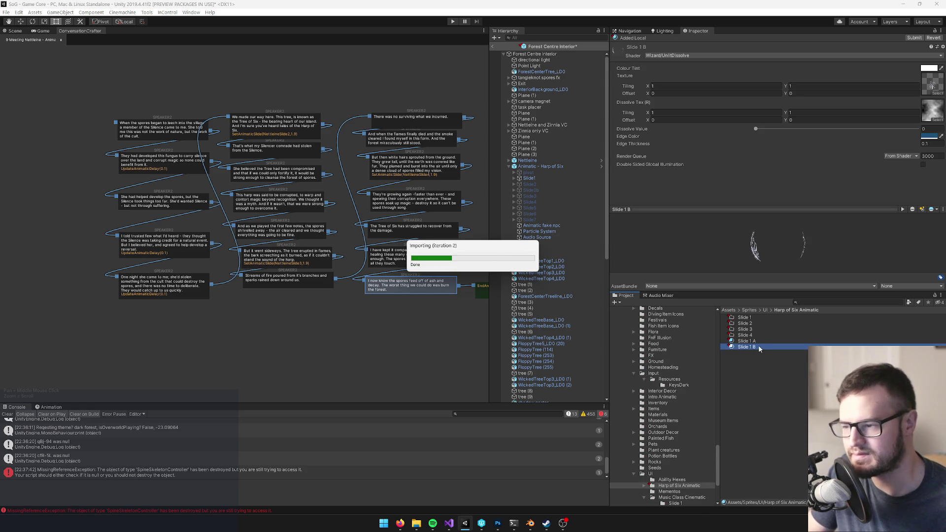
Duplicate Slide 1 B and rename the copy to Slide 1 C
{"action": "key", "text": "ctrl+d"}
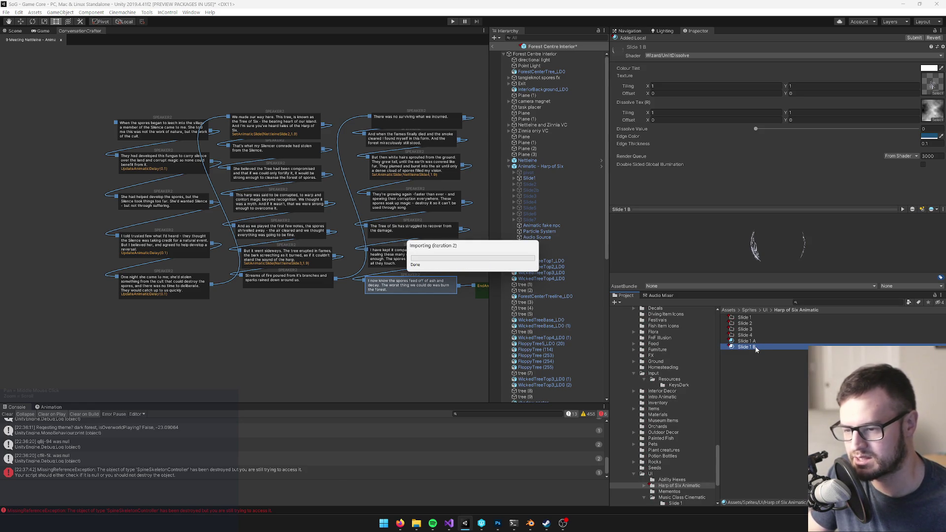
{"action": "left_click", "coordinate": [756, 347]}
{"action": "double_click", "coordinate": [754, 348]}
{"action": "type", "text": "C"}
{"action": "key", "text": "Delete"}
{"action": "key", "text": "Delete"}
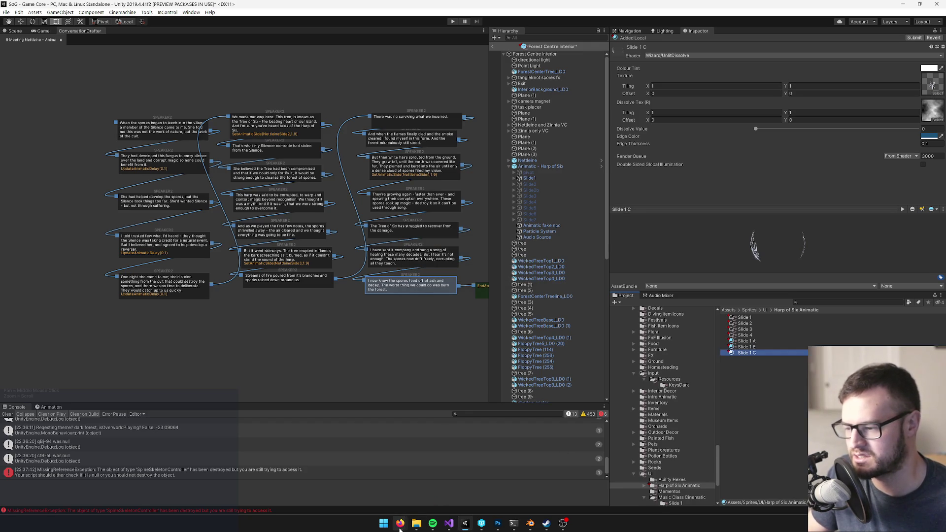
In the Harp of Six Animatic folder, copy Slide 1 A.mat and rename the copy Slide 1 D.mat
{"action": "mouse_move", "coordinate": [416, 525]}
{"action": "left_click", "coordinate": [452, 488]}
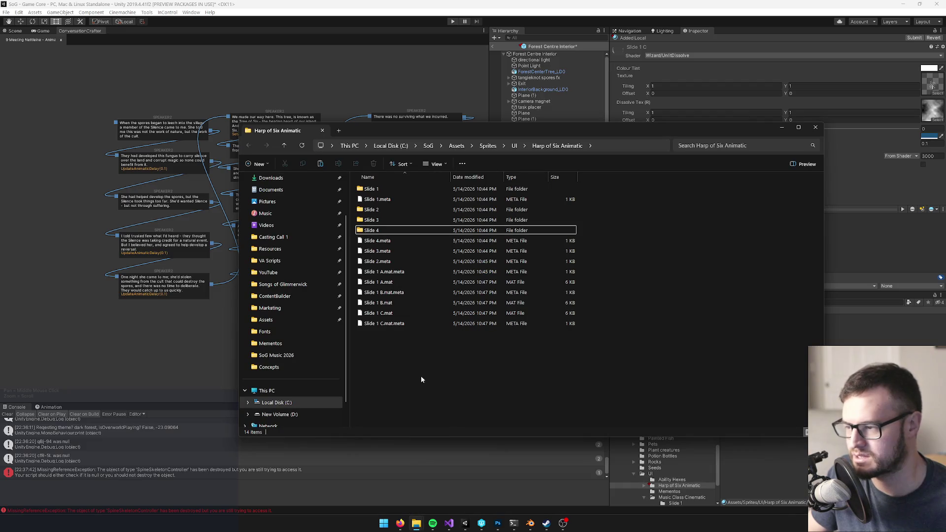
{"action": "left_click", "coordinate": [395, 283]}
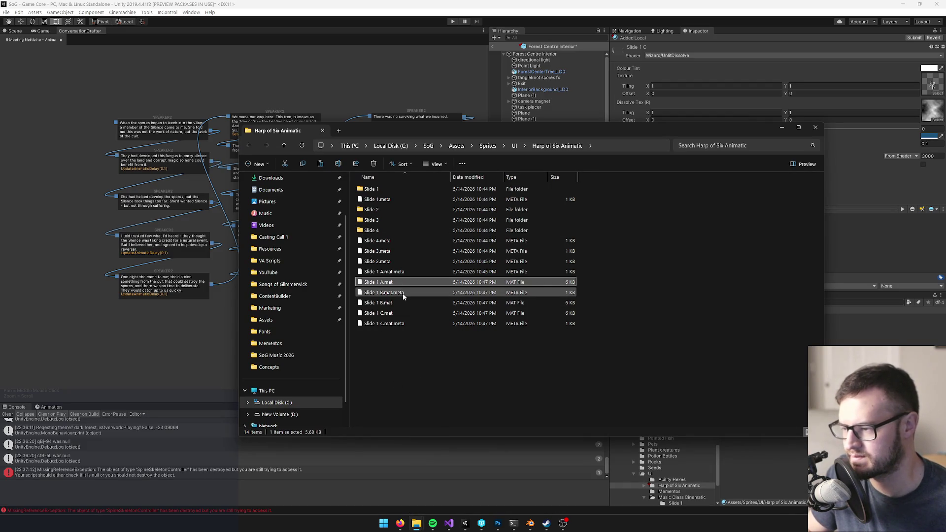
{"action": "key", "text": "ctrl+c"}
{"action": "key", "text": "ctrl+v"}
{"action": "key", "text": "F2"}
{"action": "left_click_drag", "start_coordinate": [387, 334], "coordinate": [400, 334]}
{"action": "type", "text": "D"}
{"action": "key", "text": "Return"}
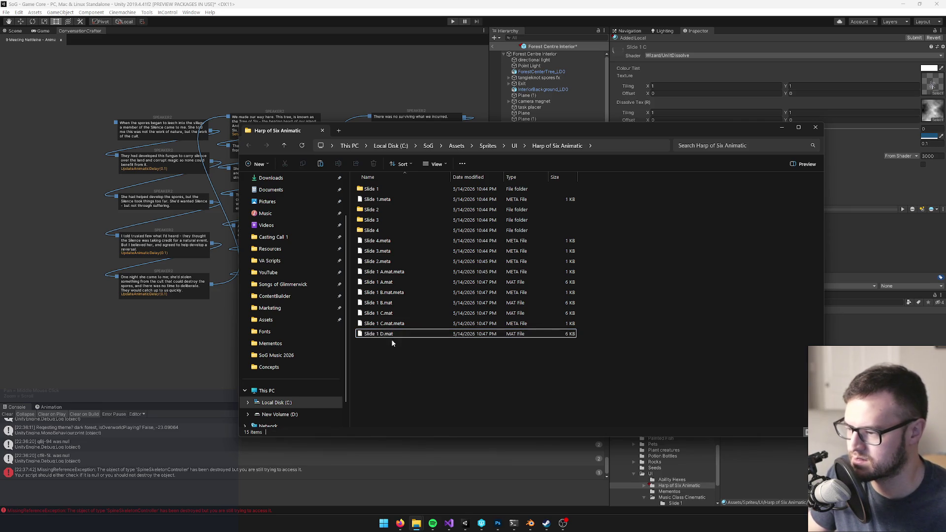
Reposition the Explorer folder window and return to Unity
{"action": "mouse_move", "coordinate": [566, 128]}
{"action": "left_mouse_down"}
{"action": "mouse_move", "coordinate": [362, 140]}
{"action": "mouse_move", "coordinate": [478, 119]}
{"action": "mouse_move", "coordinate": [382, 107]}
{"action": "mouse_move", "coordinate": [478, 106]}
{"action": "mouse_move", "coordinate": [431, 106]}
{"action": "left_mouse_up"}
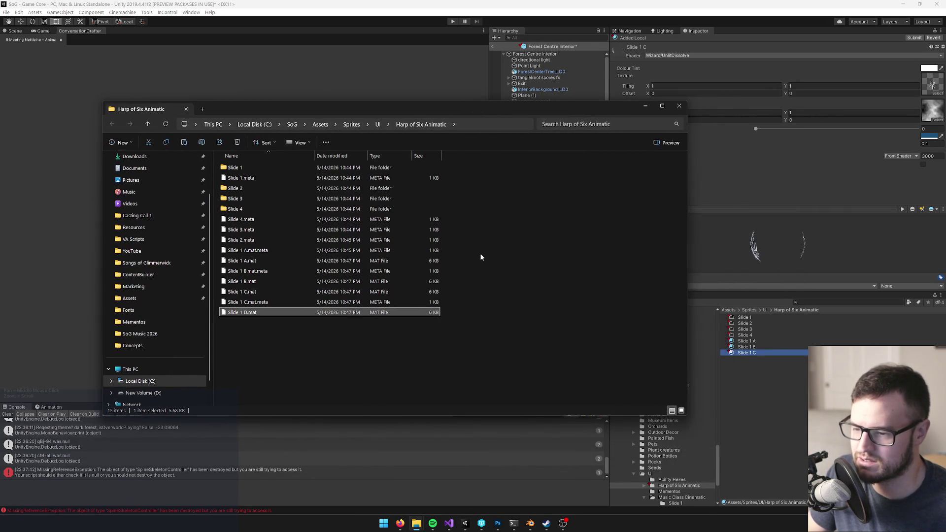
{"action": "mouse_move", "coordinate": [280, 114]}
{"action": "left_mouse_down"}
{"action": "mouse_move", "coordinate": [527, 110]}
{"action": "mouse_move", "coordinate": [512, 109]}
{"action": "left_mouse_up"}
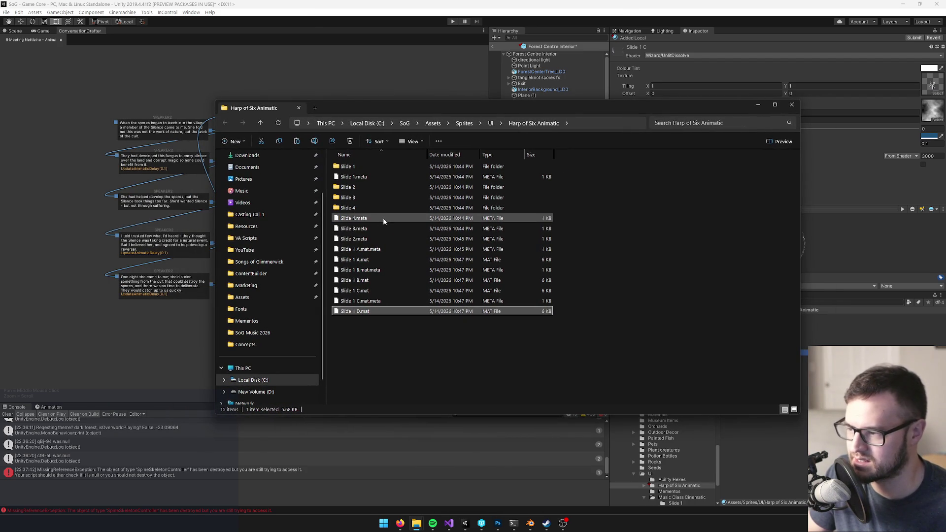
{"action": "left_click", "coordinate": [497, 11]}
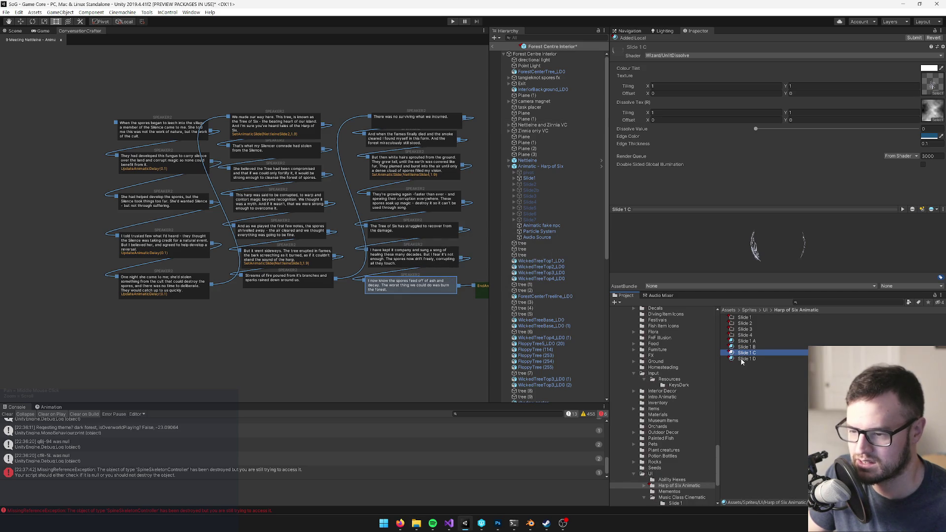
Select Slide 1 A through D and drop them into the Slide 1 folder
{"action": "left_click", "coordinate": [745, 358]}
{"action": "left_click", "coordinate": [745, 341], "text": "shift"}
{"action": "left_click_drag", "start_coordinate": [750, 334], "coordinate": [749, 320]}
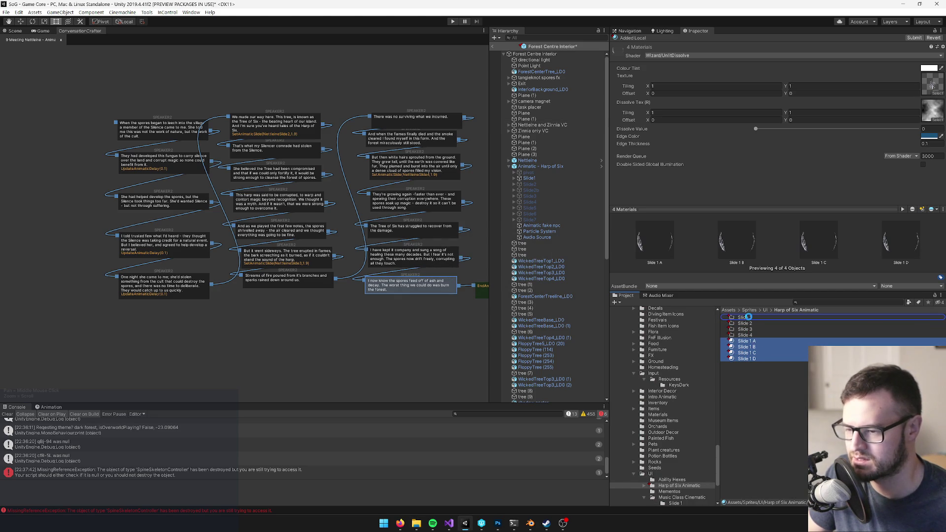
{"action": "left_click_drag", "start_coordinate": [748, 317], "coordinate": [749, 318]}
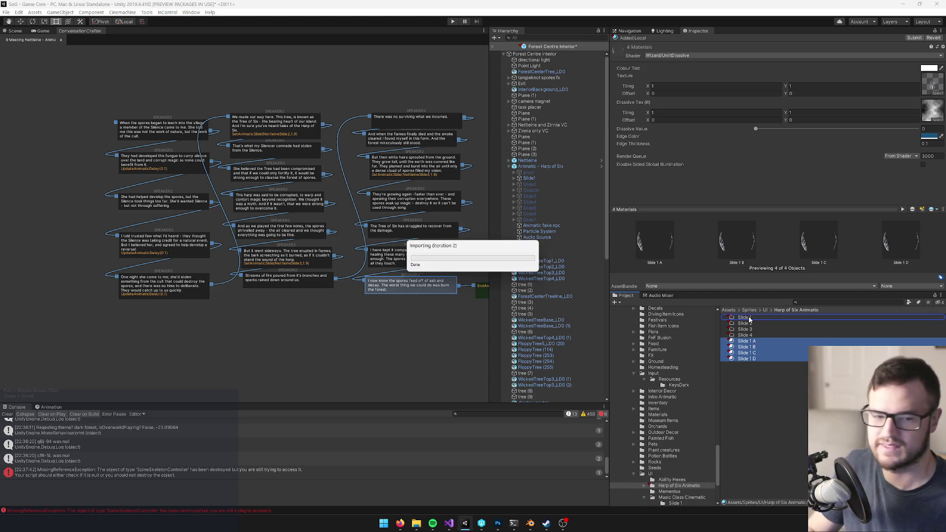
{"action": "key", "text": "alt+Tab"}
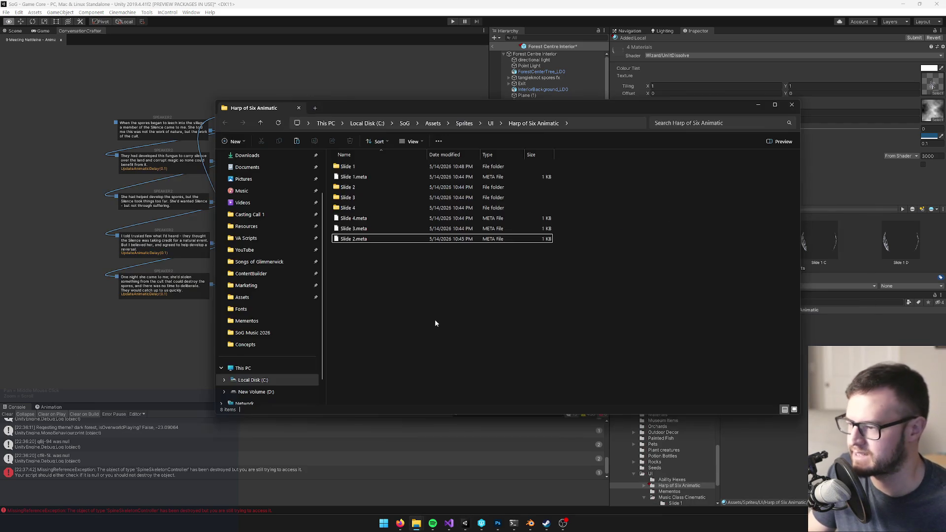
In the Slide 1 folder, select the Slide 1 D, C and B .mat files
{"action": "double_click", "coordinate": [347, 167]}
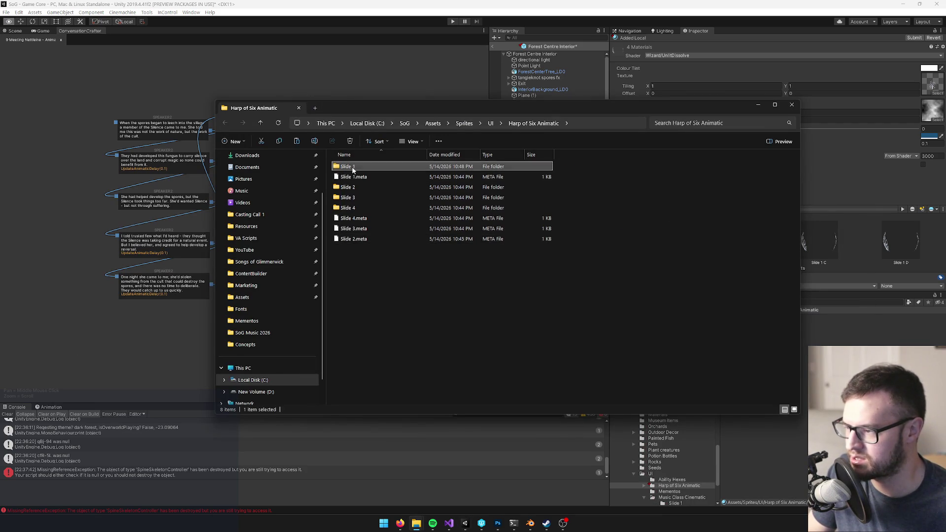
{"action": "left_click", "coordinate": [356, 228]}
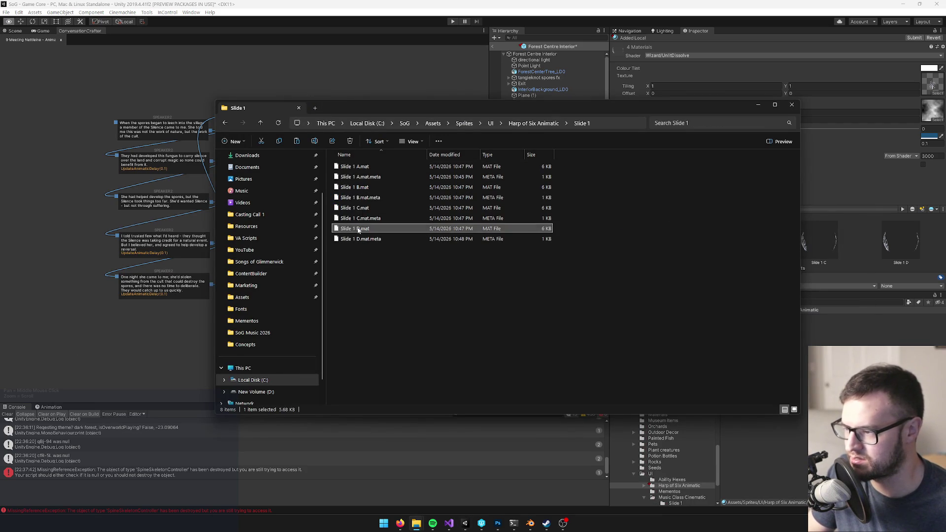
{"action": "left_click", "coordinate": [357, 208], "text": "ctrl"}
{"action": "left_click", "coordinate": [362, 188], "text": "ctrl"}
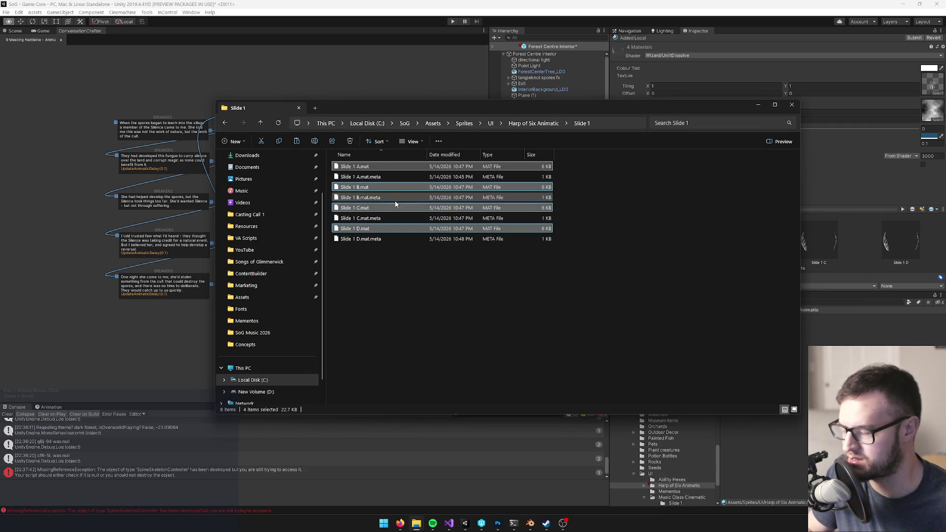
Paste the material files into the Slide 2, Slide 3 and Slide 4 folders, then return to Unity
{"action": "key", "text": "alt+Left"}
{"action": "double_click", "coordinate": [354, 178]}
{"action": "key", "text": "ctrl+v"}
{"action": "key", "text": "alt+Left"}
{"action": "double_click", "coordinate": [353, 187]}
{"action": "key", "text": "ctrl+v"}
{"action": "key", "text": "alt+Left"}
{"action": "double_click", "coordinate": [358, 199]}
{"action": "key", "text": "ctrl+v"}
{"action": "key", "text": "alt+Left"}
{"action": "left_click", "coordinate": [453, 8]}
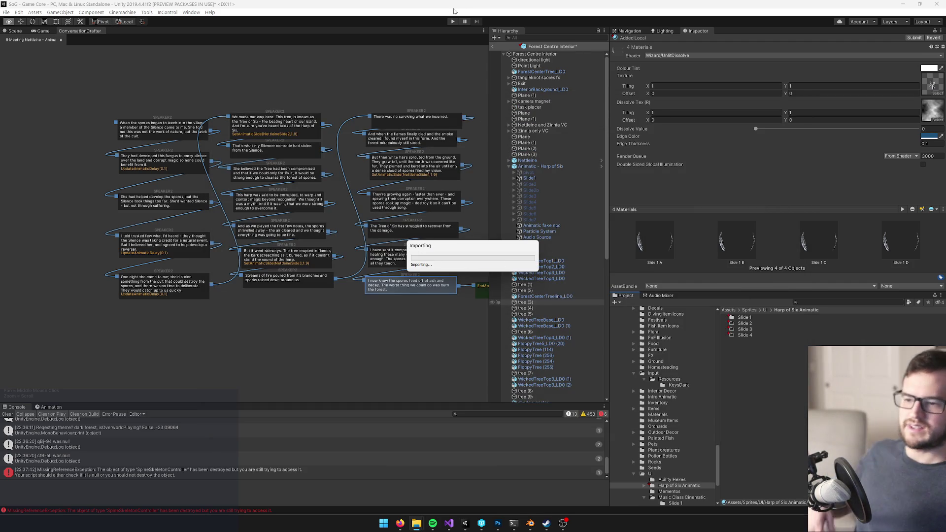